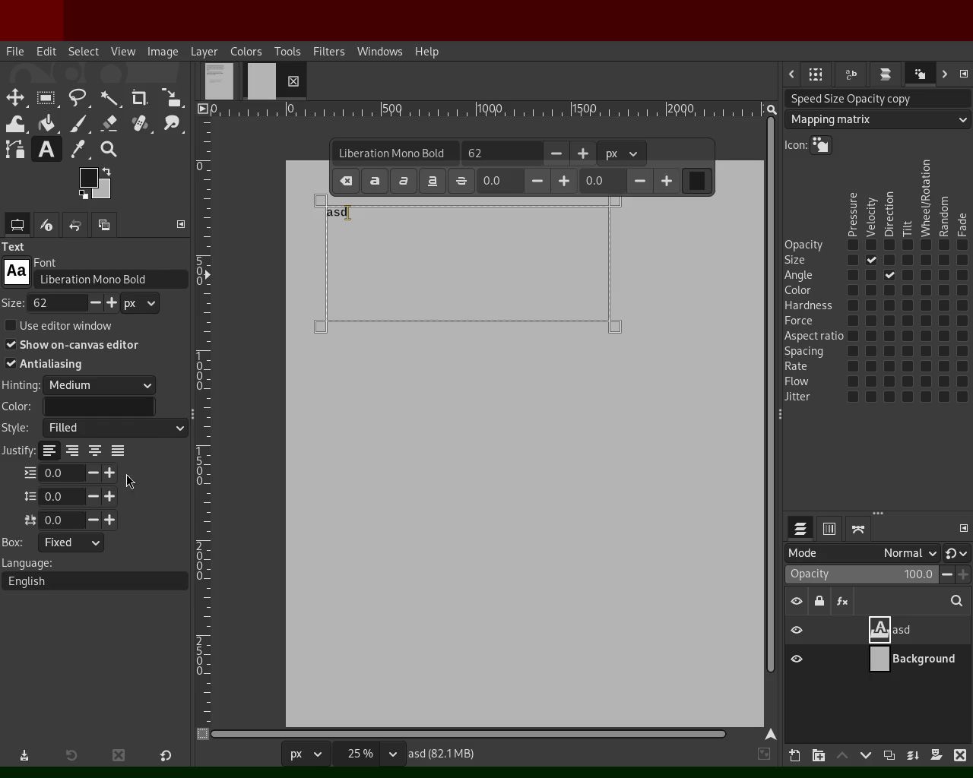
# - Undo the accidental smudge next to the caption text
pyautogui.press('s')
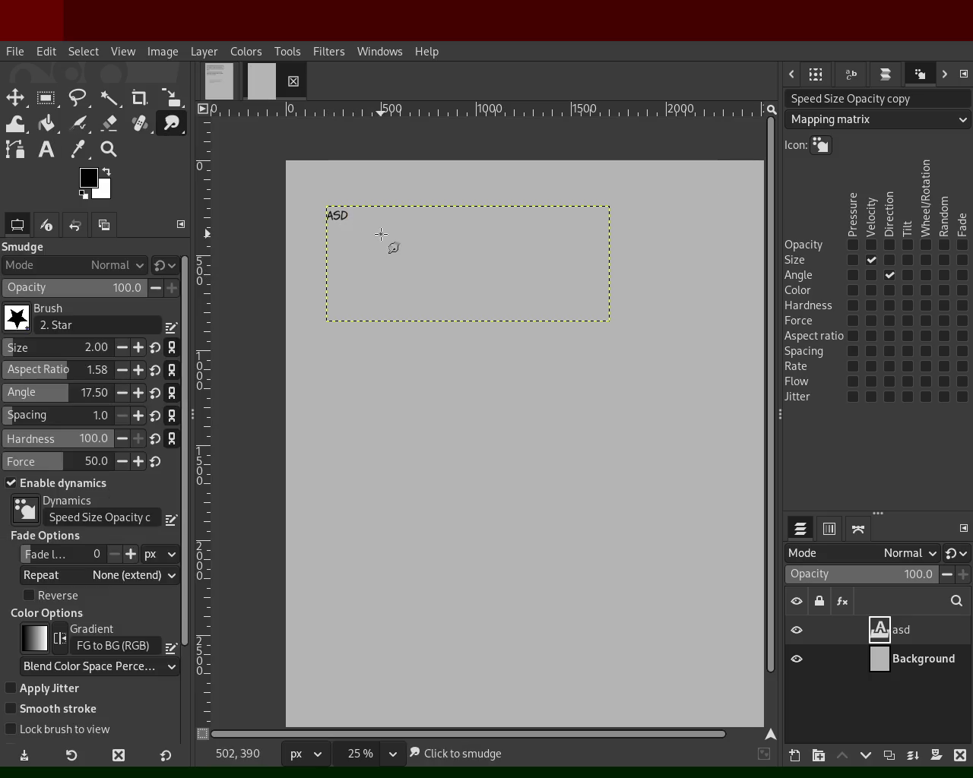
pyautogui.click(337, 223)
pyautogui.hotkey('ctrl', 'z')
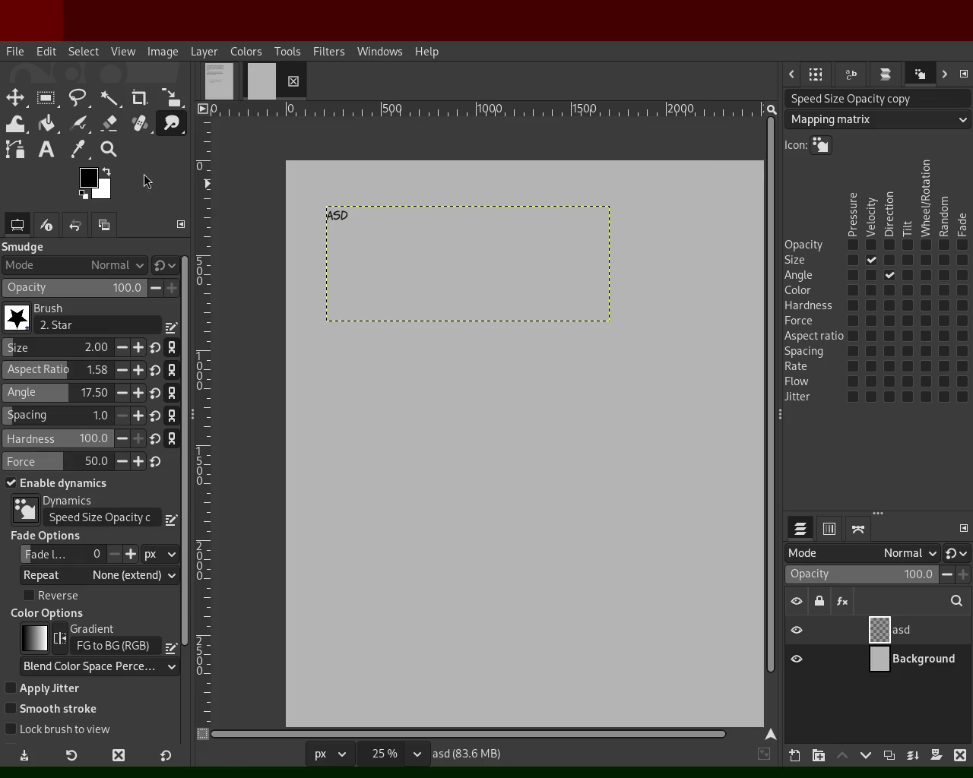
# - Retype the caption as 'ASD ASD ASDAS DAS DASGAGASGHAS' in Komika Hand Regular
pyautogui.click(46, 155)
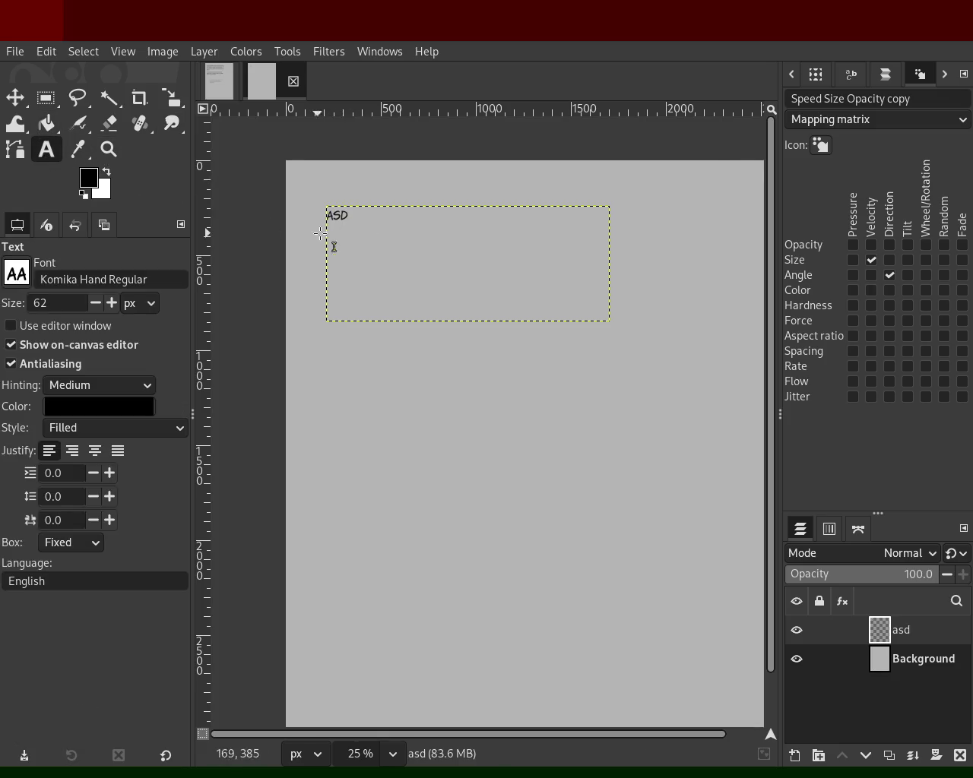
pyautogui.click(374, 241)
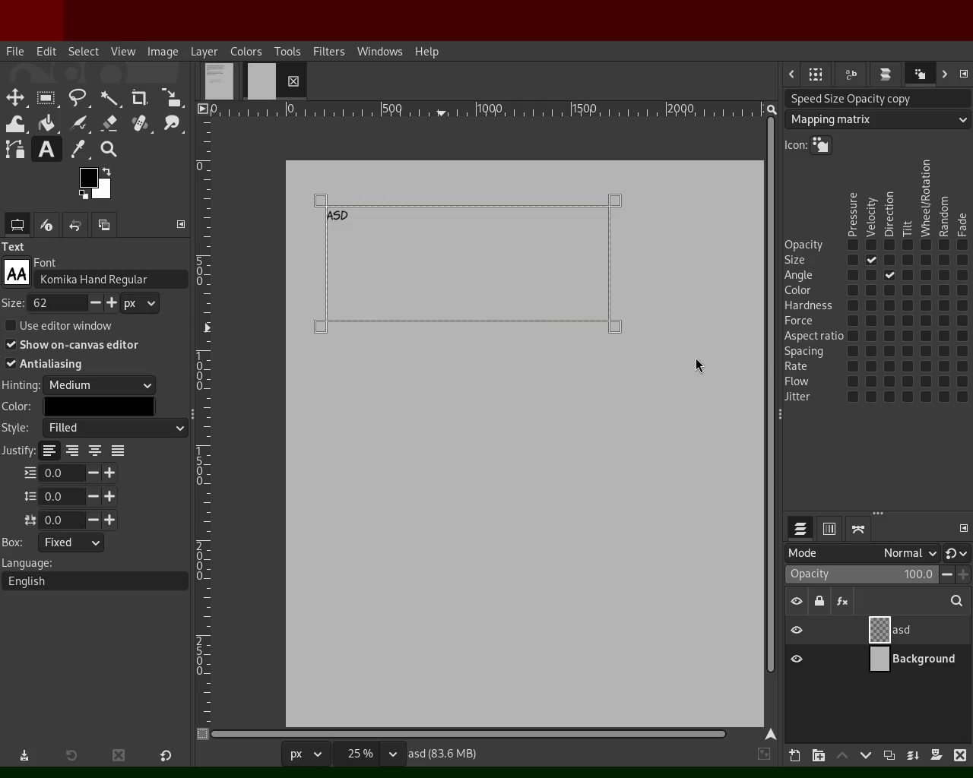
pyautogui.click(463, 297)
pyautogui.write('asdasd')
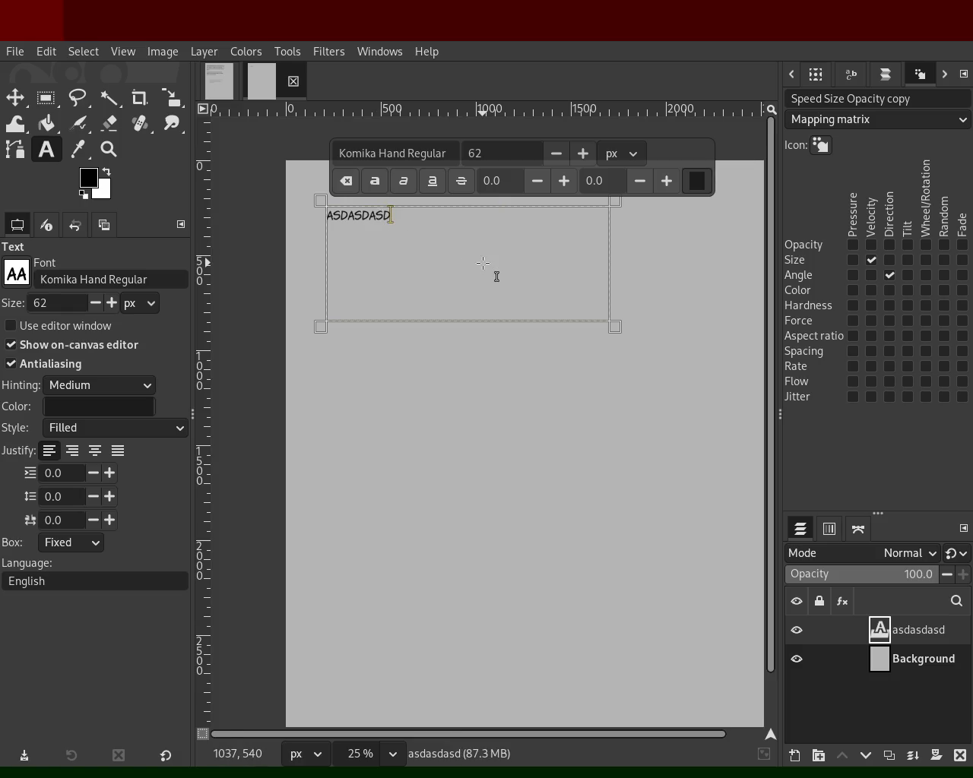
pyautogui.press('BackSpace')
pyautogui.press('BackSpace')
pyautogui.press('BackSpace')
pyautogui.press('BackSpace')
pyautogui.press('BackSpace')
pyautogui.press('BackSpace')
pyautogui.press('BackSpace')
pyautogui.press('BackSpace')
pyautogui.press('BackSpace')
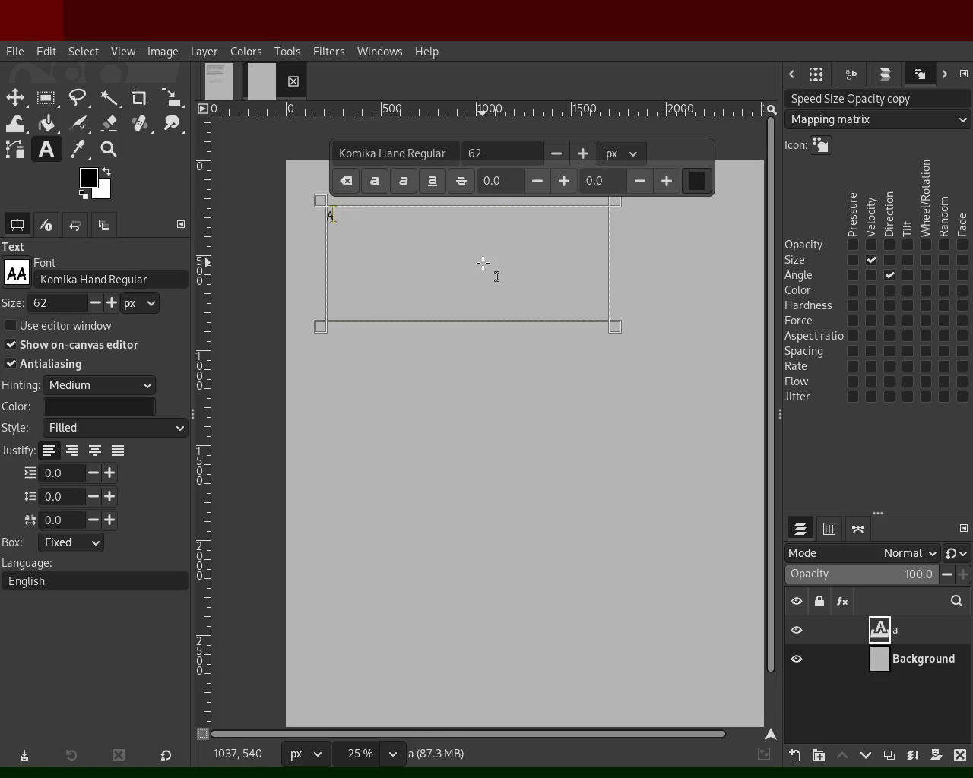
pyautogui.write('Hasdakllasgjak,askdlj')
pyautogui.press('BackSpace')
pyautogui.press('BackSpace')
pyautogui.press('BackSpace')
pyautogui.press('BackSpace')
pyautogui.press('BackSpace')
pyautogui.press('BackSpace')
pyautogui.press('BackSpace')
pyautogui.press('BackSpace')
pyautogui.press('BackSpace')
pyautogui.press('BackSpace')
pyautogui.write('asd asdas')
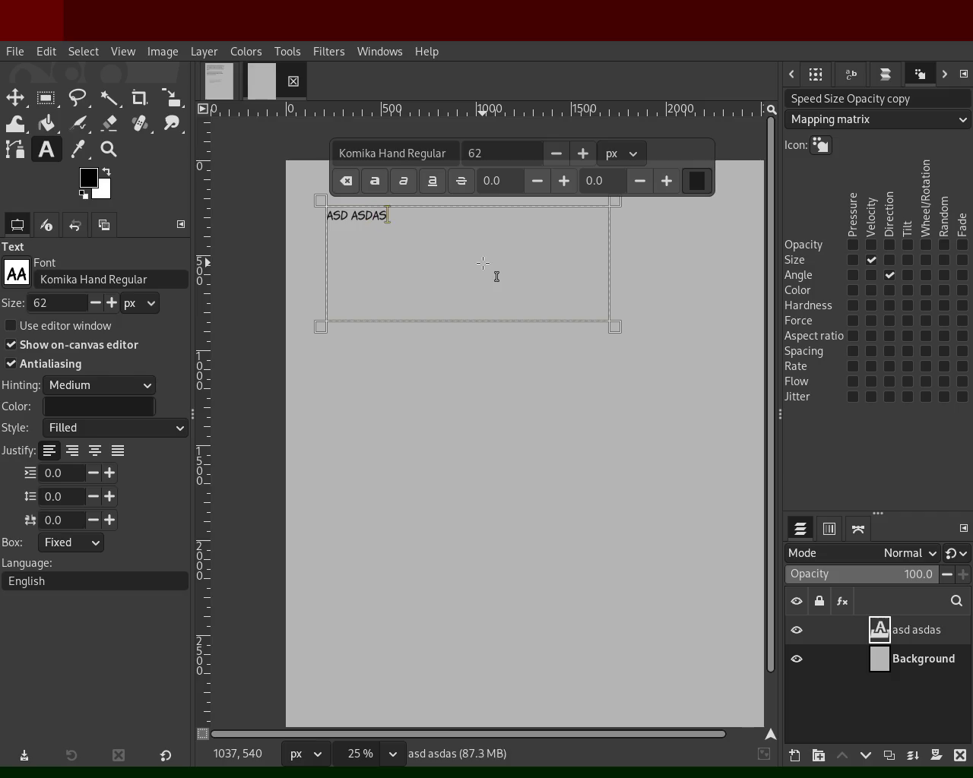
pyautogui.write('ldkaölsd löaskdlöaskdlö ak')
pyautogui.press('BackSpace')
pyautogui.press('BackSpace')
pyautogui.press('BackSpace')
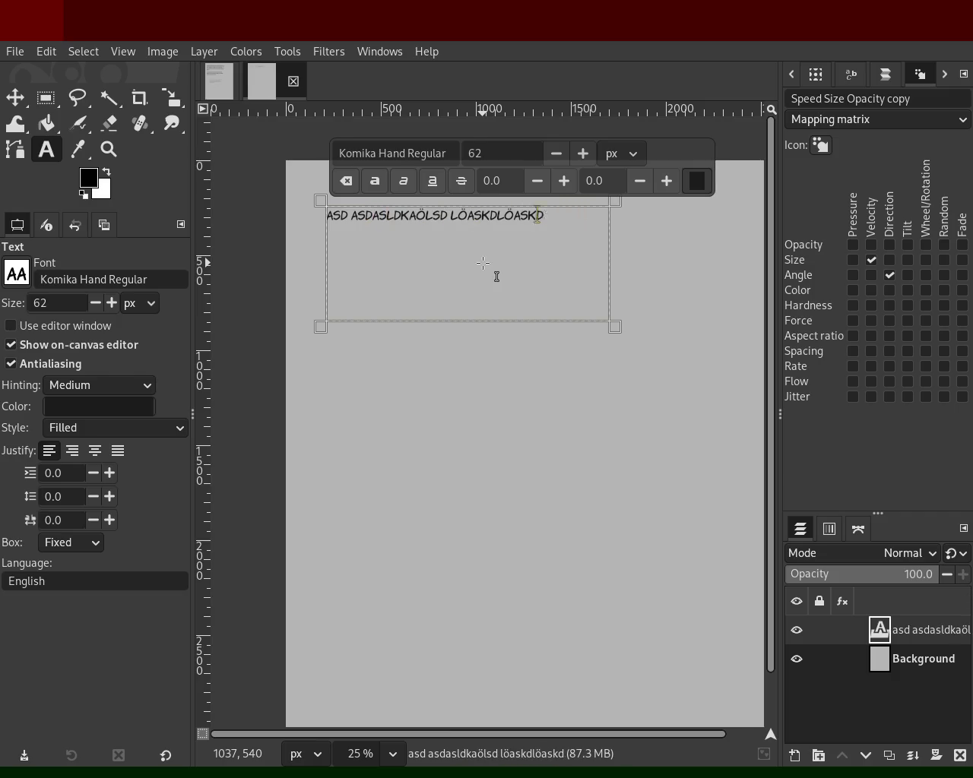
pyautogui.press('BackSpace')
pyautogui.press('BackSpace')
pyautogui.press('BackSpace')
pyautogui.press('BackSpace')
pyautogui.press('BackSpace')
pyautogui.press('BackSpace')
pyautogui.write('asdas das dasga')
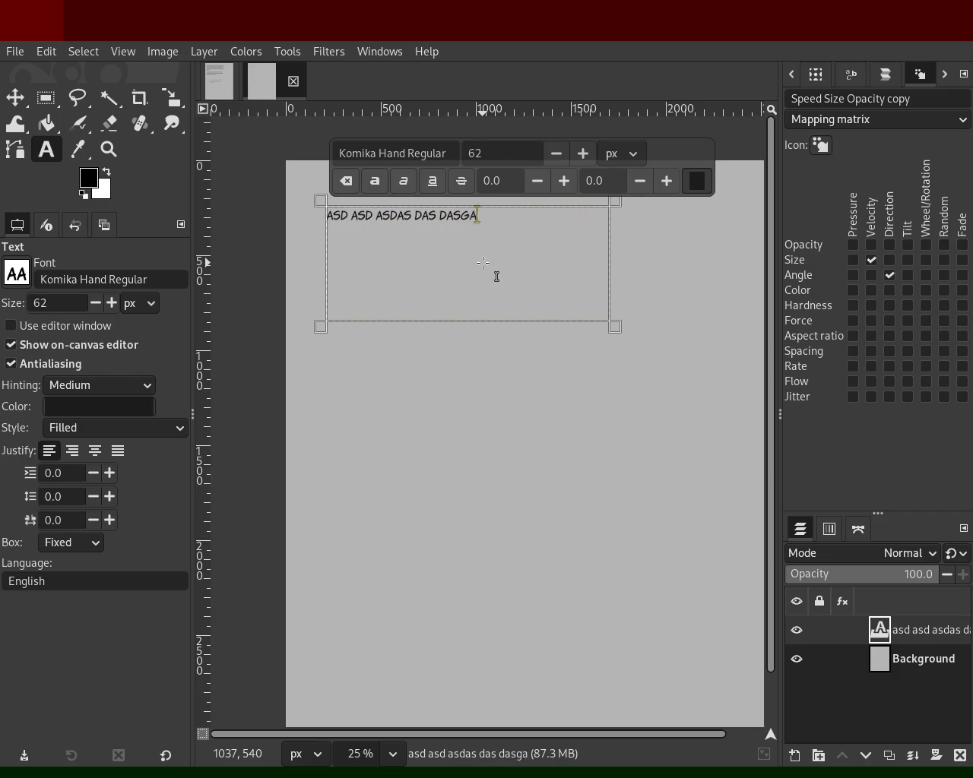
pyautogui.write('gasghas')
pyautogui.press('Return')
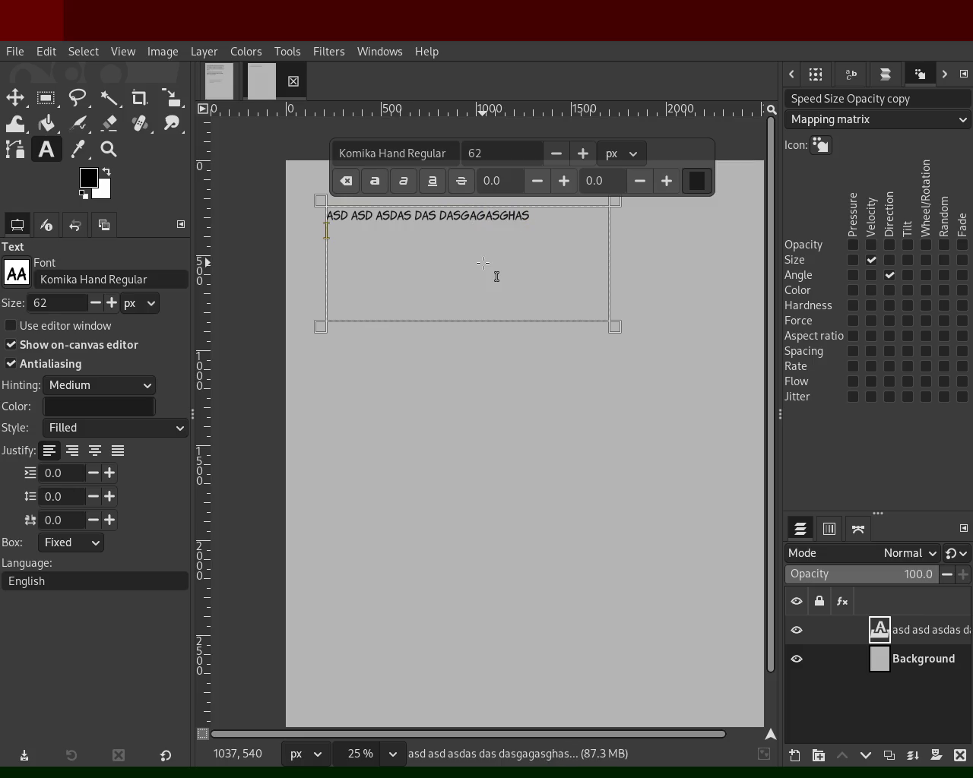
# - Draw a second, empty text box below the caption
pyautogui.click(46, 124)
pyautogui.click(47, 148)
pyautogui.moveTo(348, 380); pyautogui.dragTo(500, 489)
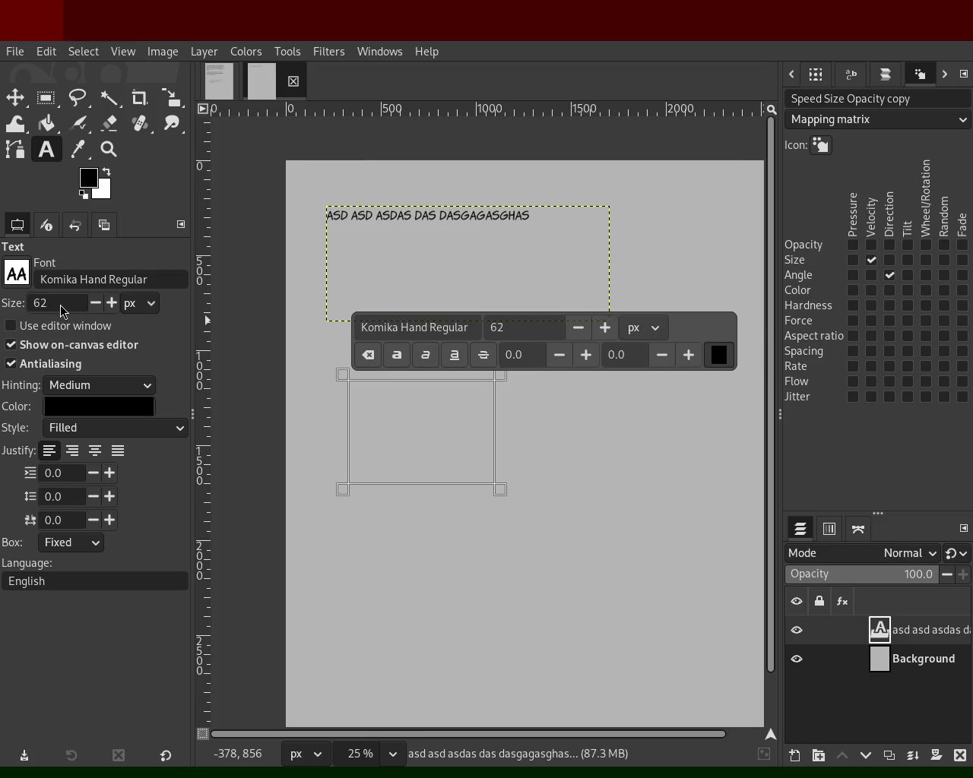
# - Type 'ASDASDASDASD' in the new box in Komika Axis Regular, 62 px, filled style
pyautogui.press('Up')
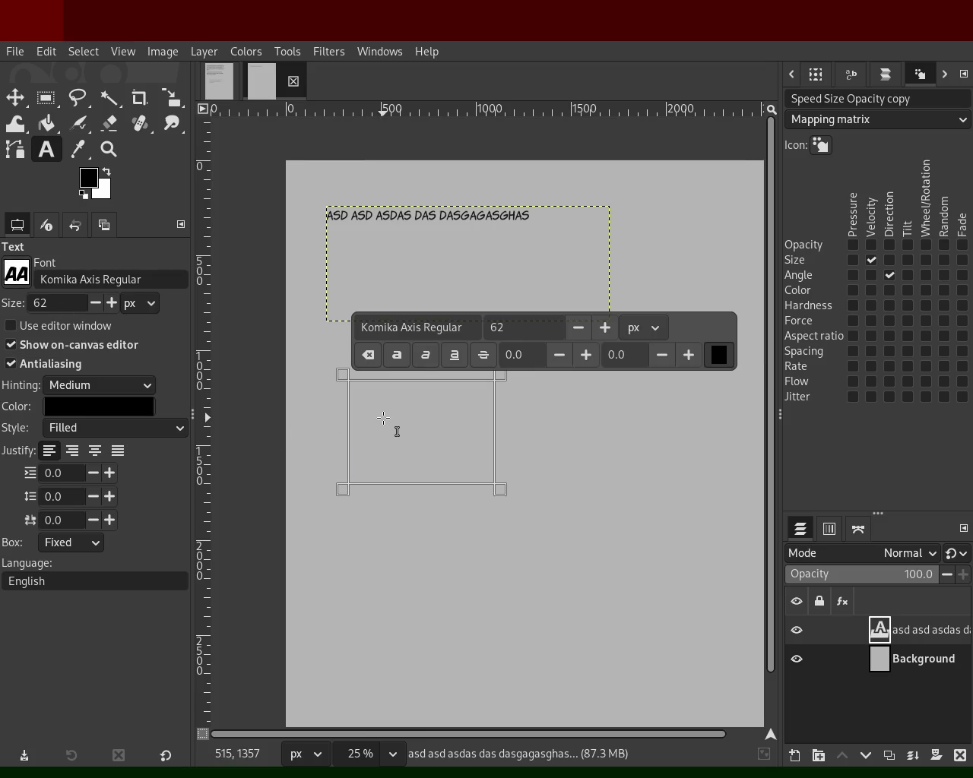
pyautogui.write('asdasdasdasd')
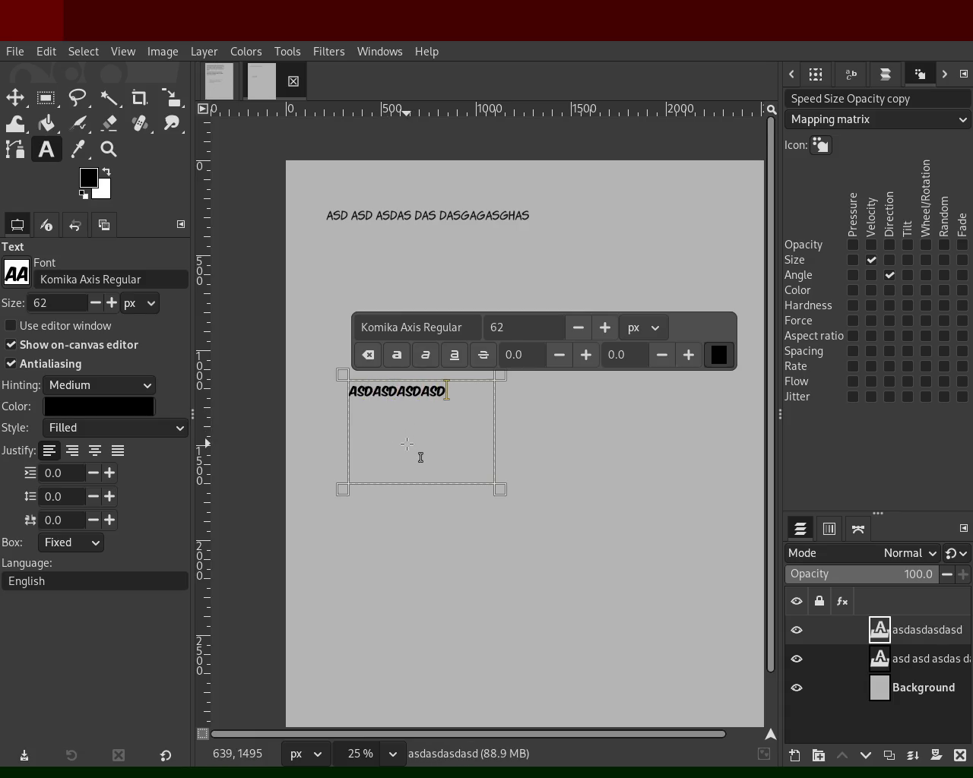
pyautogui.doubleClick(387, 406)
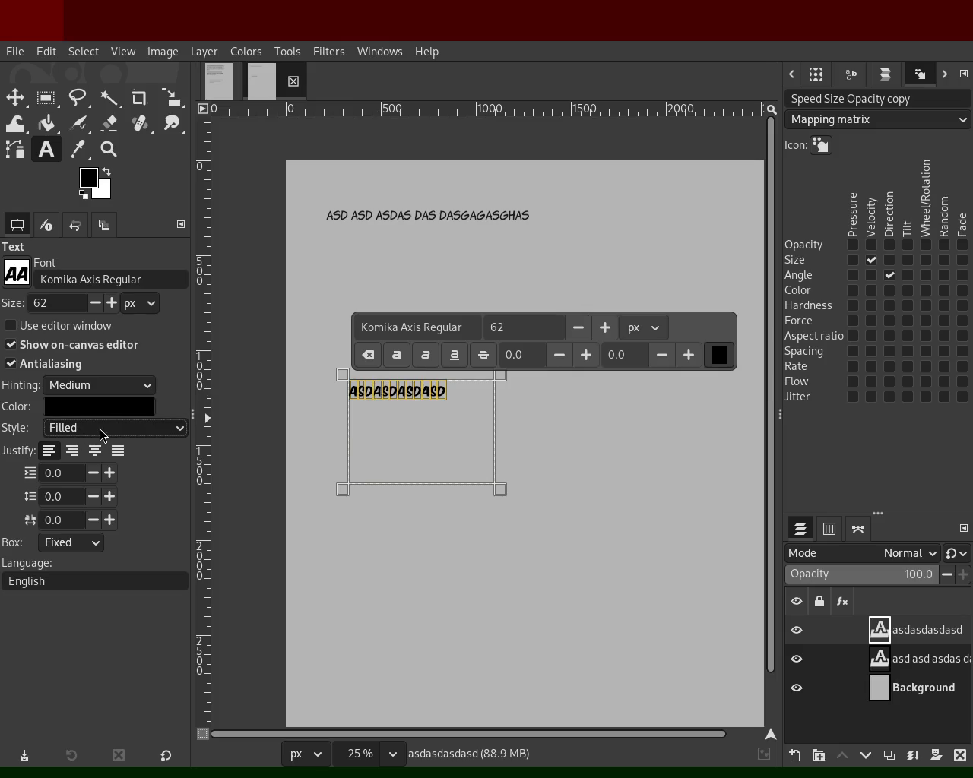
pyautogui.scroll(-1, 100, 428)
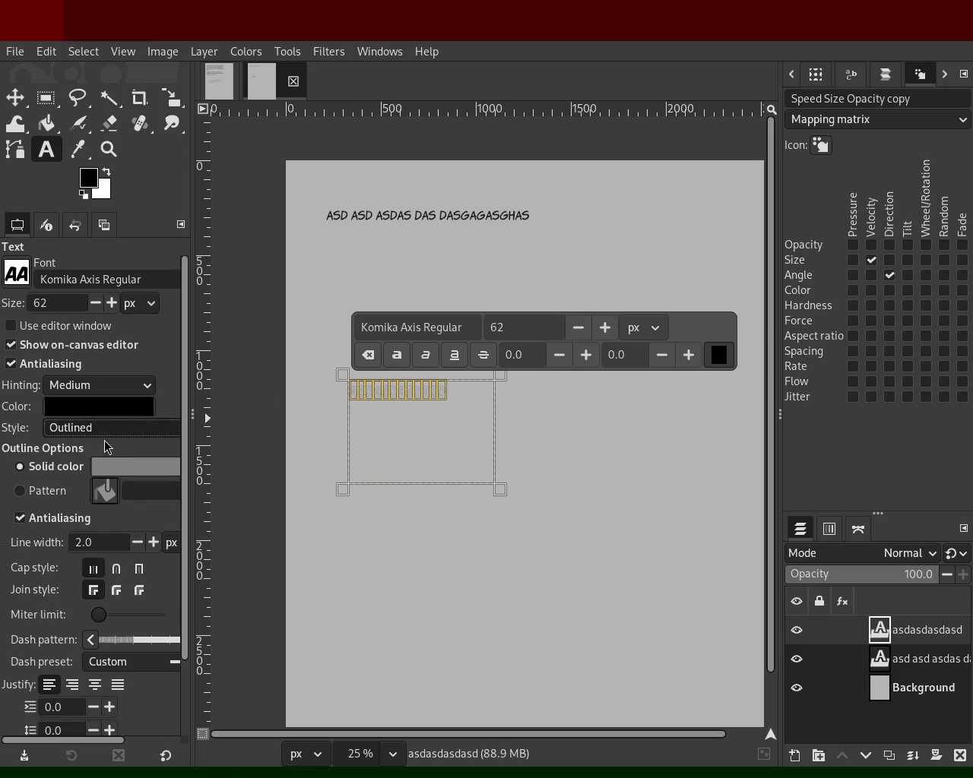
pyautogui.scroll(-1, 102, 428)
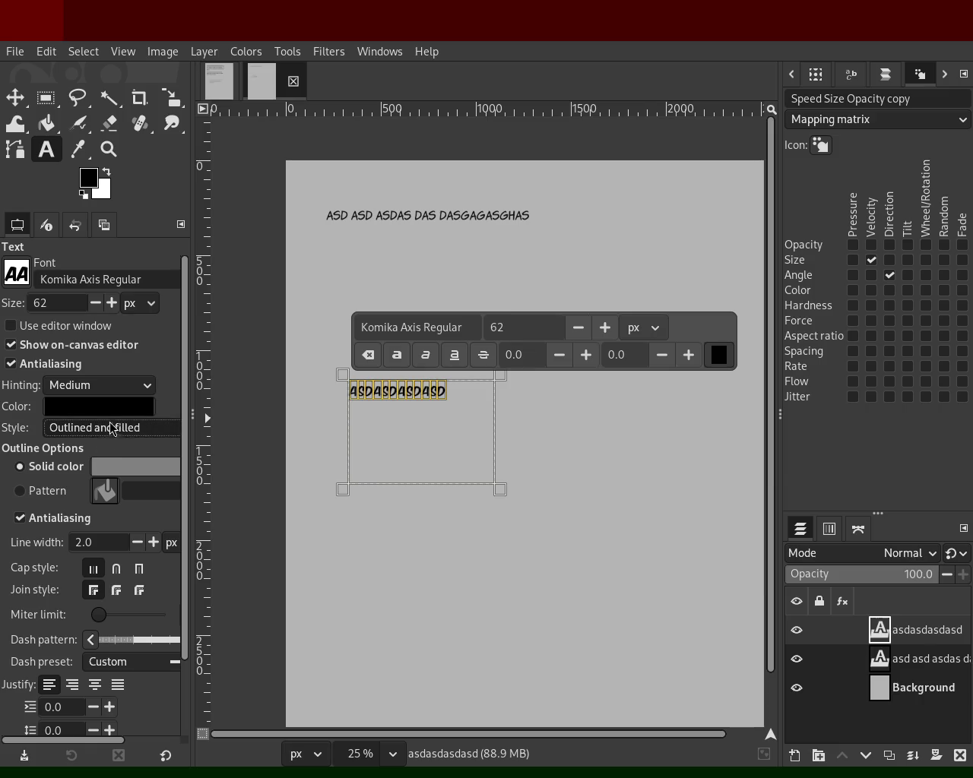
pyautogui.scroll(2, 114, 425)
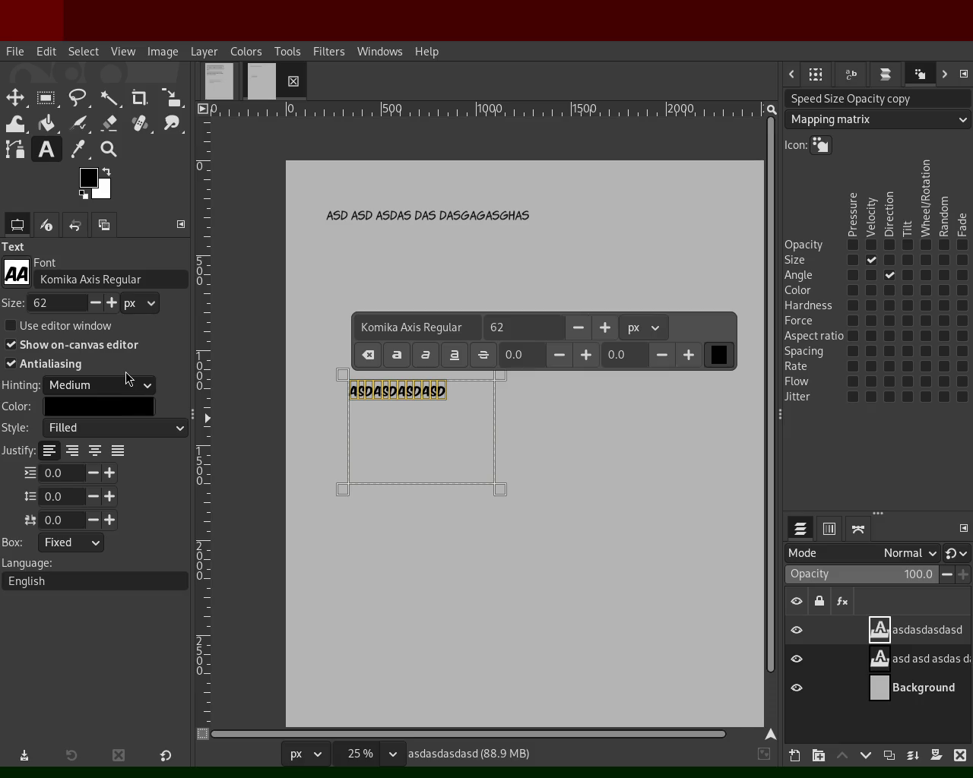
pyautogui.scroll(1, 134, 395)
pyautogui.scroll(-1, 126, 389)
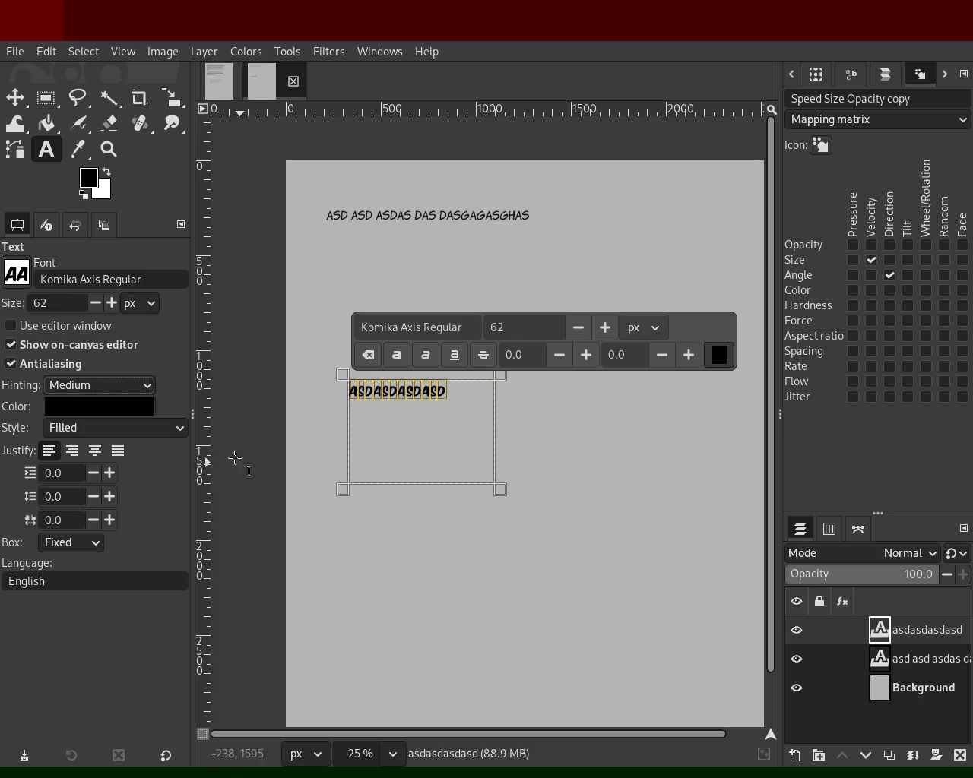
pyautogui.click(578, 441)
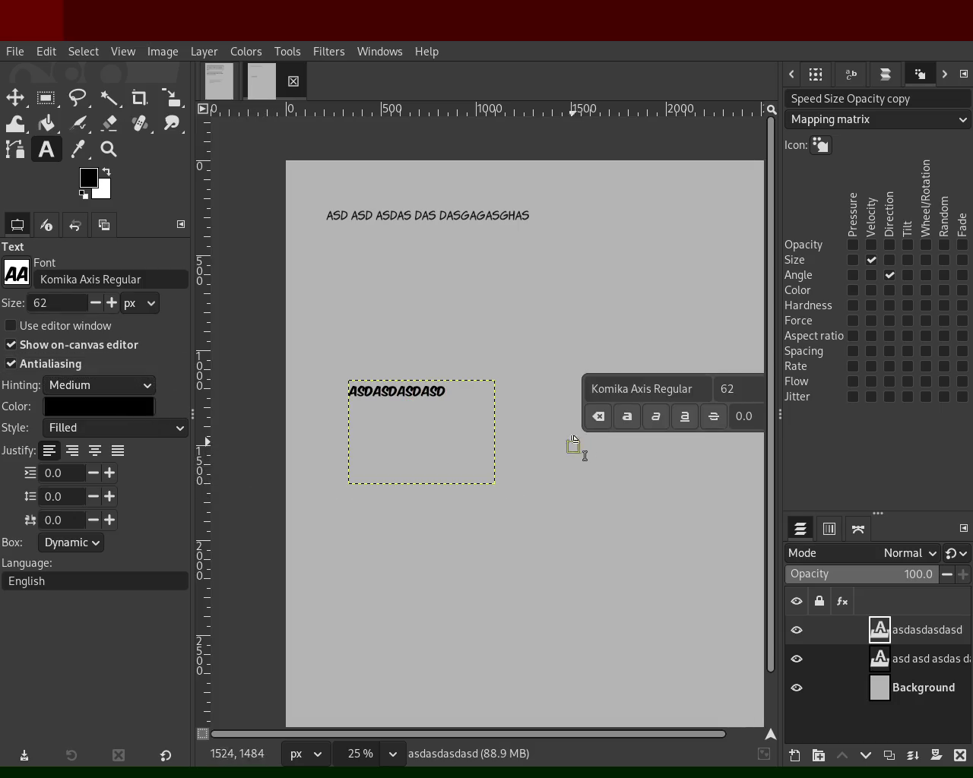
# - Drag the ASDASDASDASD text layer up to the top-left corner, above the caption
pyautogui.click(15, 97)
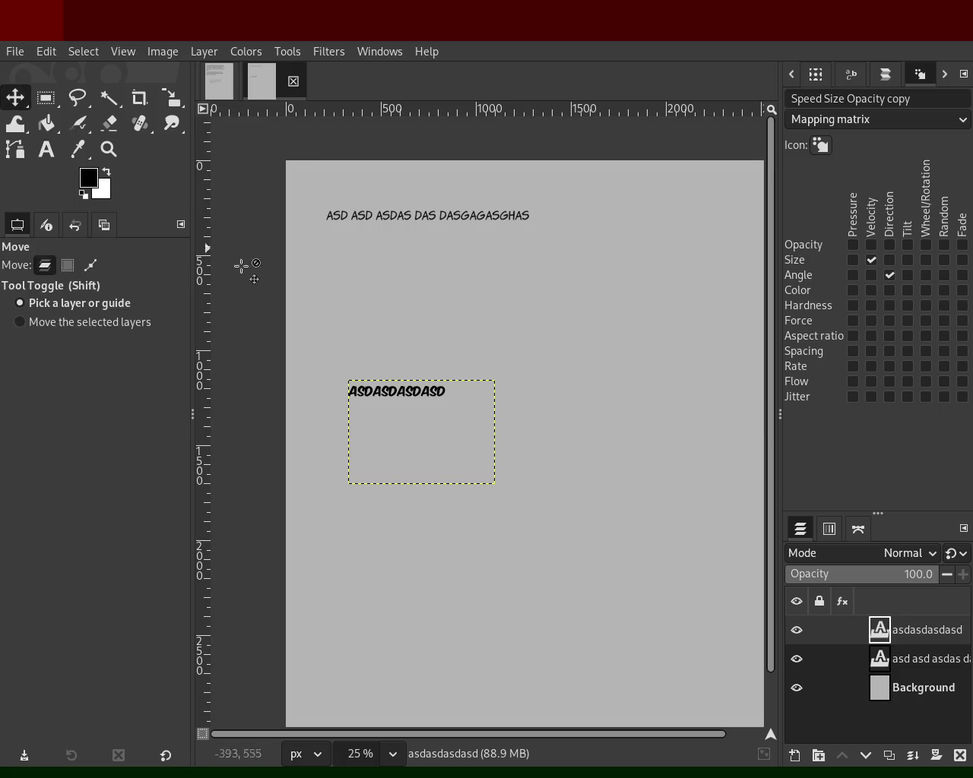
pyautogui.click(388, 402)
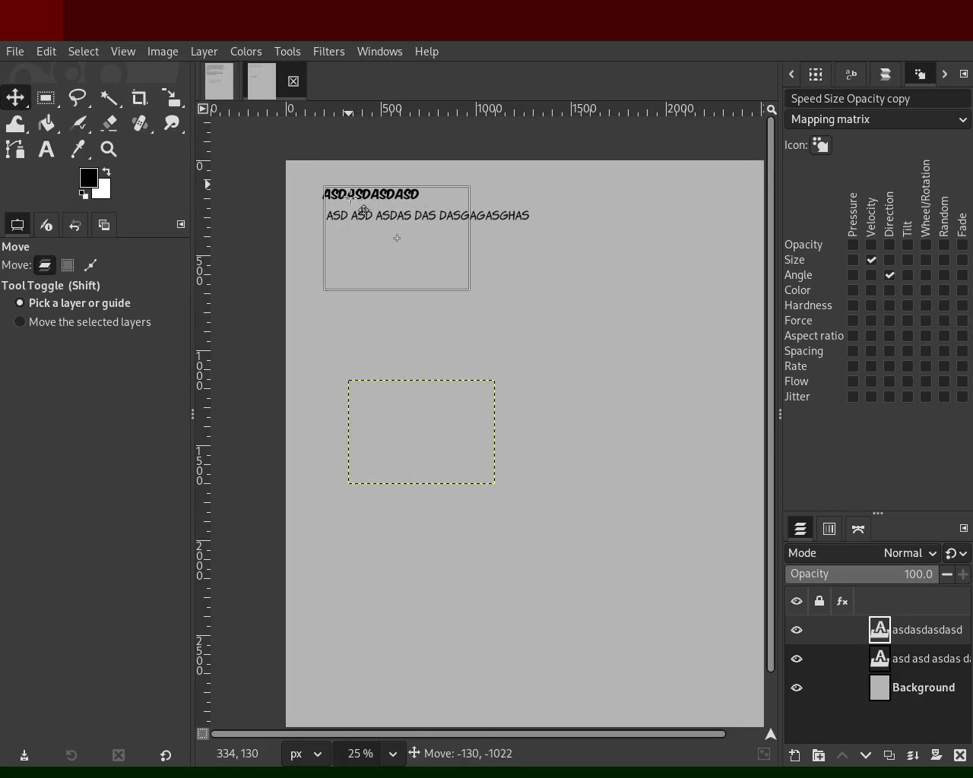
pyautogui.moveTo(389, 402); pyautogui.dragTo(367, 204)
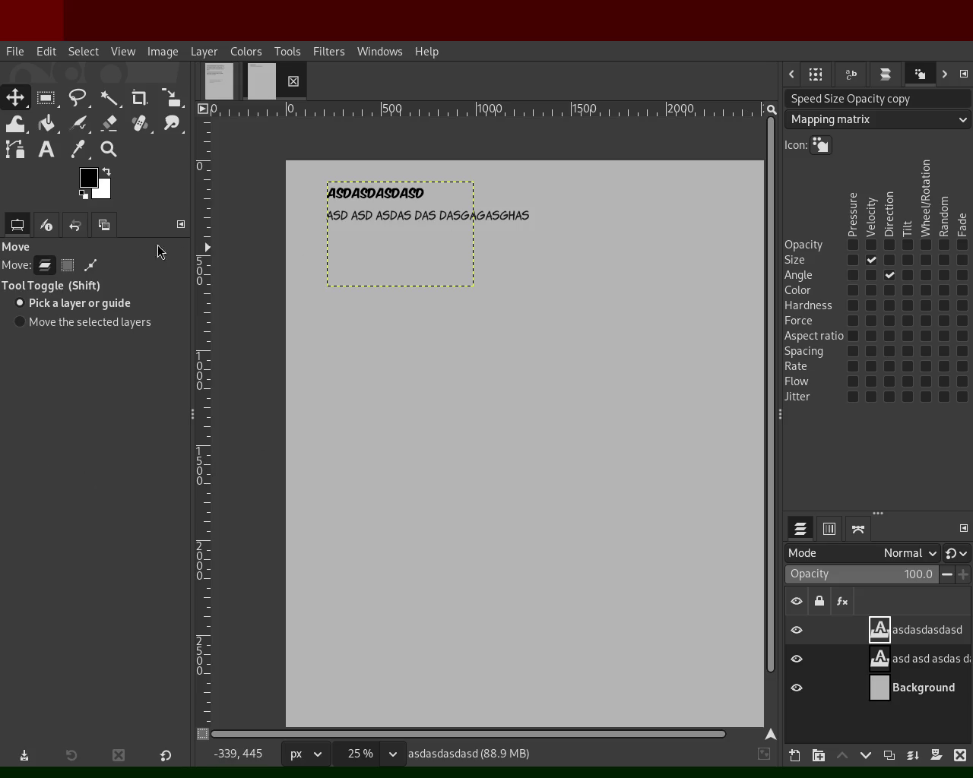
# - Zoom to 50% and move the ASDASDASDASD layer back below the caption
pyautogui.click(109, 149)
pyautogui.keyDown('ctrl'); pyautogui.click(491, 321); pyautogui.keyUp('ctrl')
pyautogui.click(420, 236)
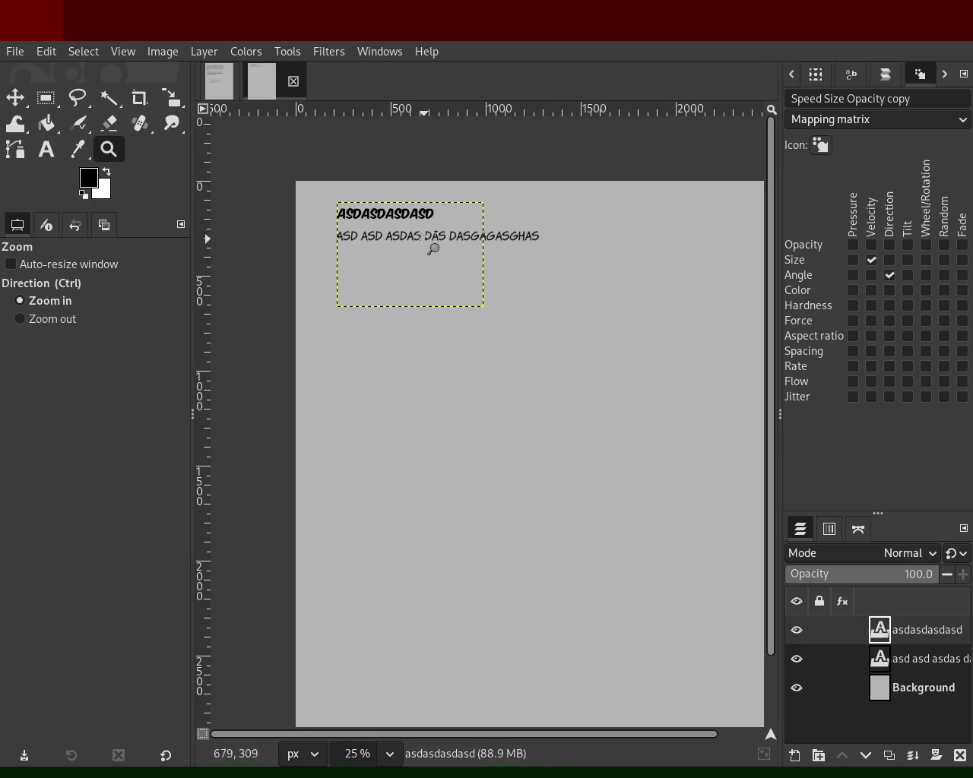
pyautogui.click(420, 236)
pyautogui.press('m')
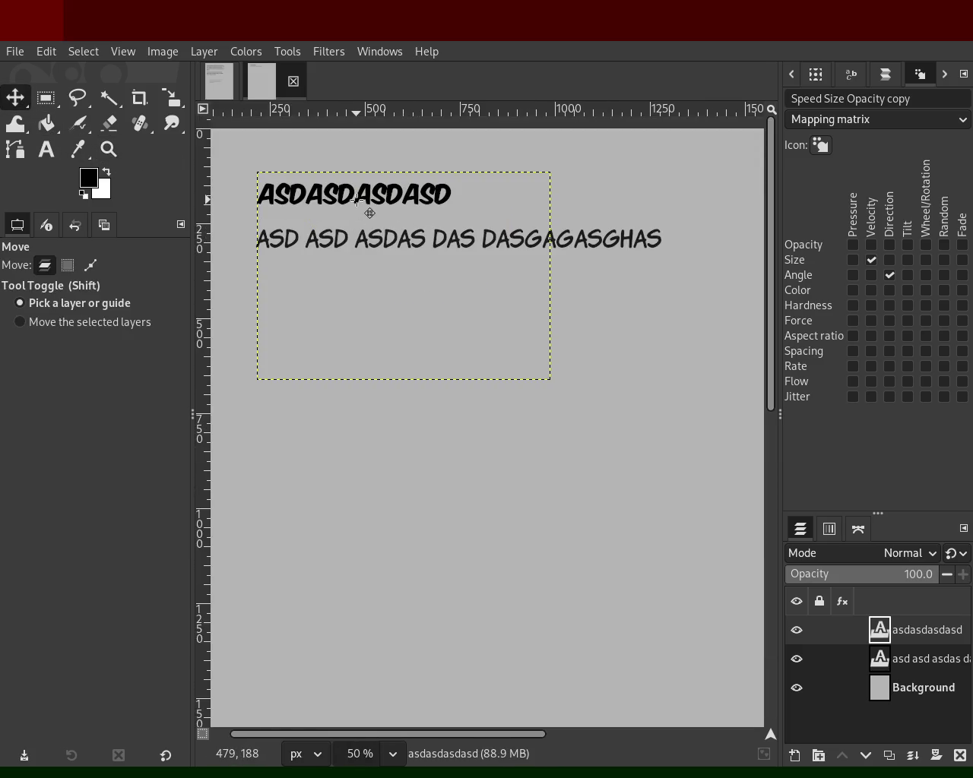
pyautogui.moveTo(356, 200); pyautogui.dragTo(362, 354)
pyautogui.click(373, 368)
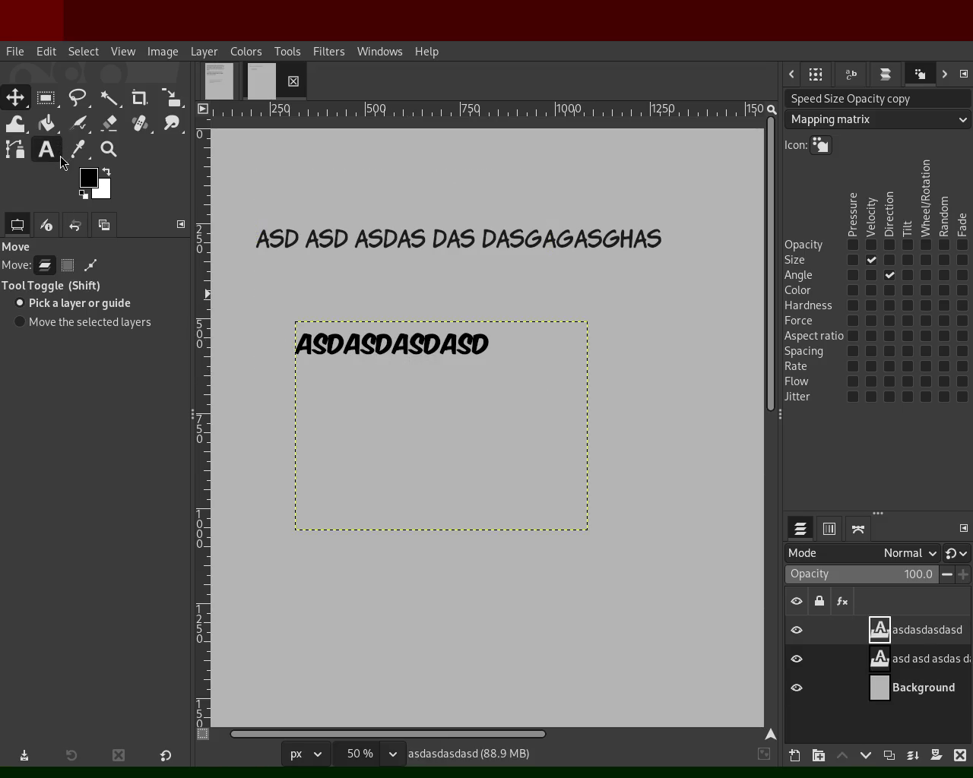
# - Select all of the ASDASDASDASD text for editing with the Text tool
pyautogui.click(48, 154)
pyautogui.click(388, 343)
pyautogui.doubleClick(388, 344)
pyautogui.click(413, 342)
pyautogui.doubleClick(412, 343)
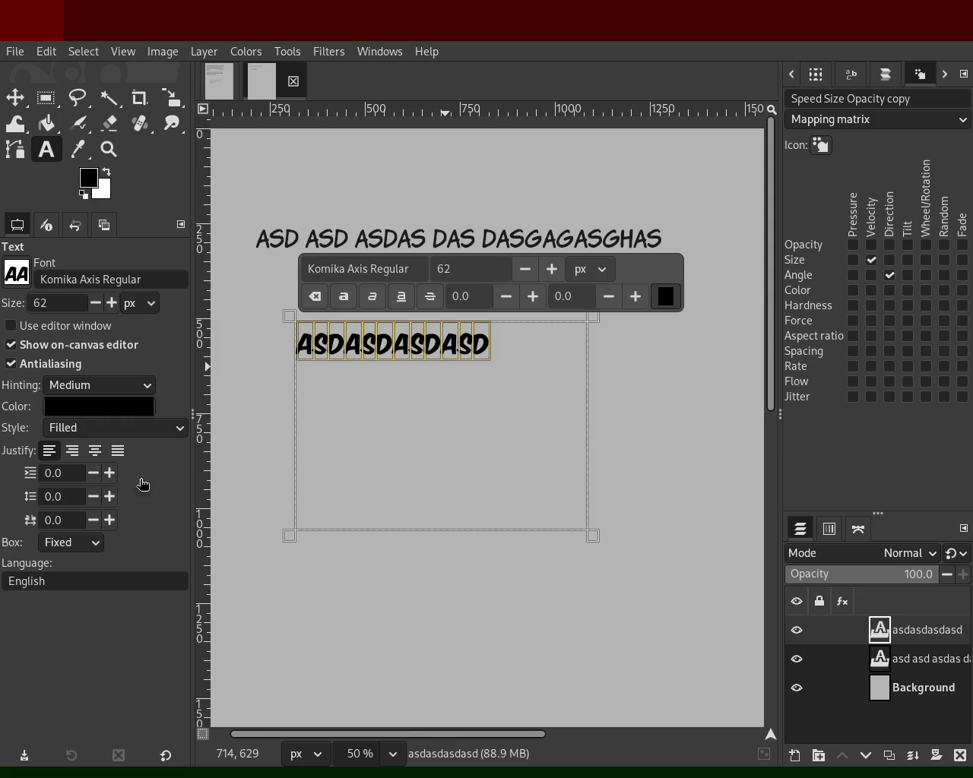
# - Replace ASDASDASDASD with 'confirm 27 -4 coordinate landing -'
pyautogui.click(378, 346)
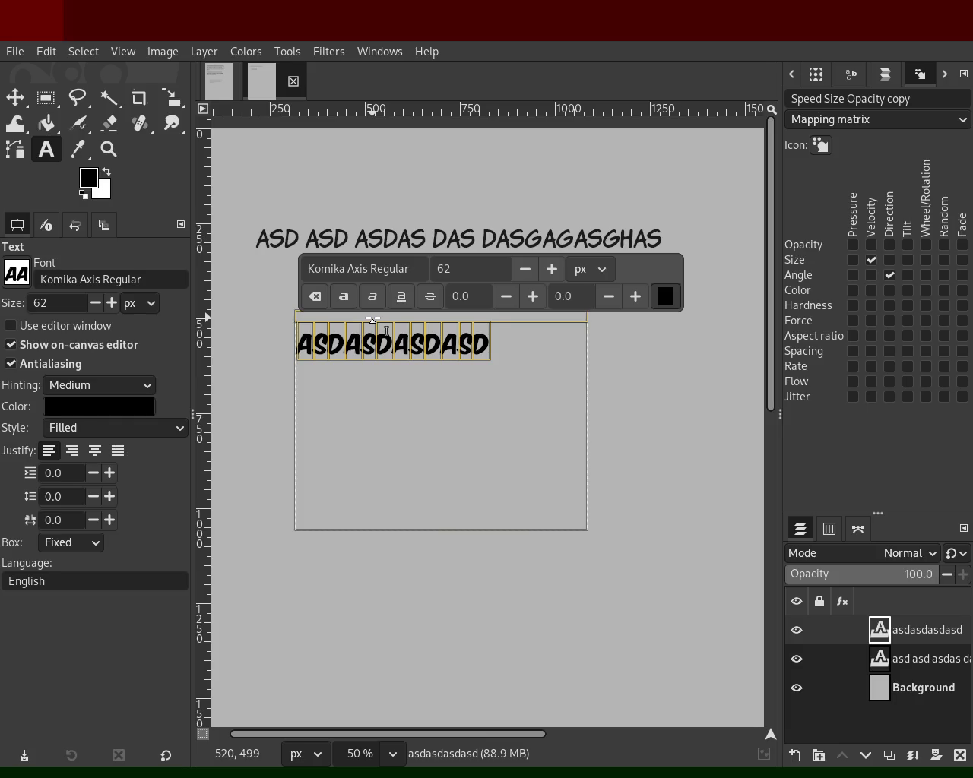
pyautogui.write('3')
pyautogui.press('BackSpace')
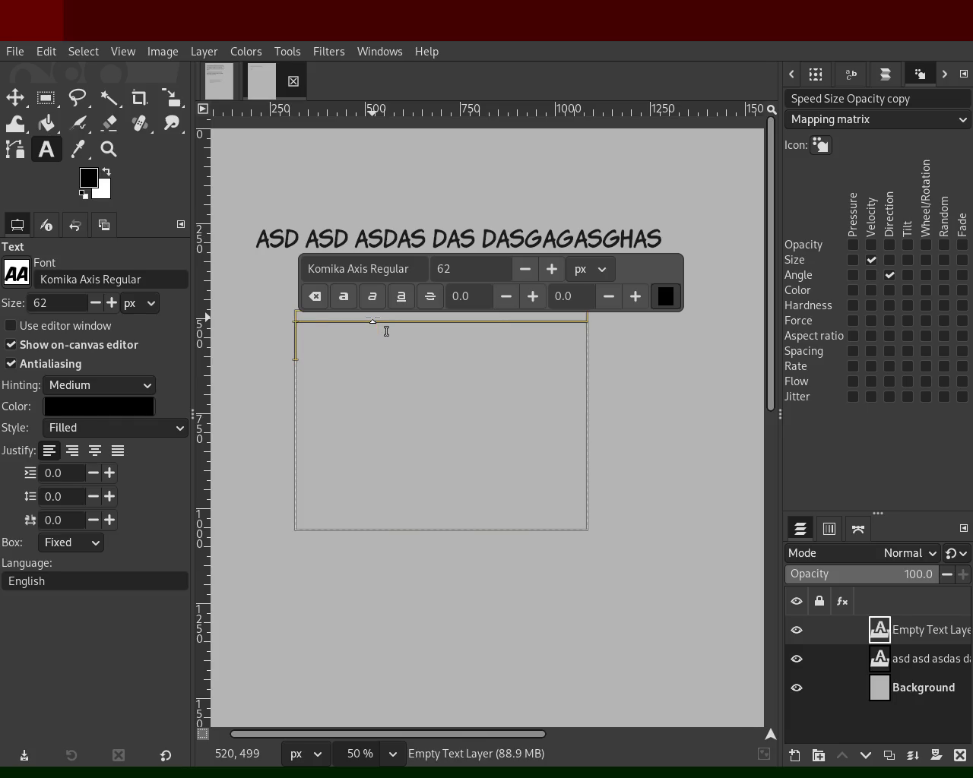
pyautogui.write('confi')
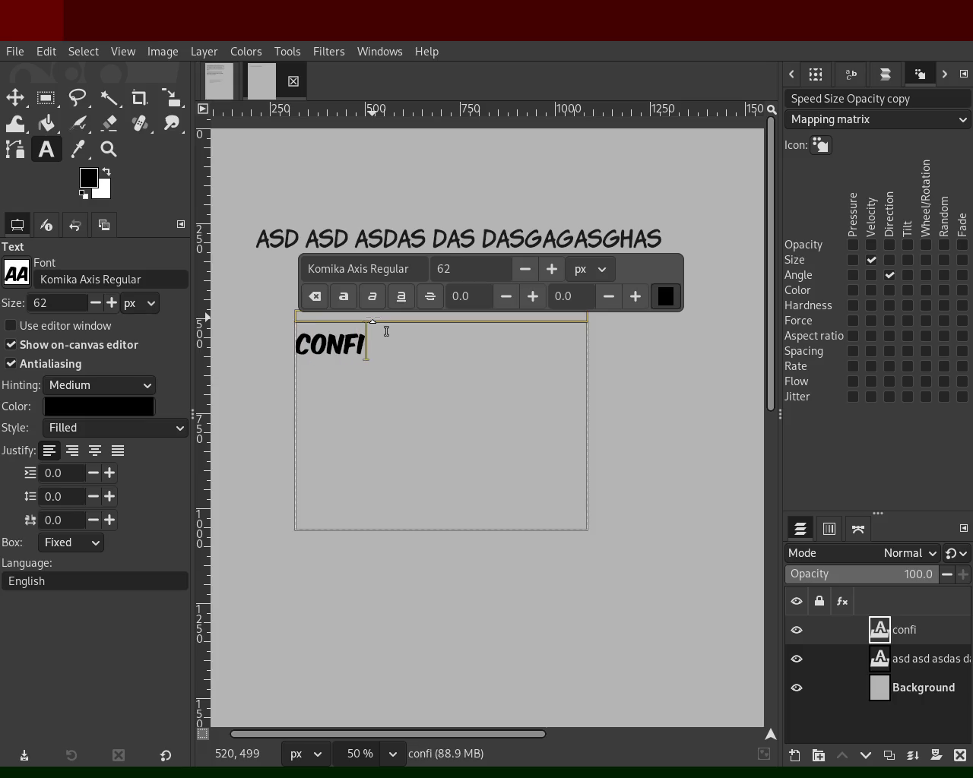
pyautogui.write('rm')
pyautogui.write('36.')
pyautogui.press('BackSpace')
pyautogui.write('-')
pyautogui.press('BackSpace')
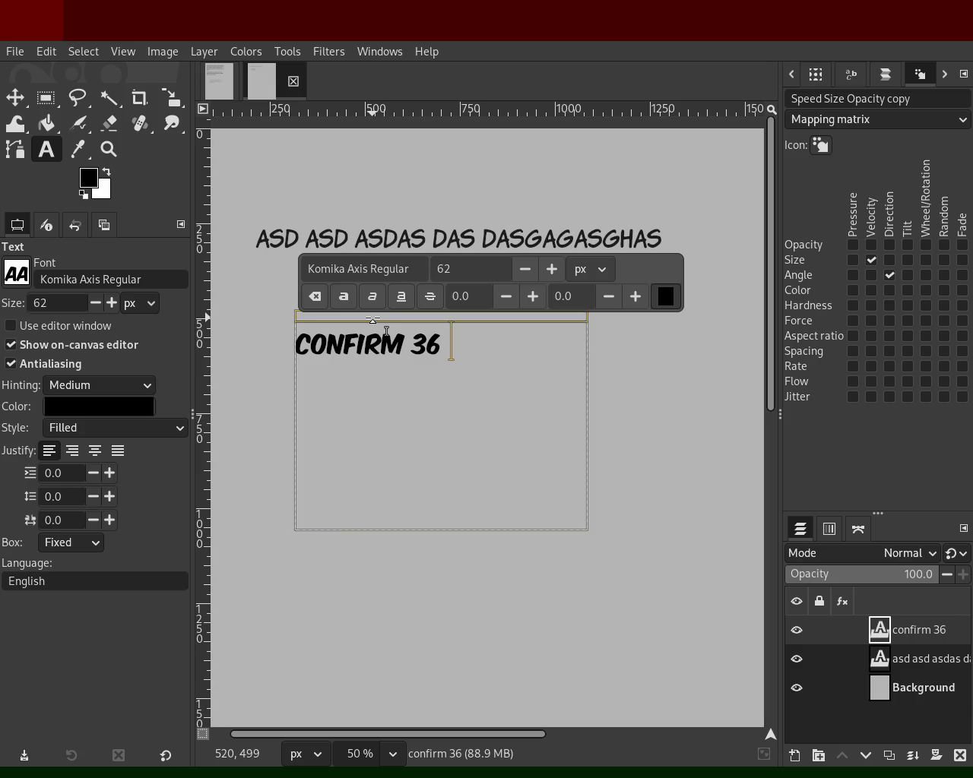
pyautogui.press('BackSpace')
pyautogui.press('BackSpace')
pyautogui.press('BackSpace')
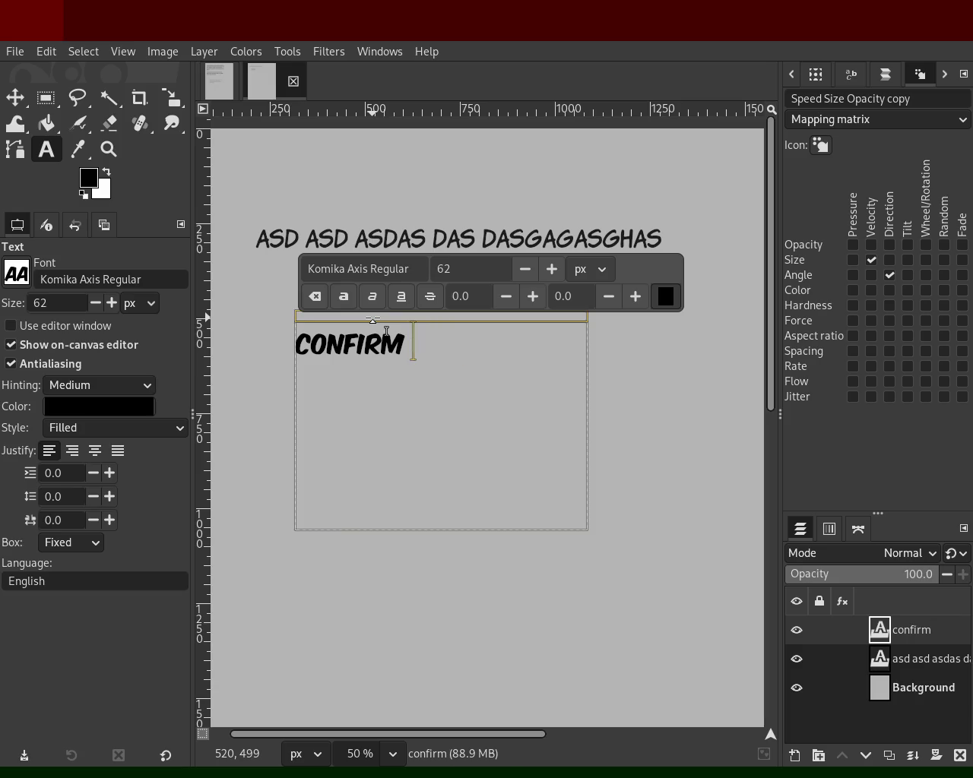
pyautogui.write('27.-')
pyautogui.press('BackSpace')
pyautogui.press('BackSpace')
pyautogui.write('-')
pyautogui.press('BackSpace')
pyautogui.write('-')
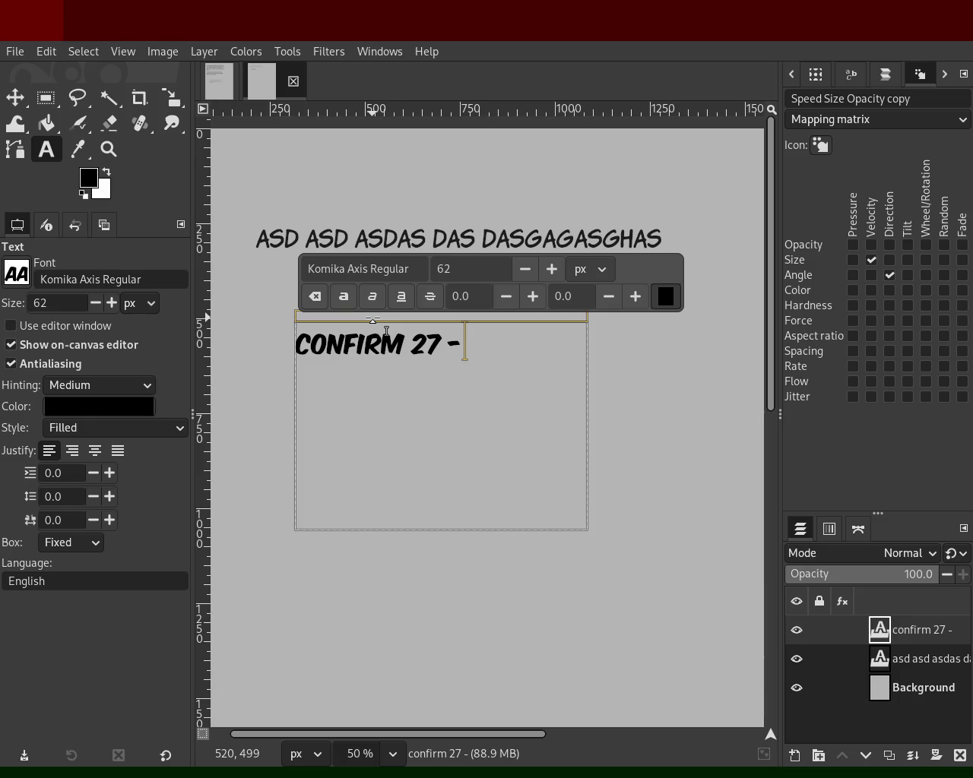
pyautogui.write('4')
pyautogui.write(' coordinate ')
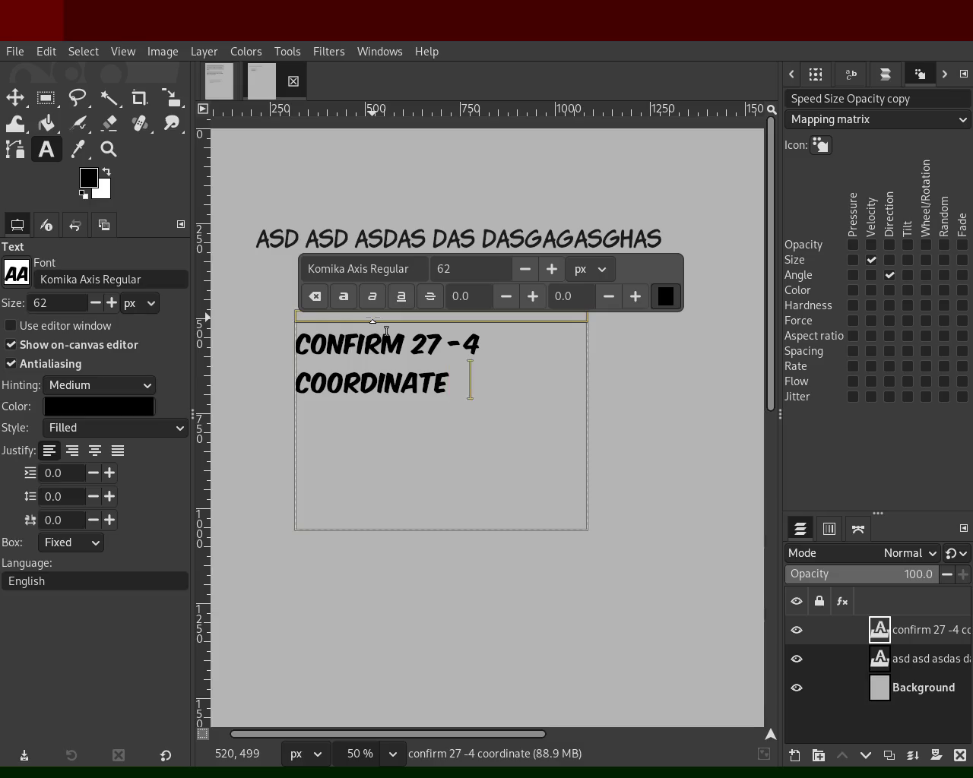
pyautogui.write('landing ')
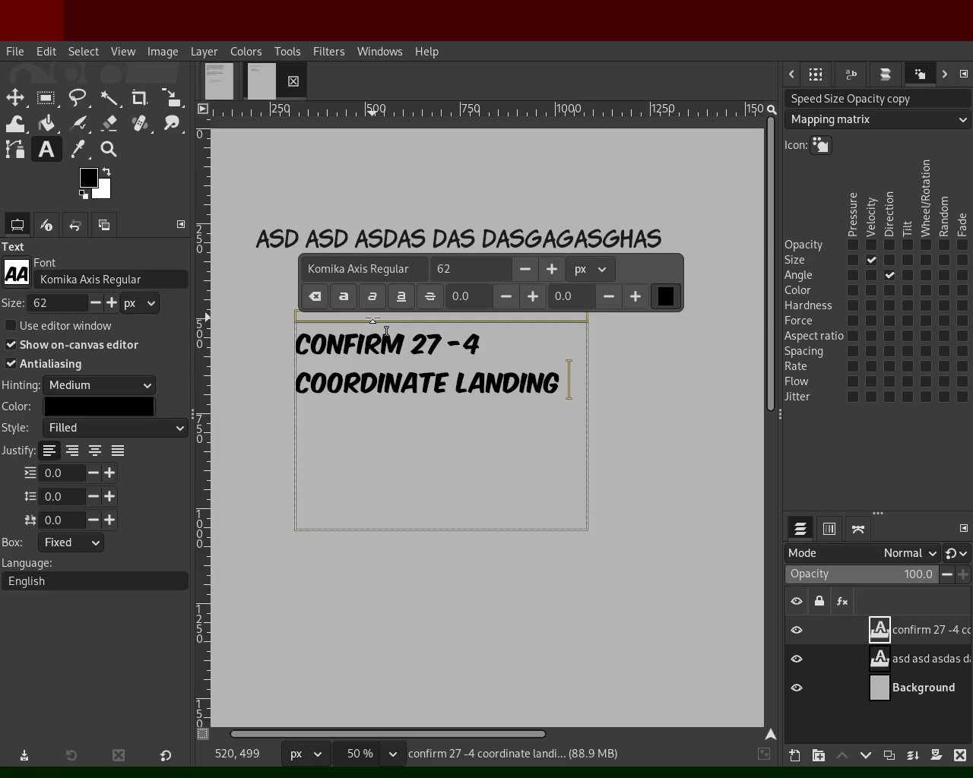
pyautogui.write('-')
# - Remove the stray dash after LANDING and start a new line reading 'WERE'
pyautogui.press('BackSpace')
pyautogui.press('Return')
pyautogui.press('Return')
pyautogui.write('WERE')
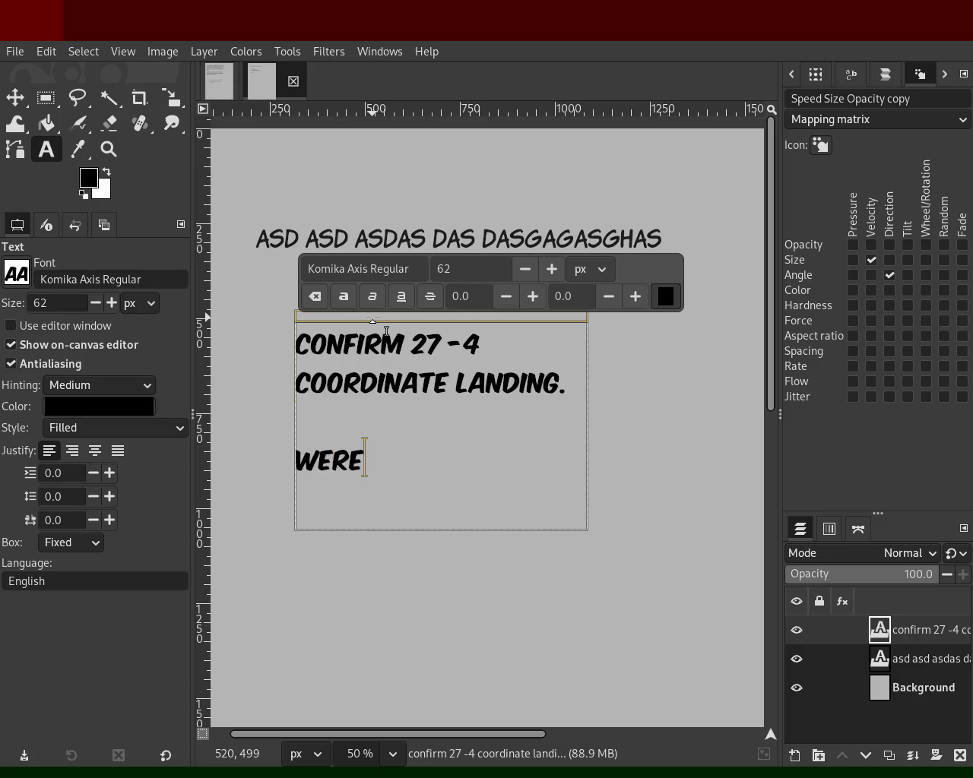
pyautogui.press('Up')
pyautogui.press('Up')
pyautogui.press('Up')
pyautogui.press('Left')
pyautogui.press('Left')
pyautogui.press('Left')
pyautogui.press('Left')
pyautogui.write('B')
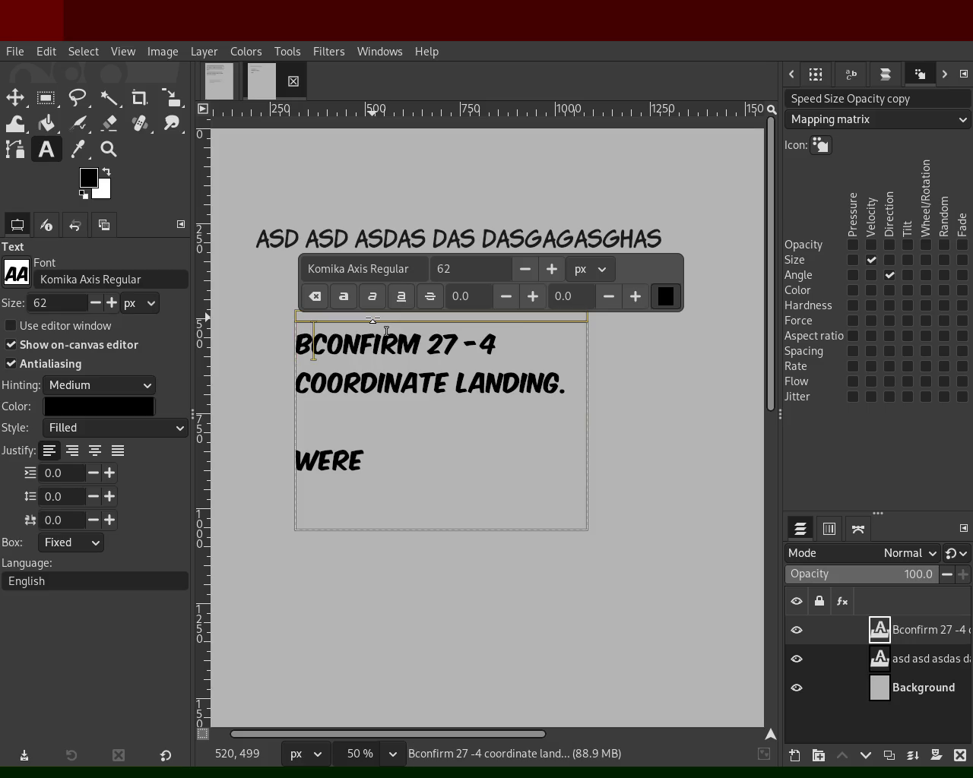
pyautogui.press('BackSpace')
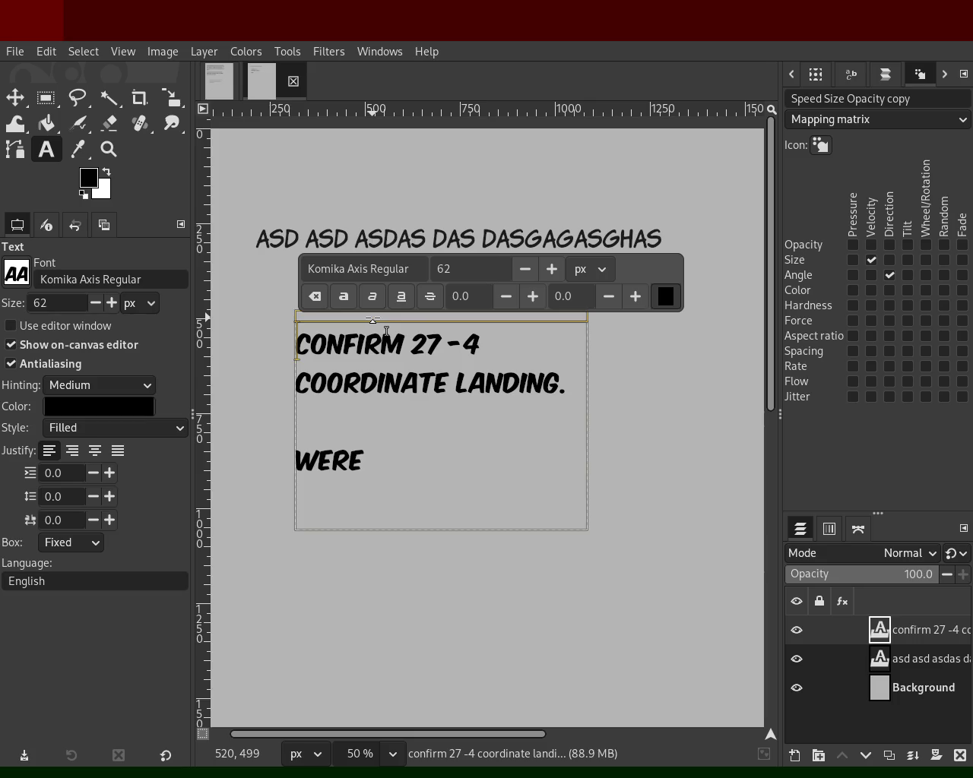
# - Add a dash at the start of the WERE line
pyautogui.press('Down')
pyautogui.press('Down')
pyautogui.press('Down')
pyautogui.write('-')
pyautogui.press('Right')
pyautogui.press('Right')
pyautogui.press('Up')
pyautogui.press('Up')
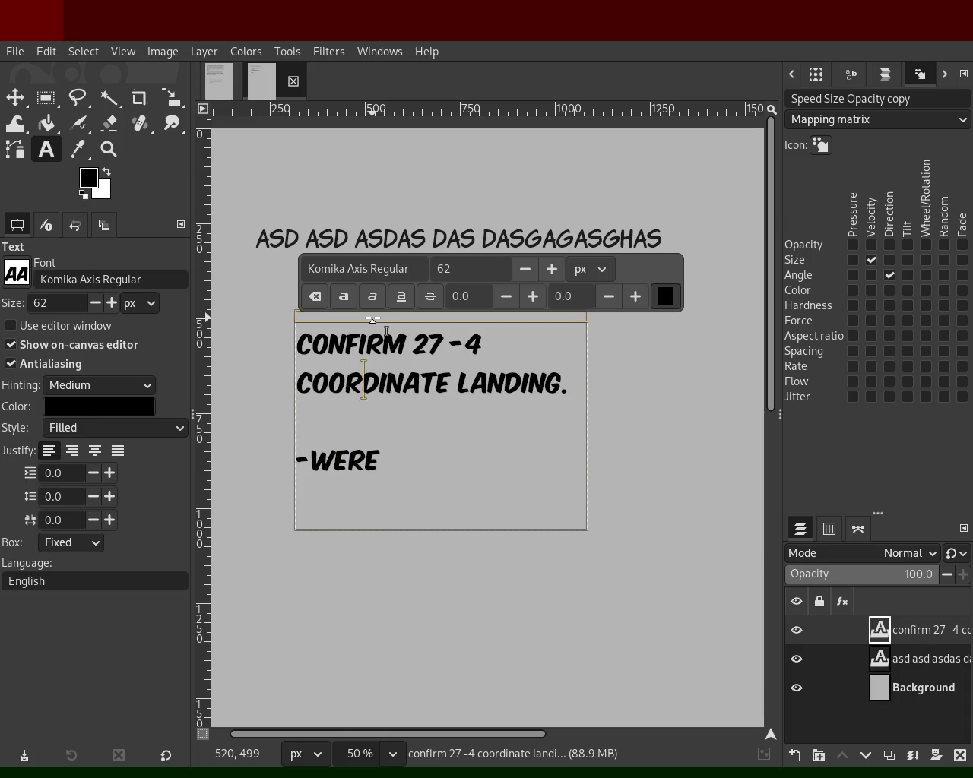
# - Swap the words so the first line ends 'LANDING COORDINATE.'
pyautogui.press('Up')
pyautogui.press('Left')
pyautogui.press('Left')
pyautogui.press('Left')
pyautogui.write('Please')
pyautogui.press('BackSpace')
pyautogui.press('BackSpace')
pyautogui.press('BackSpace')
pyautogui.press('BackSpace')
pyautogui.press('BackSpace')
pyautogui.press('Down')
pyautogui.press('Down')
pyautogui.press('Down')
pyautogui.press('Right')
pyautogui.press('Up')
pyautogui.press('Down')
pyautogui.press('Right')
pyautogui.press('Up')
pyautogui.press('Up')
pyautogui.press('Left')
pyautogui.press('Delete')
pyautogui.press('Delete')
pyautogui.press('Delete')
pyautogui.press('Delete')
pyautogui.press('Delete')
pyautogui.press('Delete')
pyautogui.press('Delete')
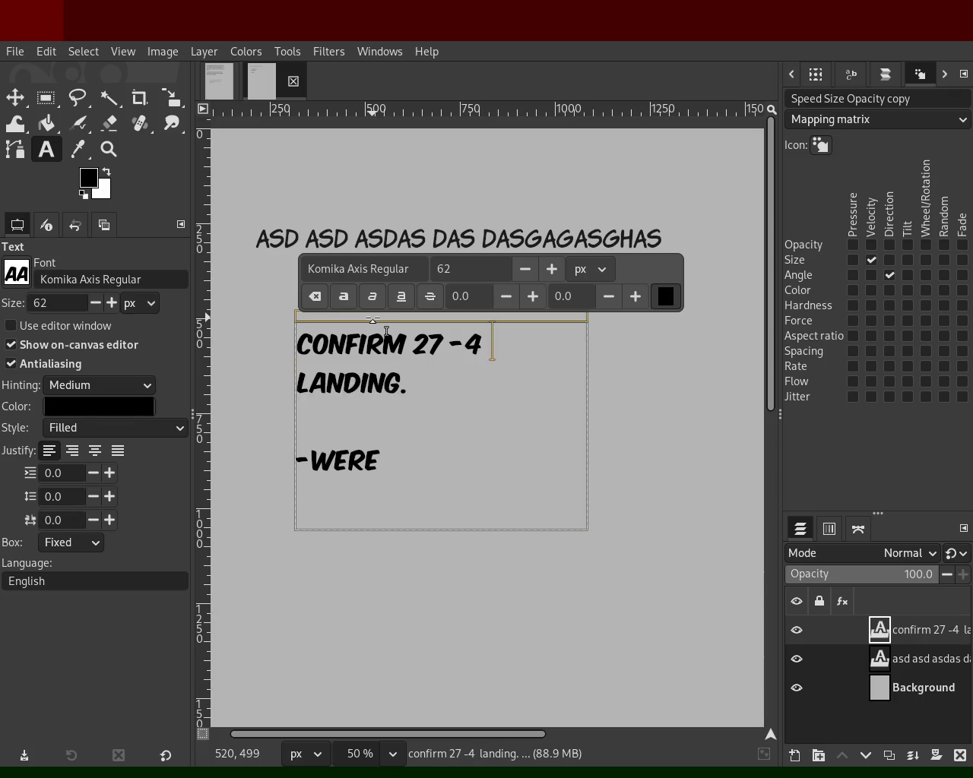
pyautogui.press('Delete')
pyautogui.press('Delete')
pyautogui.write('L')
pyautogui.press('Right')
pyautogui.press('Right')
pyautogui.press('Right')
pyautogui.press('Right')
pyautogui.press('Right')
pyautogui.press('Right')
pyautogui.write('COORDINATE')
# - Turn the WERE line into '-WE'RE ON POSITION'
pyautogui.press('Down')
pyautogui.press('Down')
pyautogui.press('End')
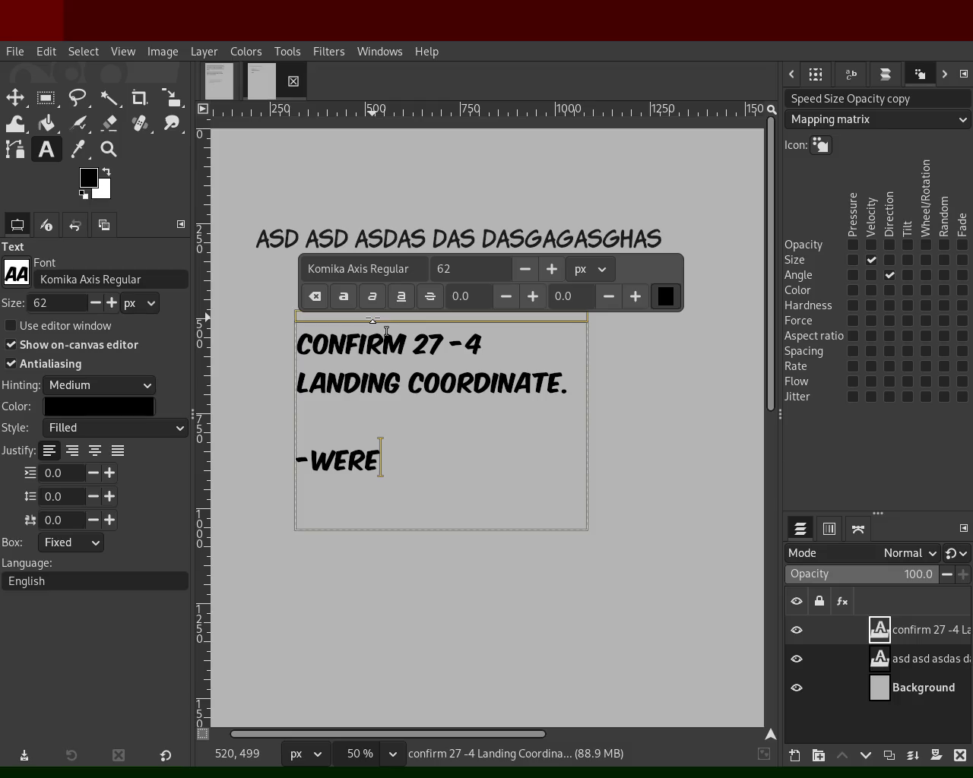
pyautogui.press('BackSpace')
pyautogui.write('E')
pyautogui.write(' ON POSITION')
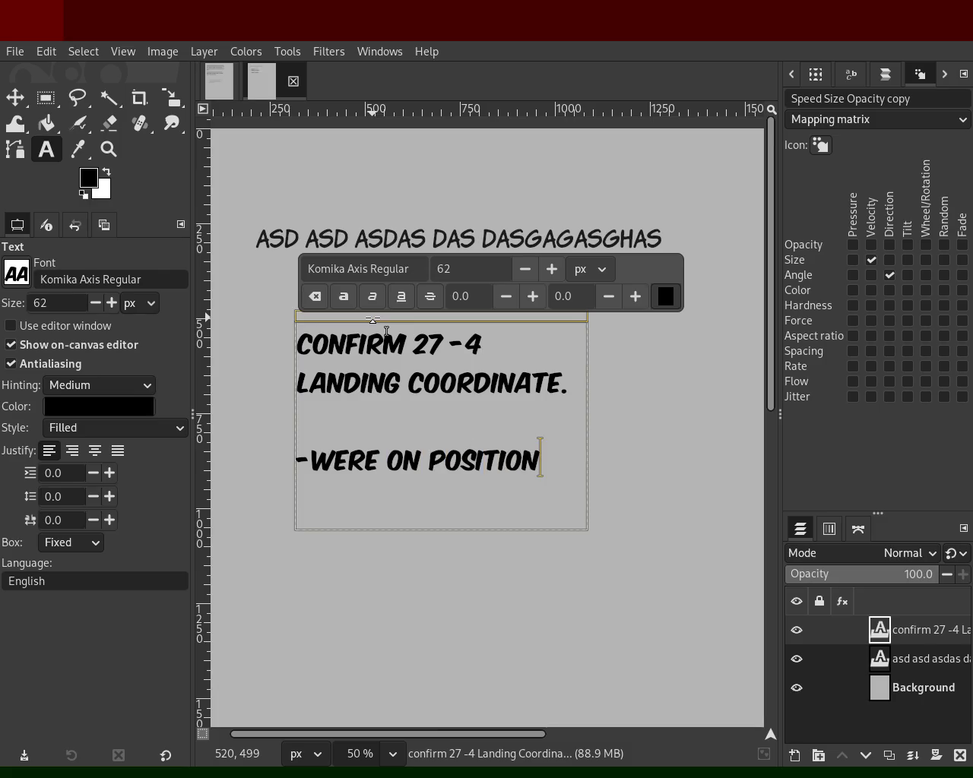
pyautogui.press('Left')
pyautogui.press('Left')
pyautogui.hotkey('ctrl', 'Left')
pyautogui.hotkey('ctrl', 'Left')
pyautogui.press('Right')
pyautogui.press('Left')
pyautogui.press('Left')
pyautogui.press('Left')
pyautogui.press('Delete')
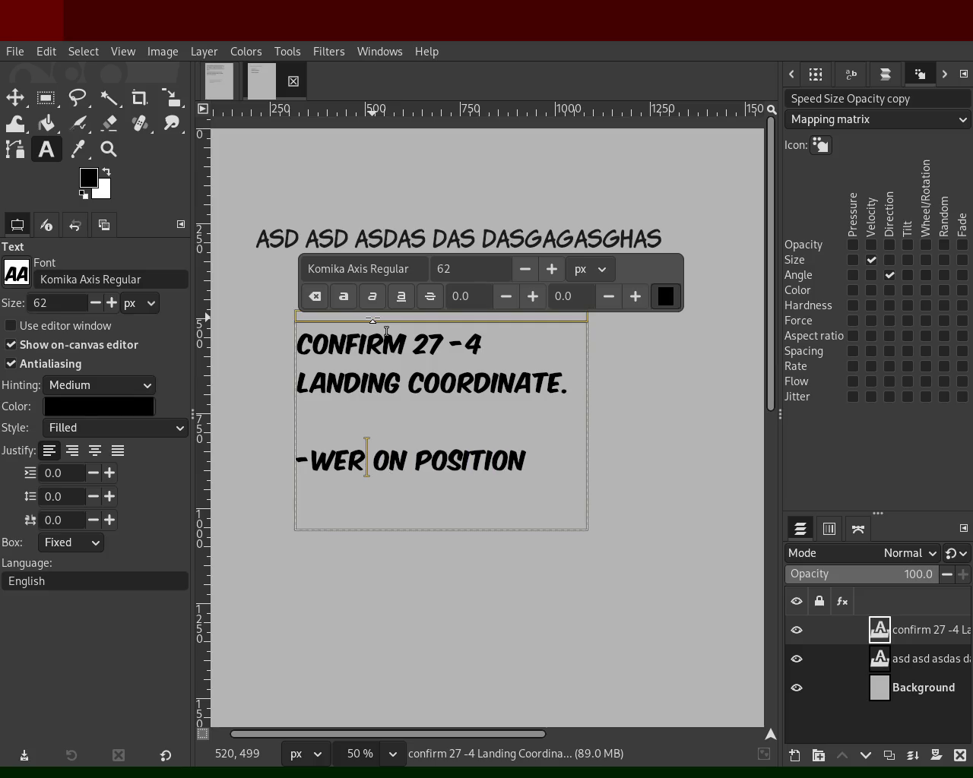
pyautogui.write("'RE")
pyautogui.press('Left')
pyautogui.press('Left')
pyautogui.press('Left')
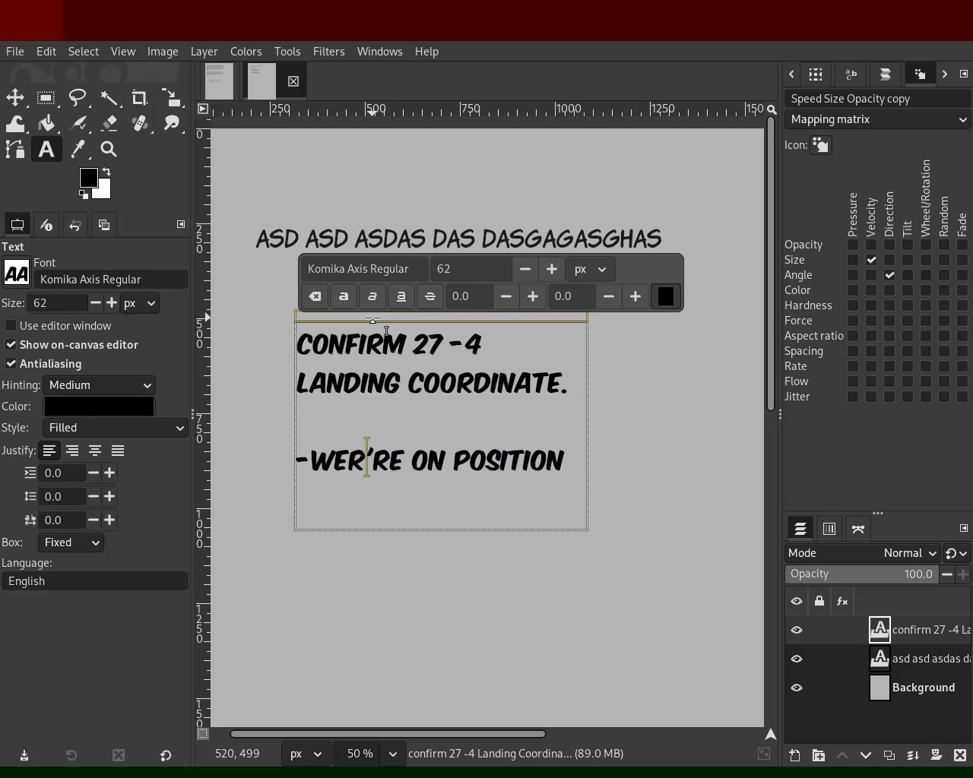
pyautogui.press('BackSpace')
pyautogui.press('Right')
pyautogui.press('Right')
pyautogui.press('Right')
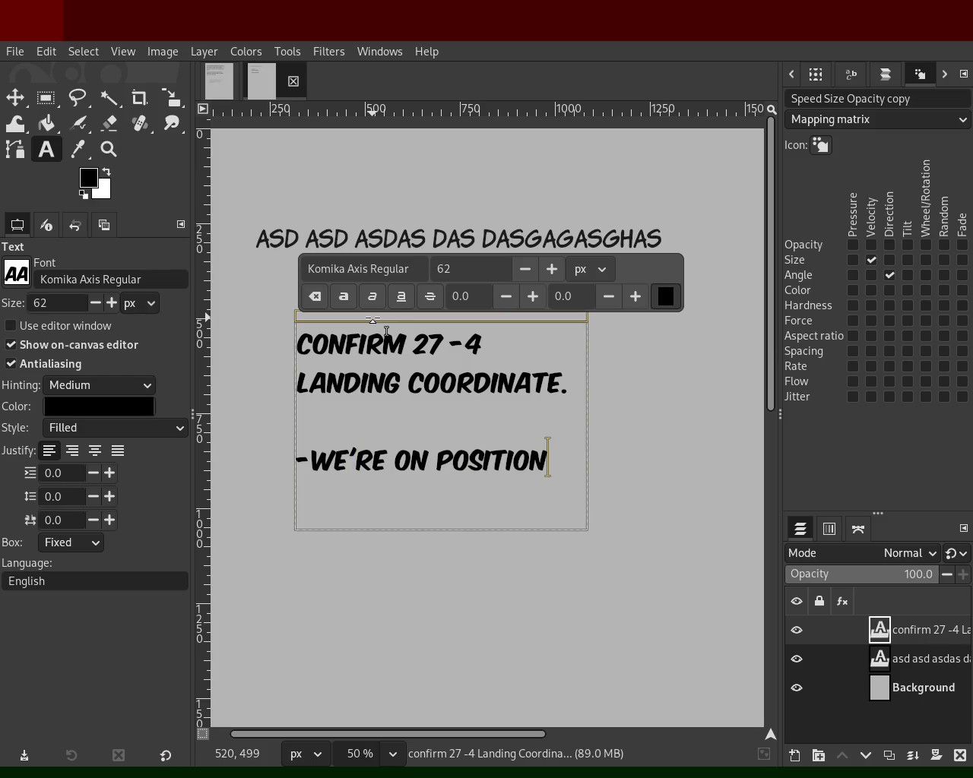
pyautogui.press('Left')
pyautogui.press('Left')
pyautogui.press('Left')
pyautogui.press('Left')
pyautogui.press('Right')
pyautogui.press('Right')
pyautogui.press('Right')
pyautogui.press('Right')
pyautogui.press('Right')
pyautogui.press('Right')
pyautogui.press('Right')
# - Append '. - OPEN THE HATCH', start a new line, and make the text box taller
pyautogui.write('.')
pyautogui.write(' OPEN THE ')
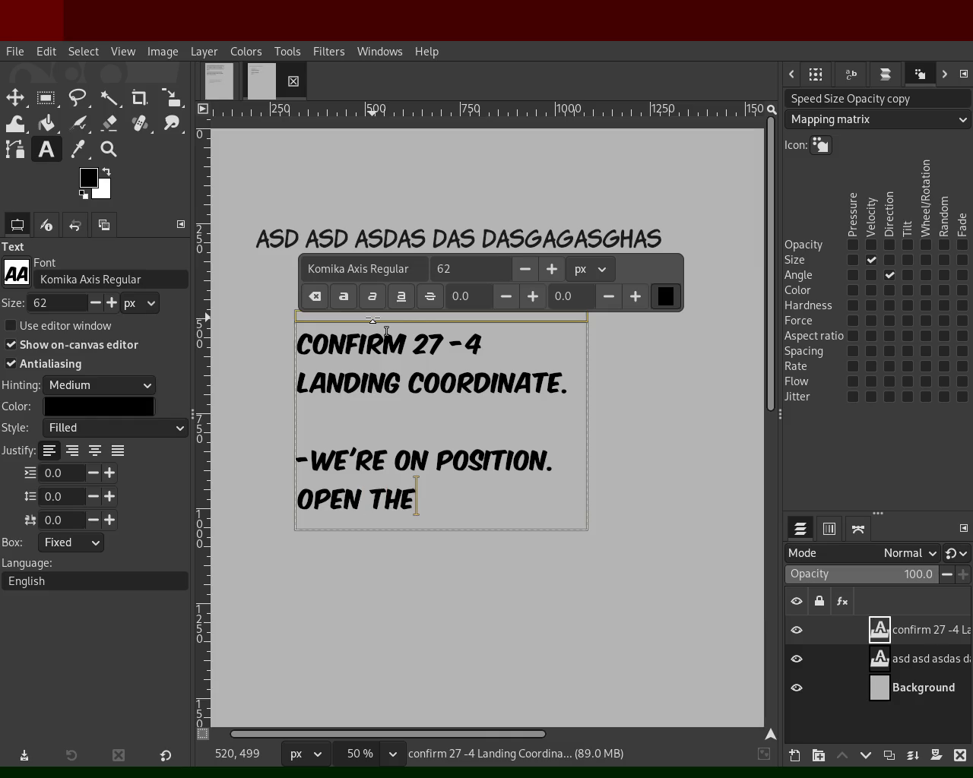
pyautogui.write('HATCH')
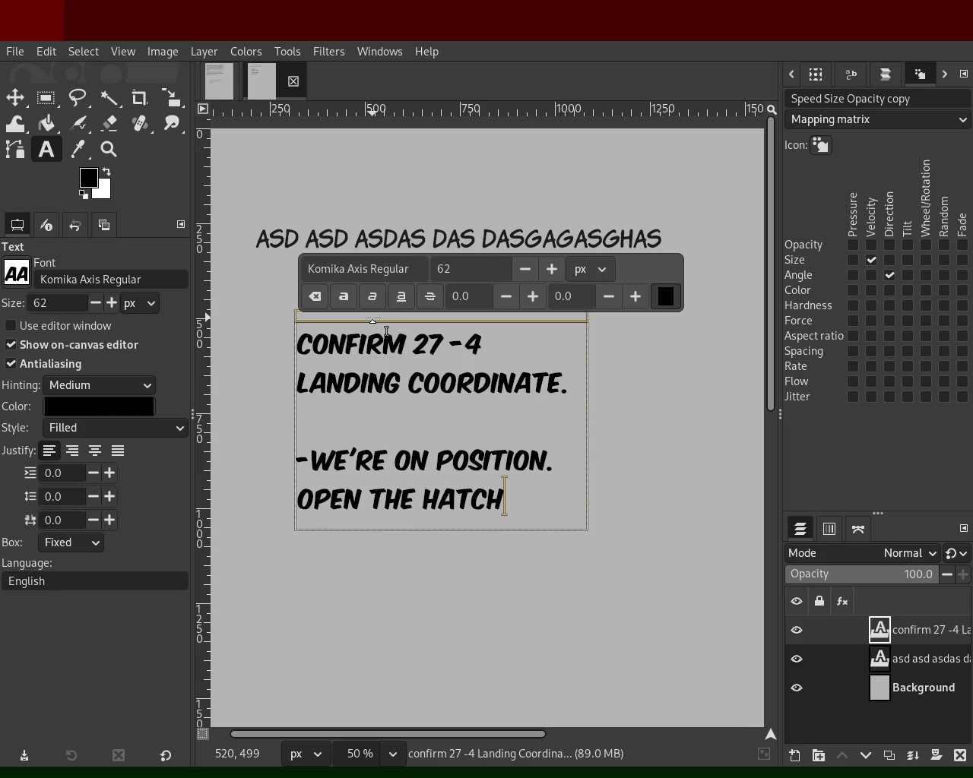
pyautogui.press('Up')
pyautogui.press('Right')
pyautogui.press('Right')
pyautogui.press('Right')
pyautogui.press('Right')
pyautogui.write('-')
pyautogui.press('Right')
pyautogui.press('Right')
pyautogui.press('Right')
pyautogui.press('Right')
pyautogui.press('Right')
pyautogui.press('Right')
pyautogui.press('End')
pyautogui.press('Return')
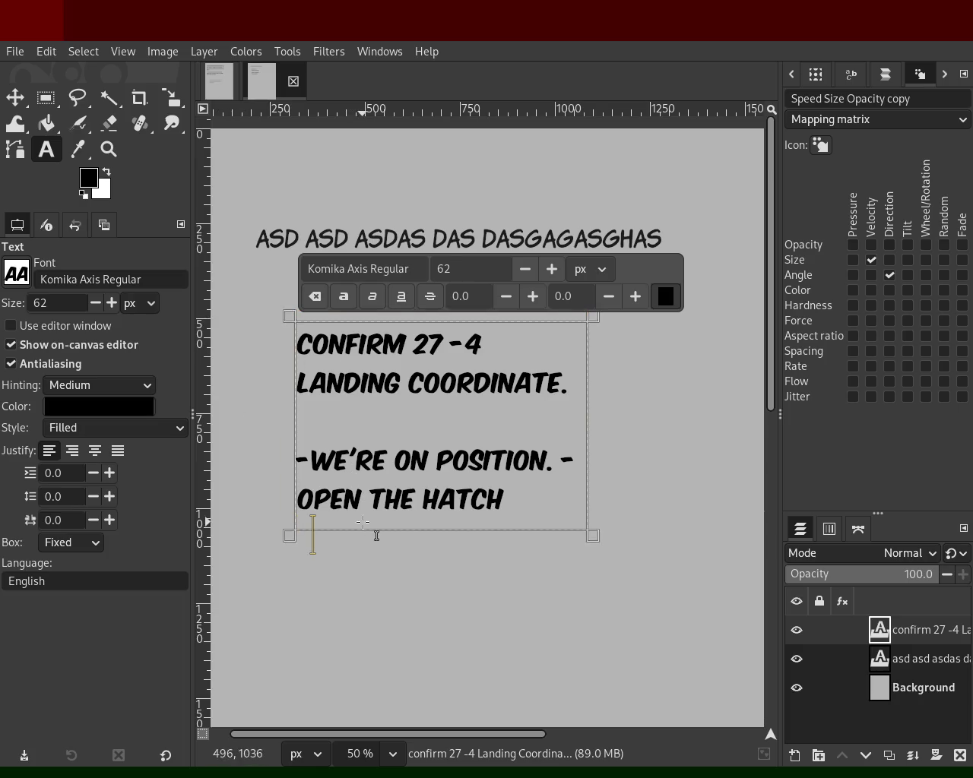
pyautogui.moveTo(384, 553); pyautogui.dragTo(383, 627)
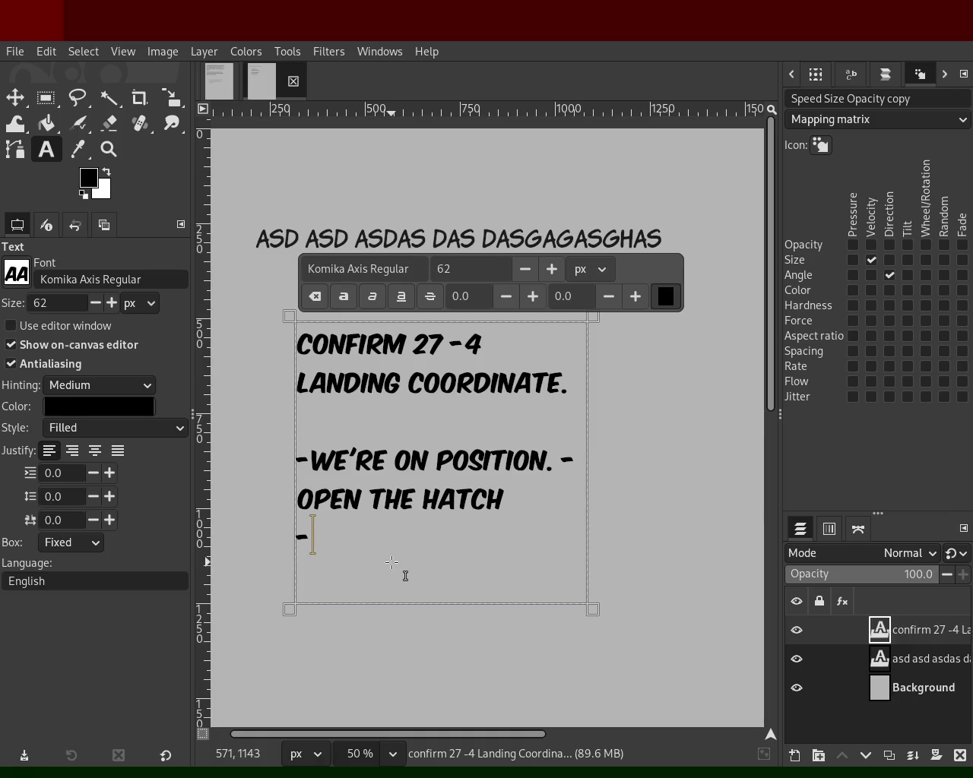
# - Type 'HATCH OPEN PULL OUT YOUR LANDING YOU'RE CLEAR TO LAND' on the new line
pyautogui.write("you're clear")
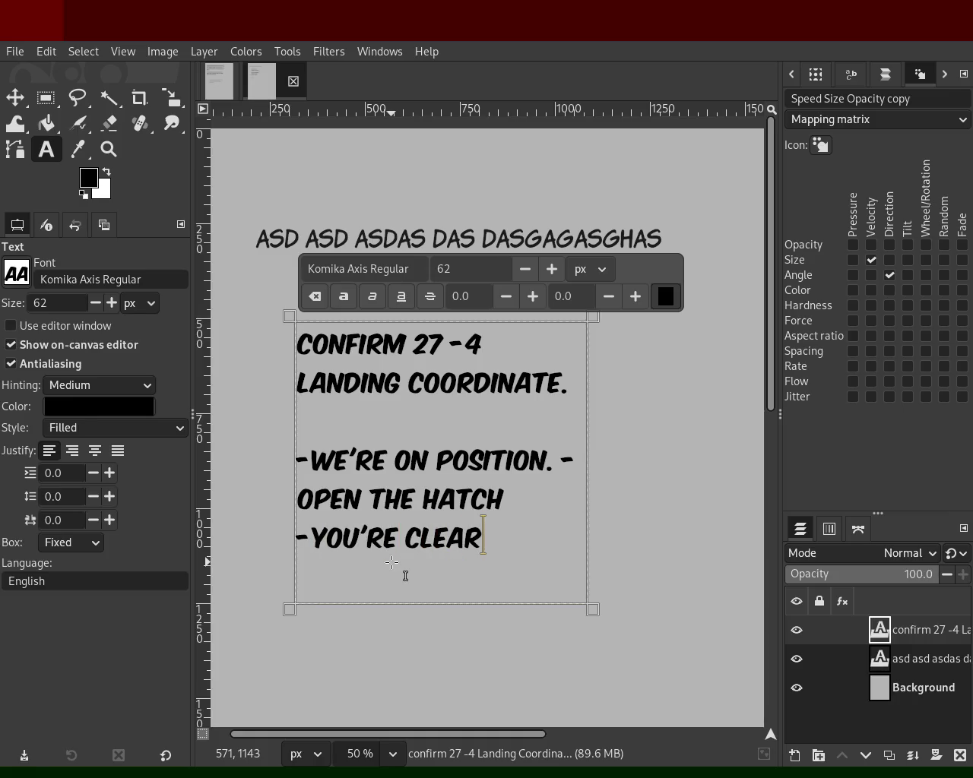
pyautogui.write(' to la')
pyautogui.press('BackSpace')
pyautogui.write('land')
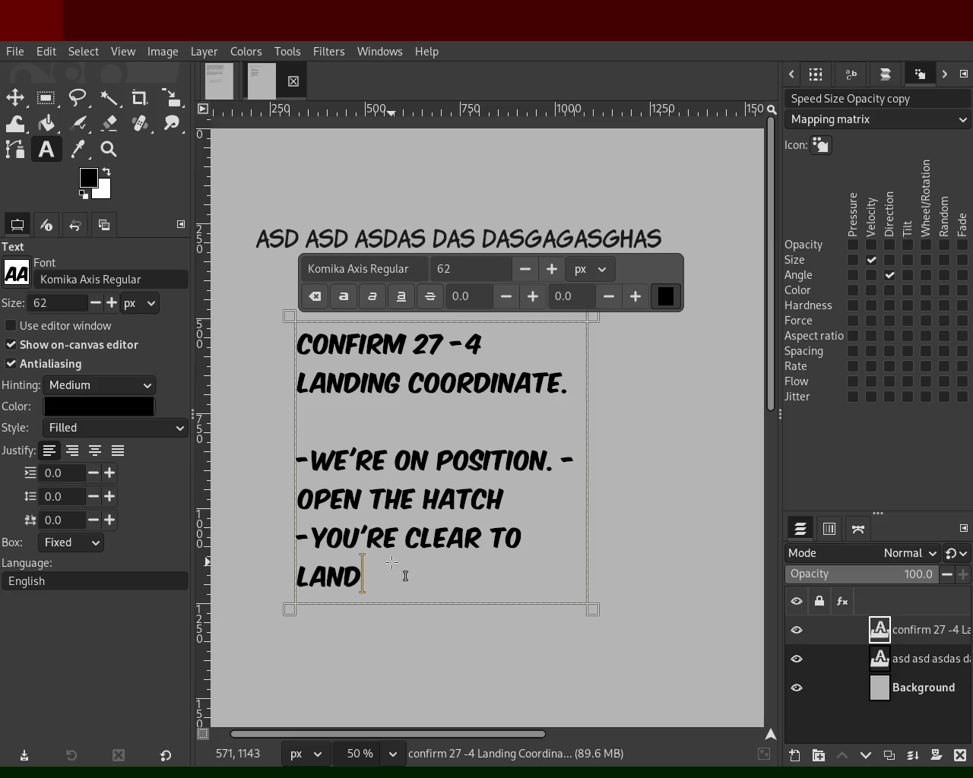
pyautogui.press('Up')
pyautogui.press('Left')
pyautogui.press('Left')
pyautogui.write('hatch opene')
pyautogui.press('BackSpace')
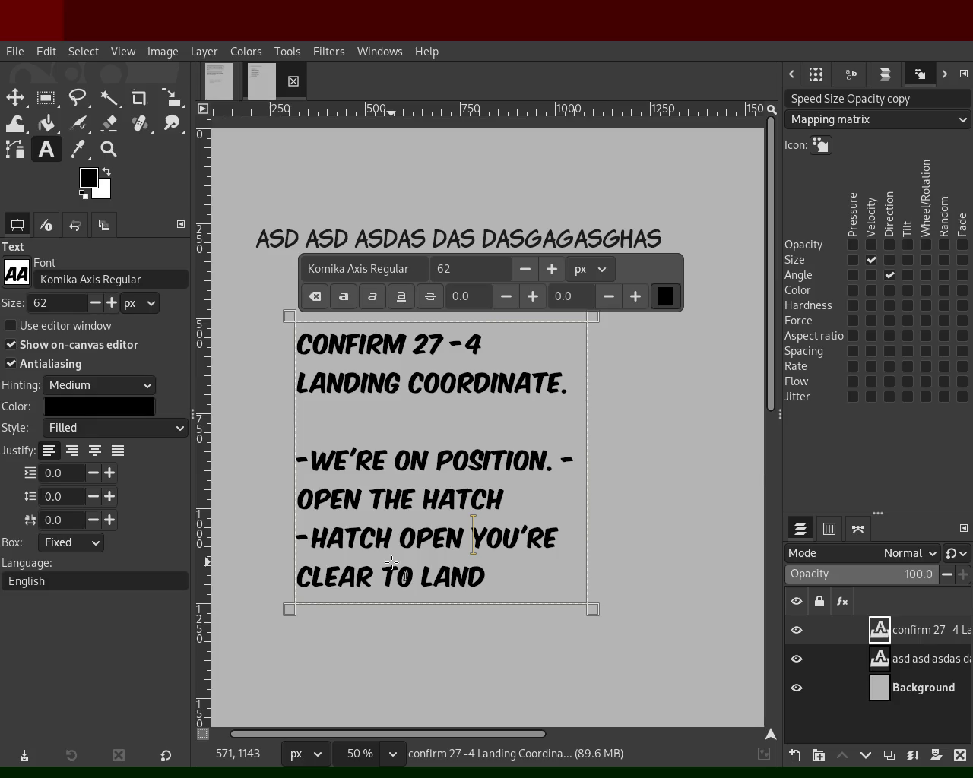
pyautogui.write('pull out oy')
pyautogui.press('BackSpace')
pyautogui.press('BackSpace')
pyautogui.write('your landing')
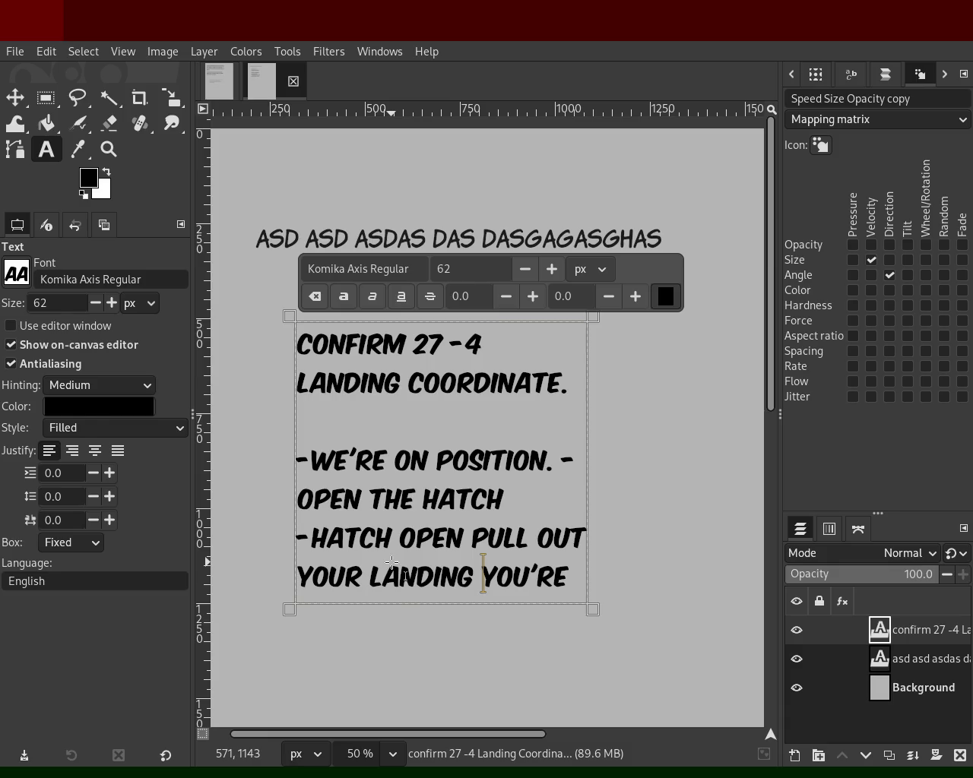
# - Enlarge the text box, insert 'IS NOW' after HATCH, and select all the dialogue
pyautogui.press('End')
pyautogui.press('Return')
pyautogui.moveTo(456, 608); pyautogui.dragTo(461, 666)
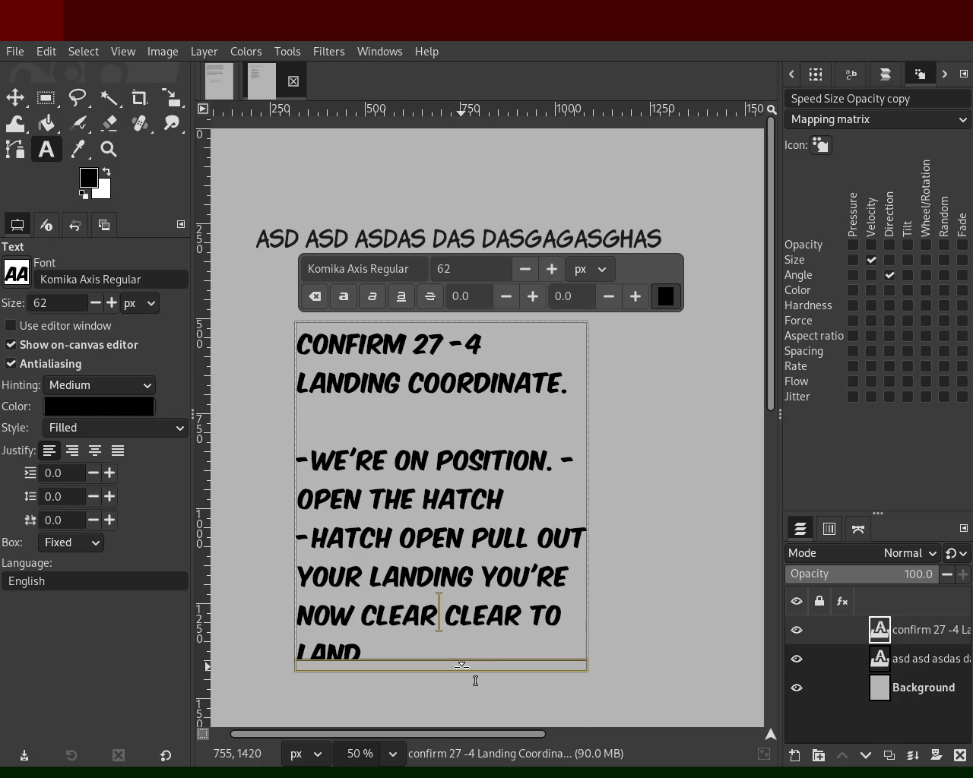
pyautogui.click(393, 536)
pyautogui.write('IS ')
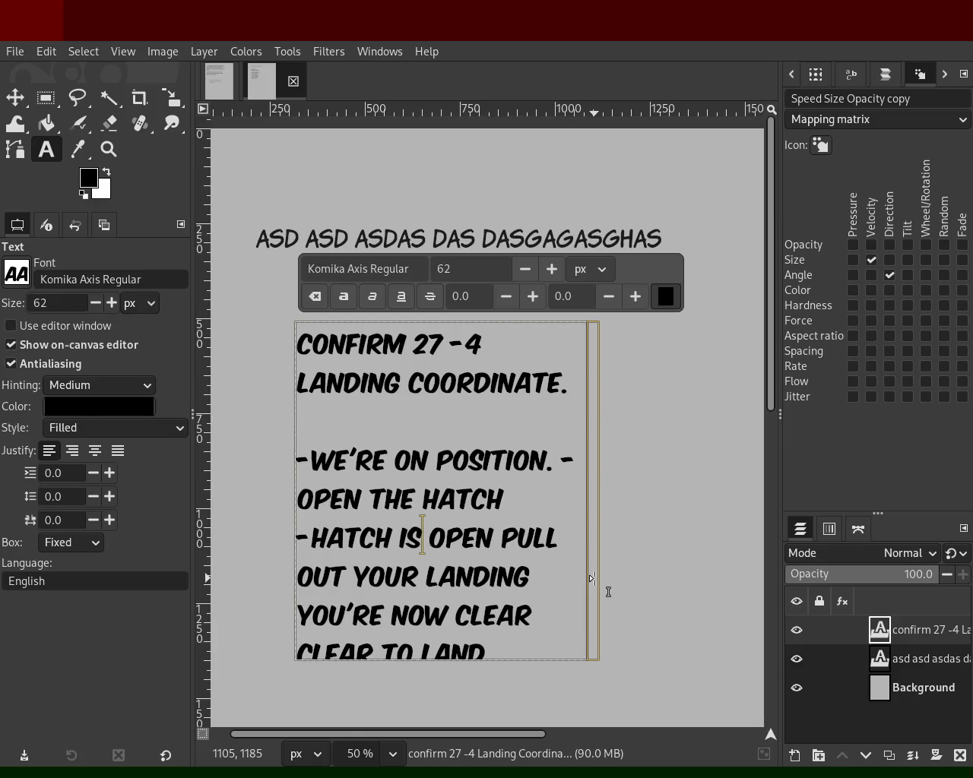
pyautogui.write('now')
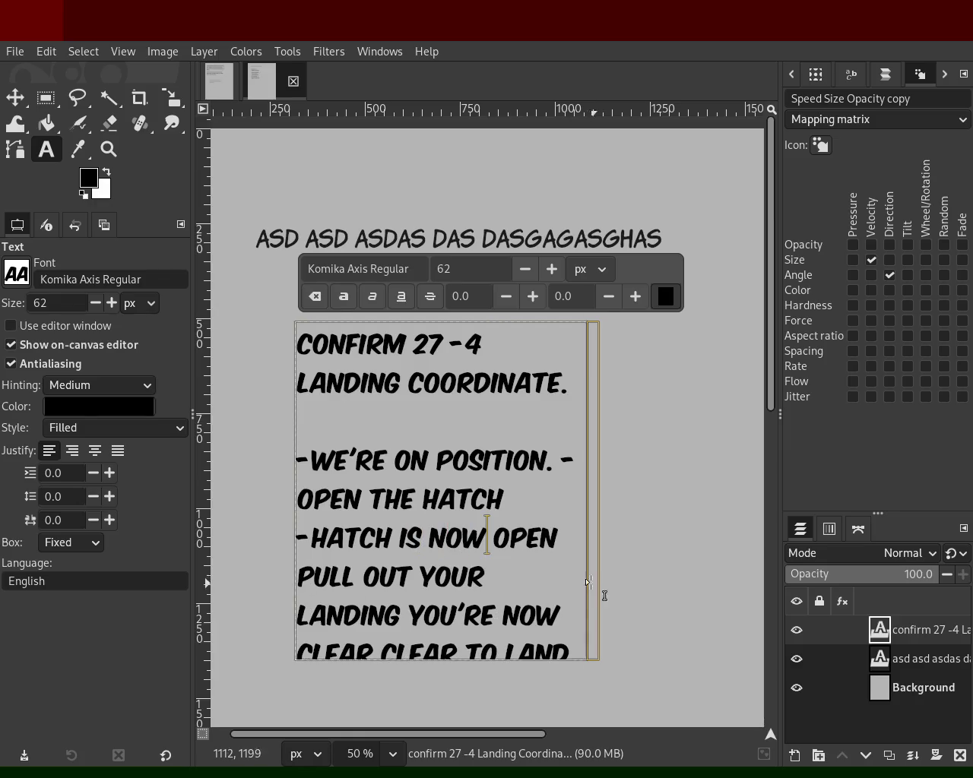
pyautogui.moveTo(295, 330)
pyautogui.mouseDown()
pyautogui.moveTo(468, 633)
pyautogui.moveTo(521, 682)
pyautogui.moveTo(591, 661)
pyautogui.mouseUp()
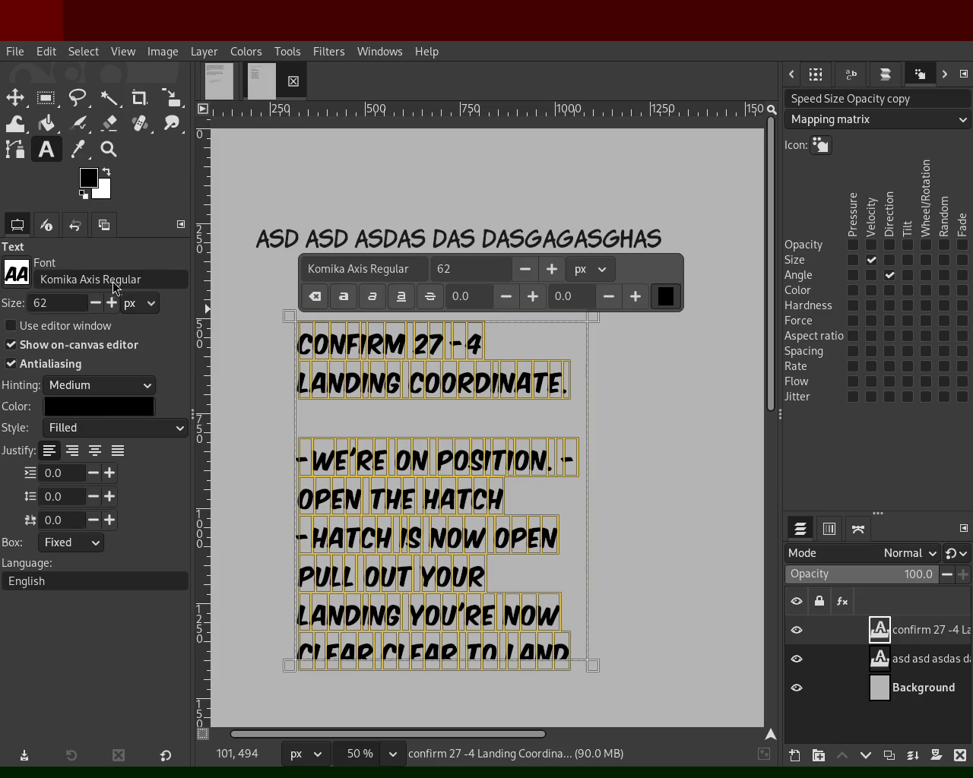
pyautogui.scroll(-1, 115, 323)
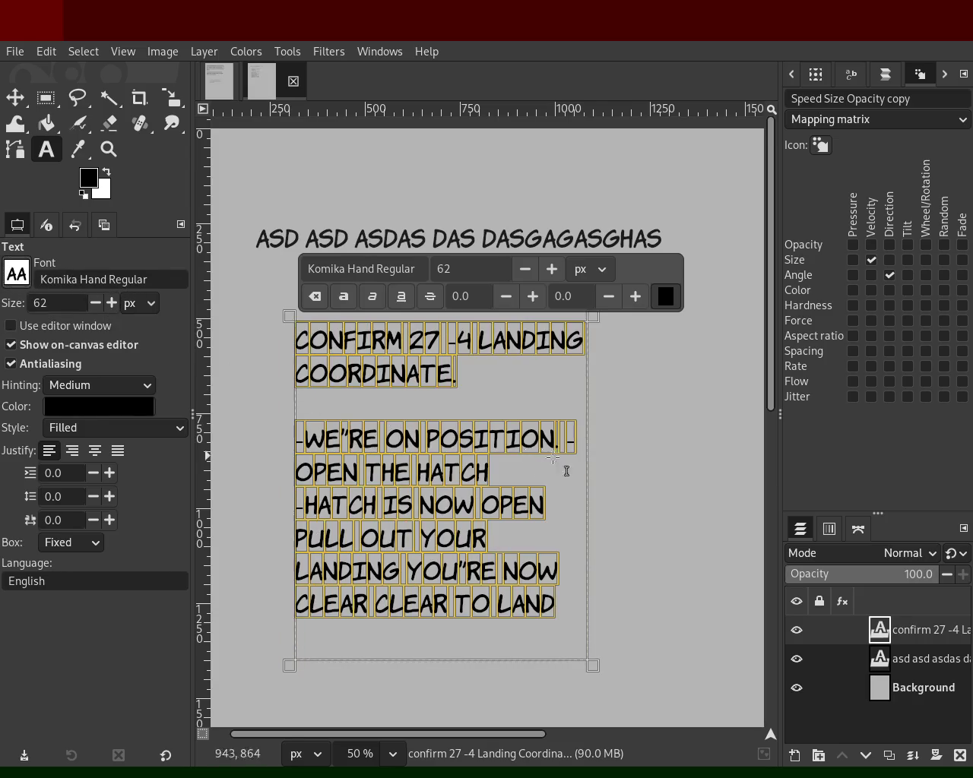
pyautogui.click(554, 399)
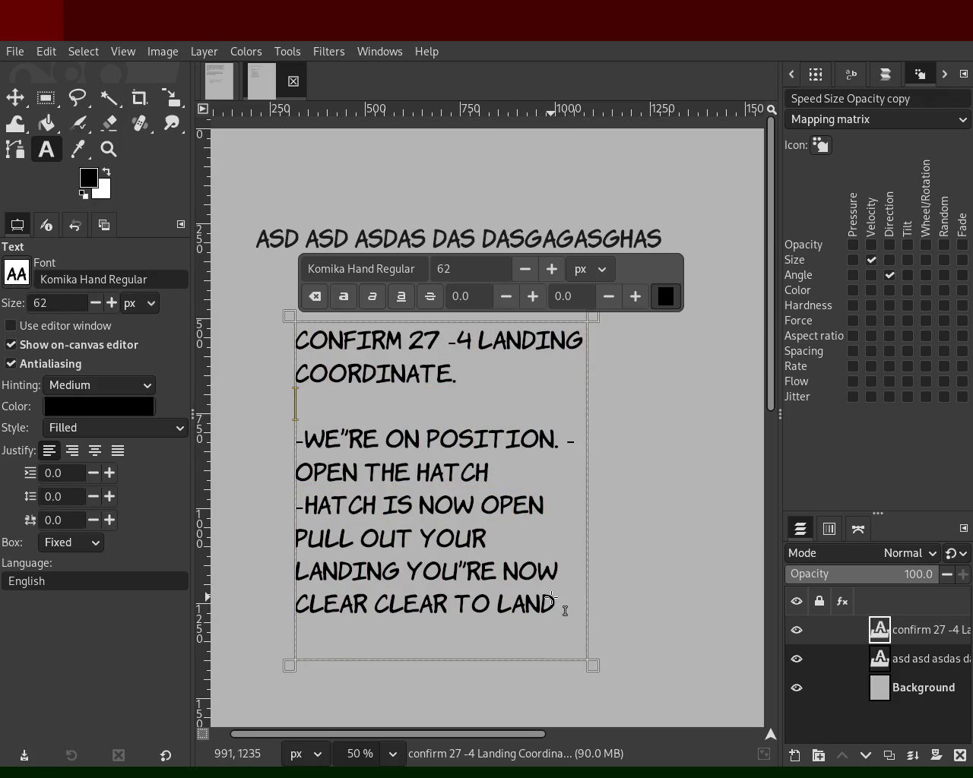
pyautogui.click(334, 430)
pyautogui.press('Delete')
pyautogui.write("'")
pyautogui.press('BackSpace')
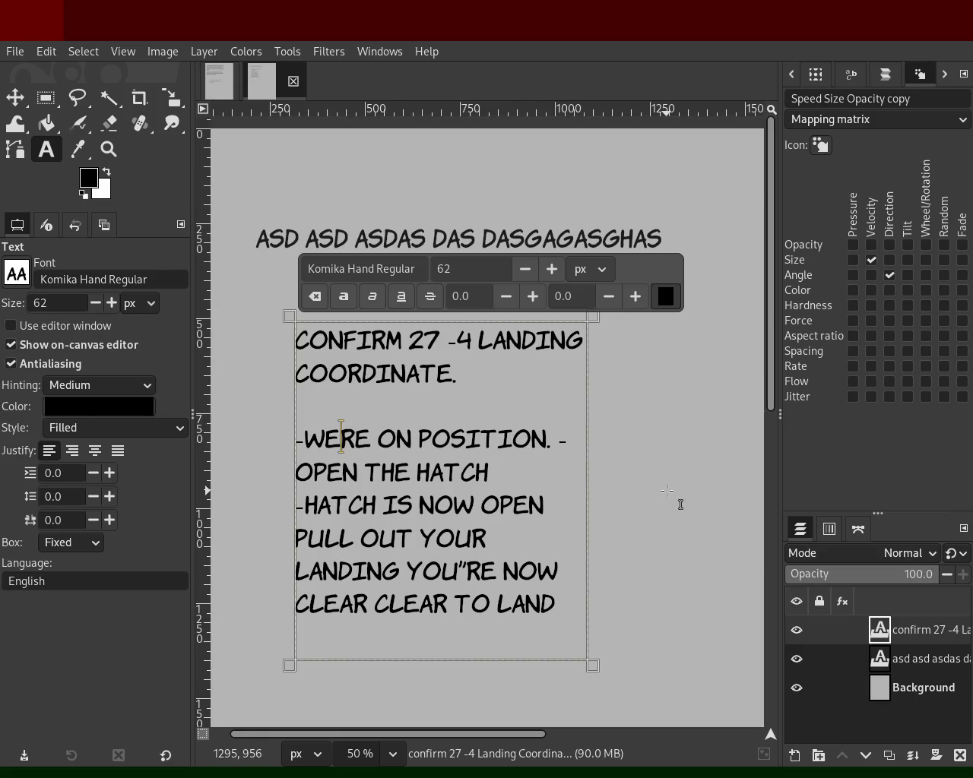
pyautogui.write("'")
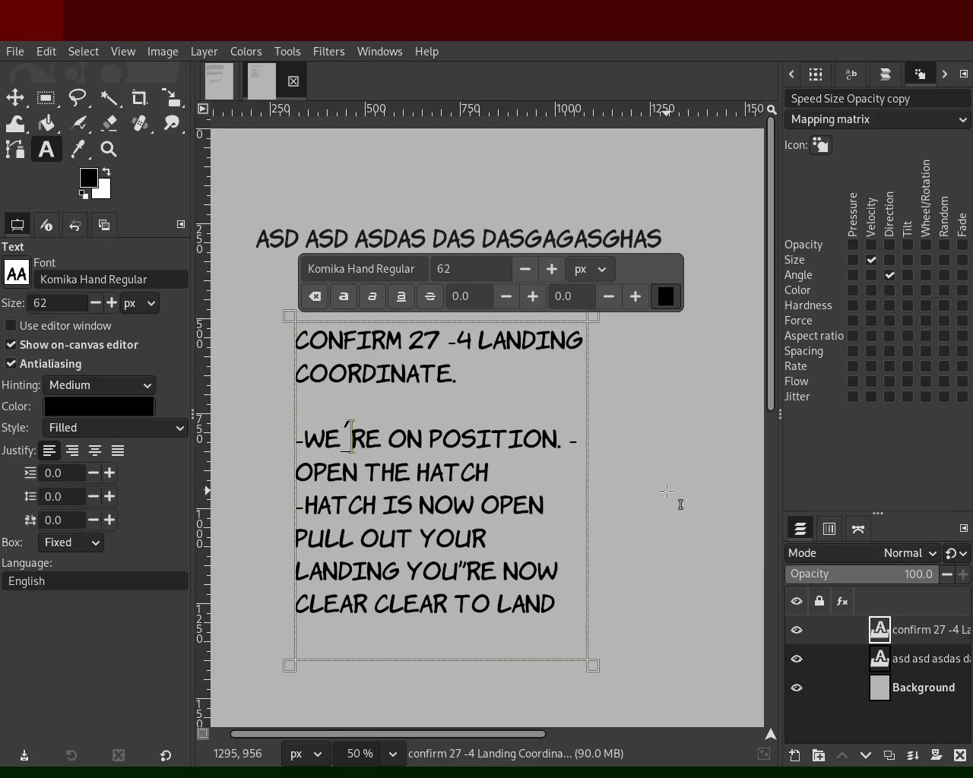
pyautogui.press('BackSpace')
pyautogui.write("'")
pyautogui.press('BackSpace')
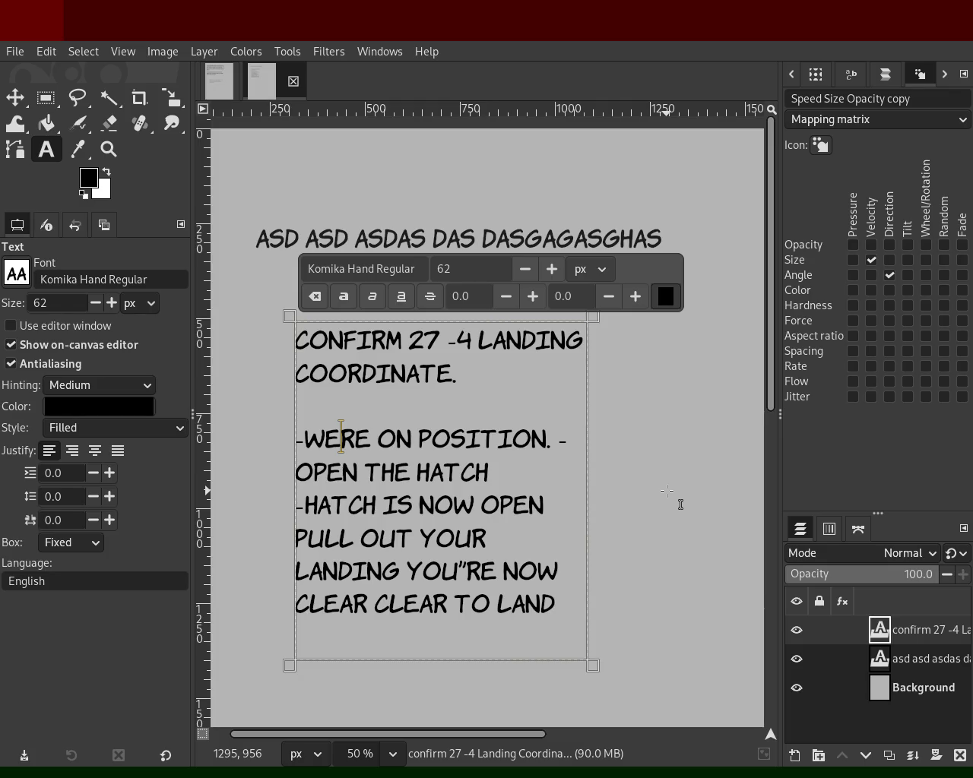
pyautogui.write("'")
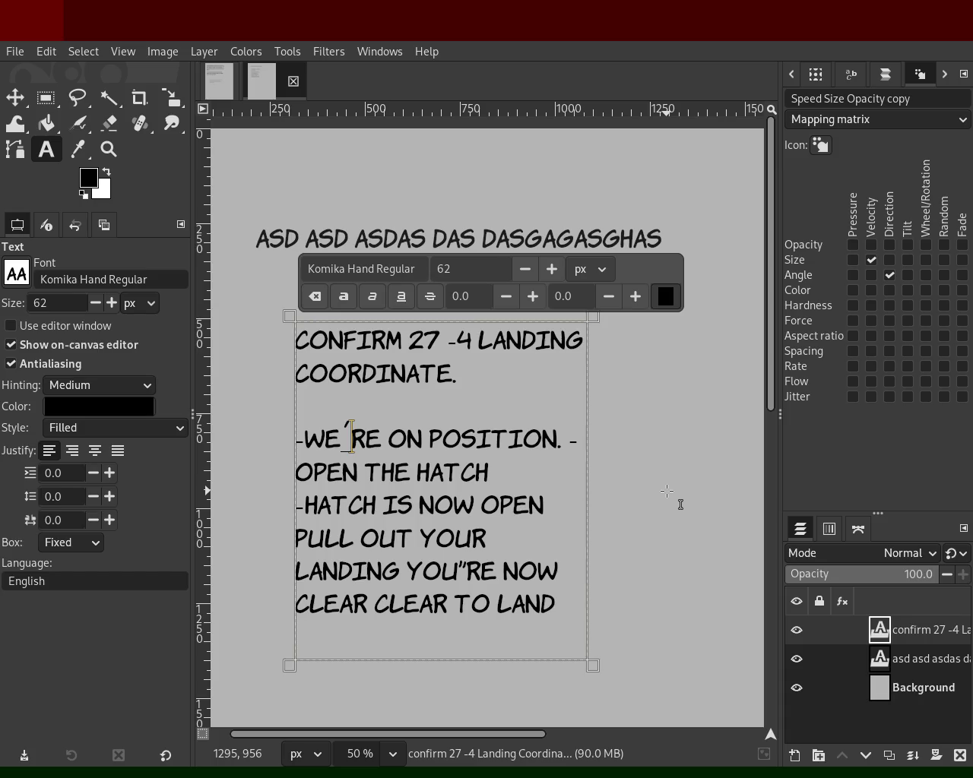
pyautogui.press('BackSpace')
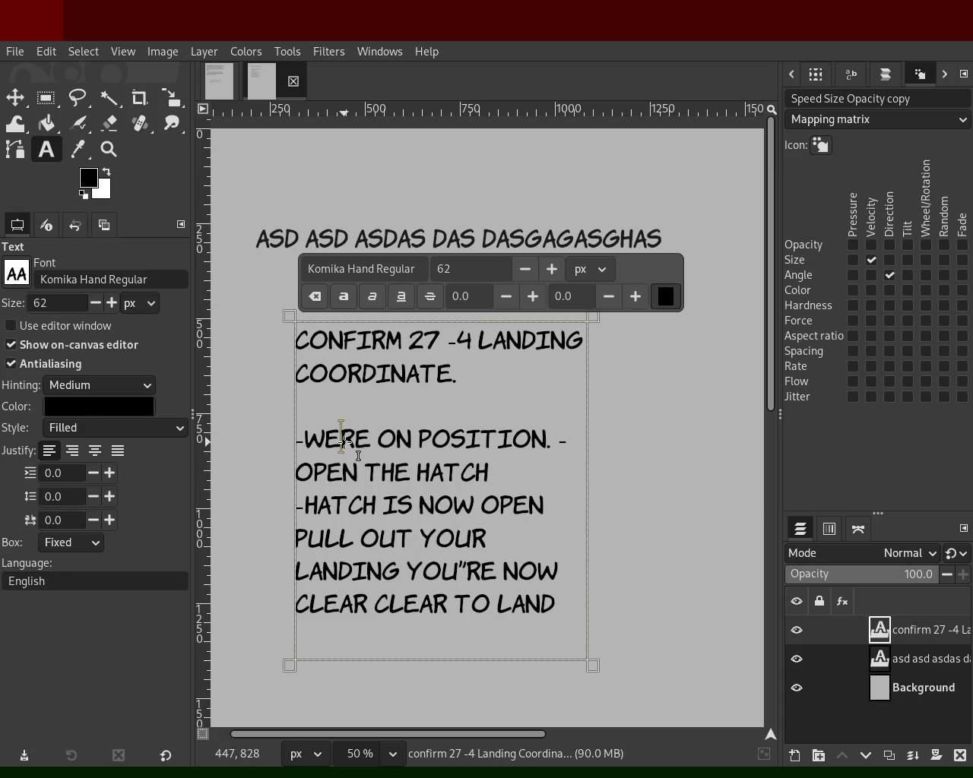
pyautogui.write('"')
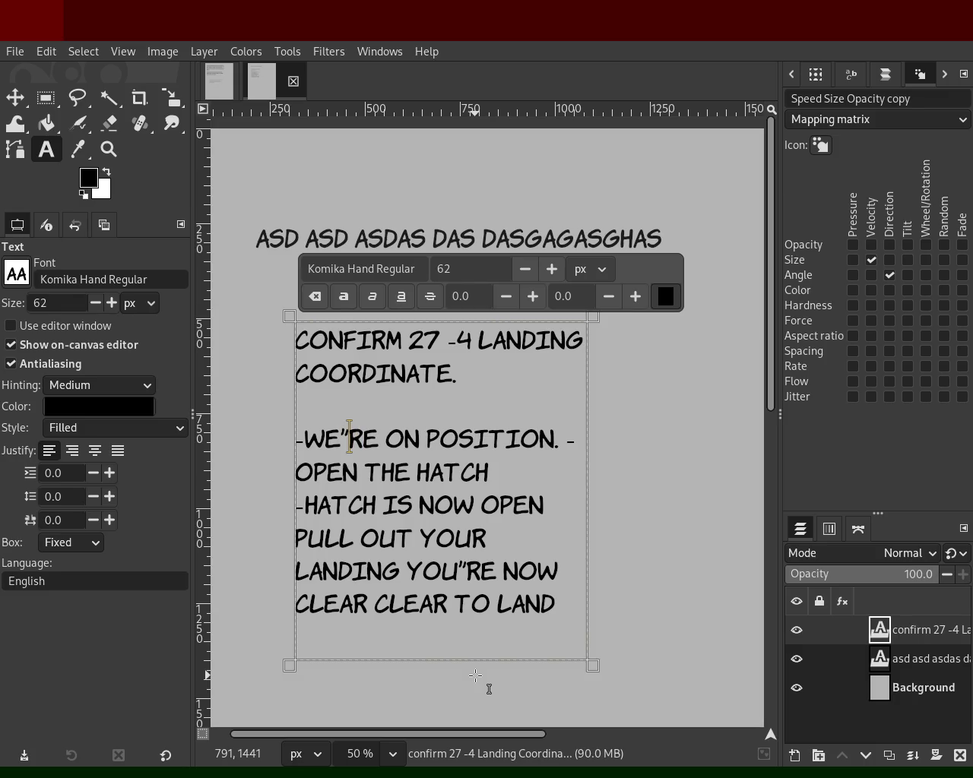
pyautogui.write('*')
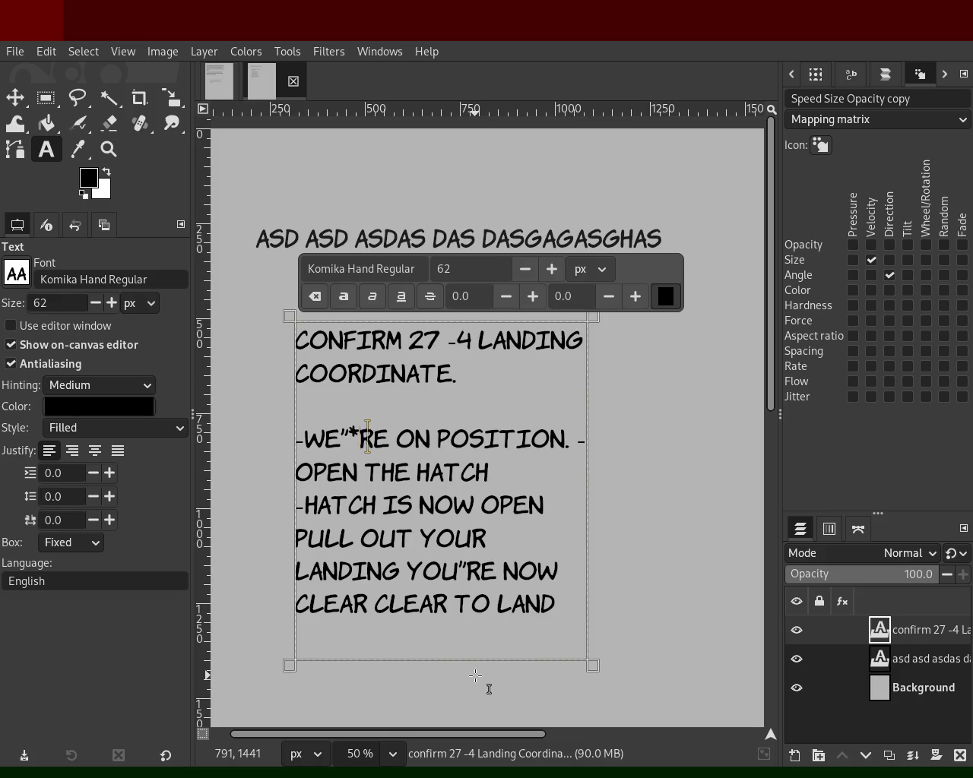
pyautogui.write('"**')
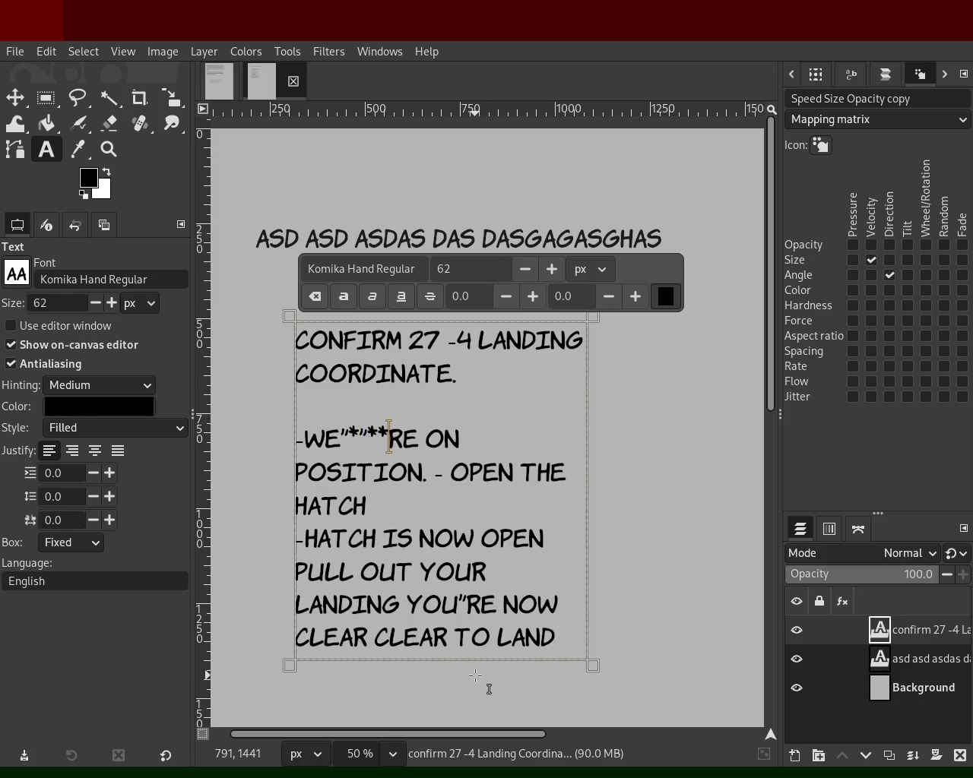
pyautogui.press('BackSpace')
pyautogui.press('BackSpace')
pyautogui.press('BackSpace')
pyautogui.press('BackSpace')
pyautogui.press('BackSpace')
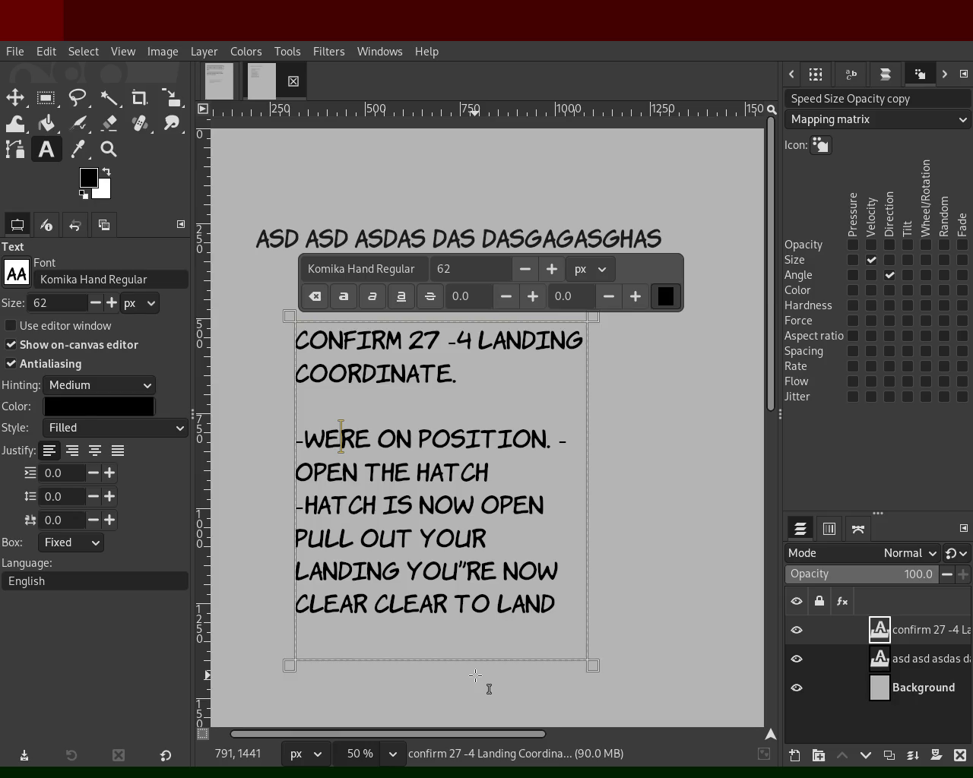
pyautogui.write("'")
pyautogui.press('BackSpace')
pyautogui.write('*')
pyautogui.press('BackSpace')
pyautogui.write('´')
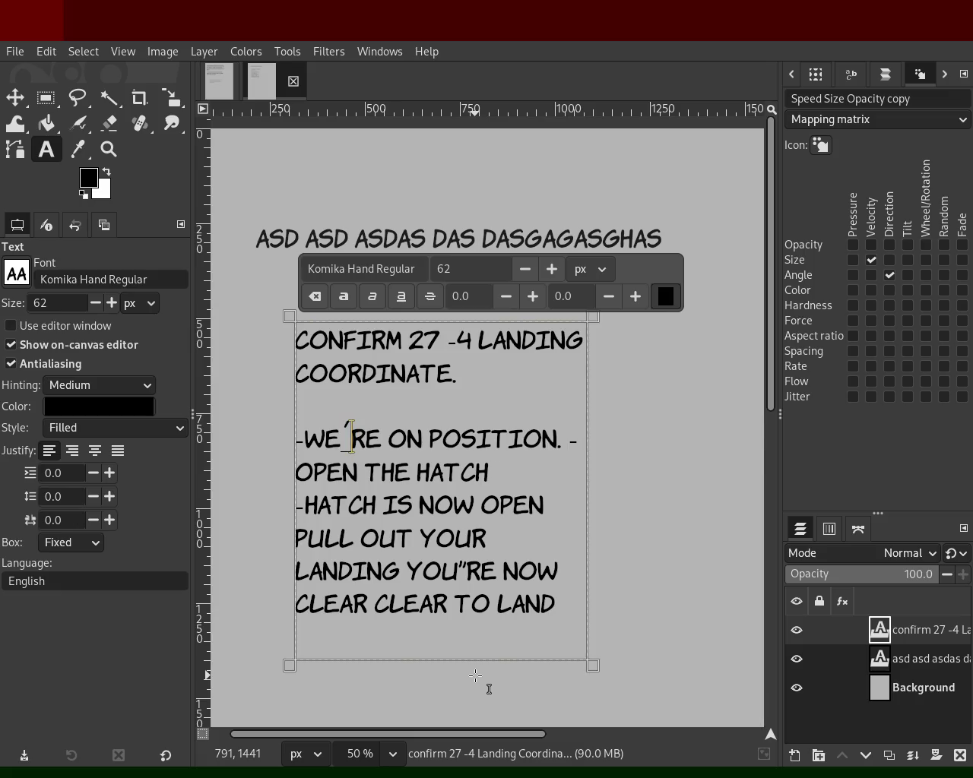
pyautogui.press('space')
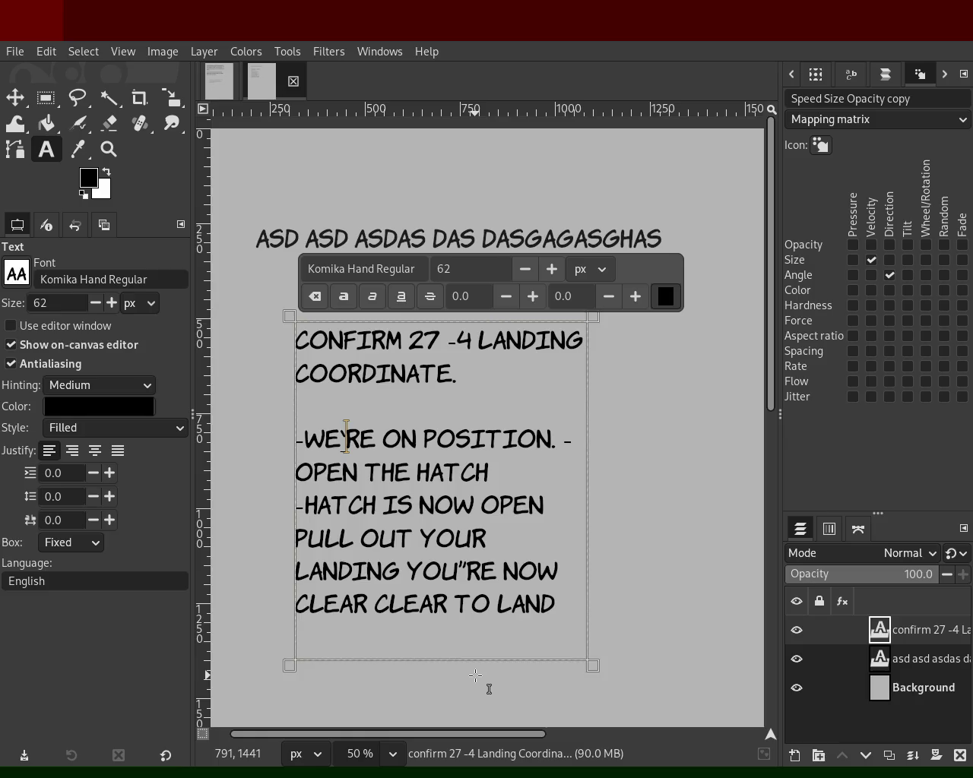
pyautogui.press('BackSpace')
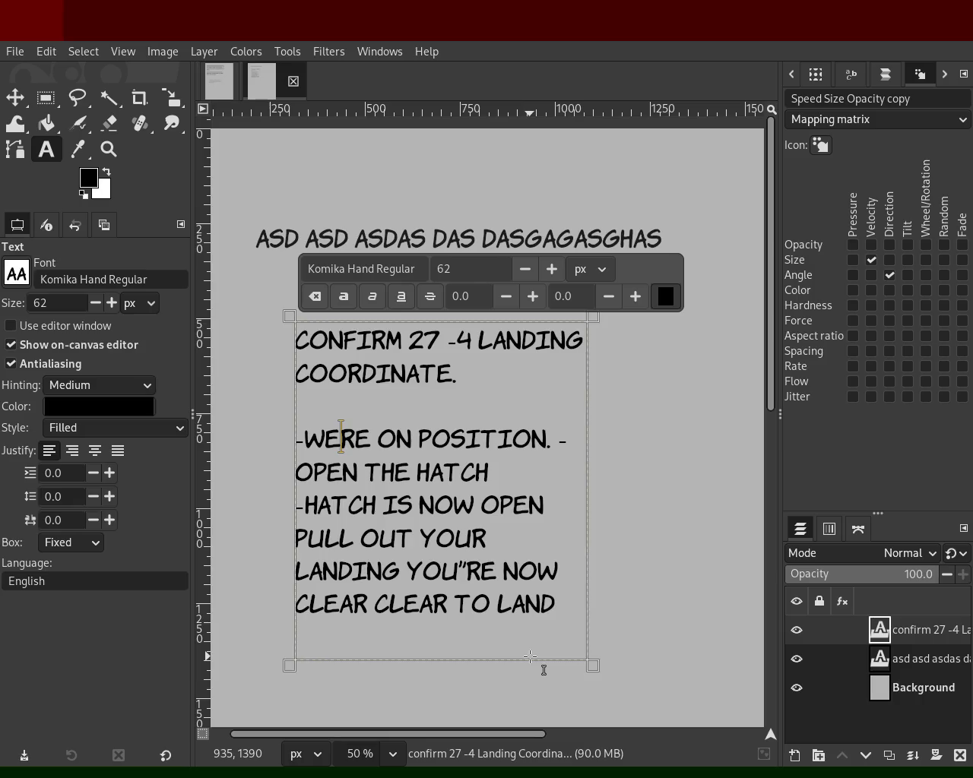
pyautogui.write("'")
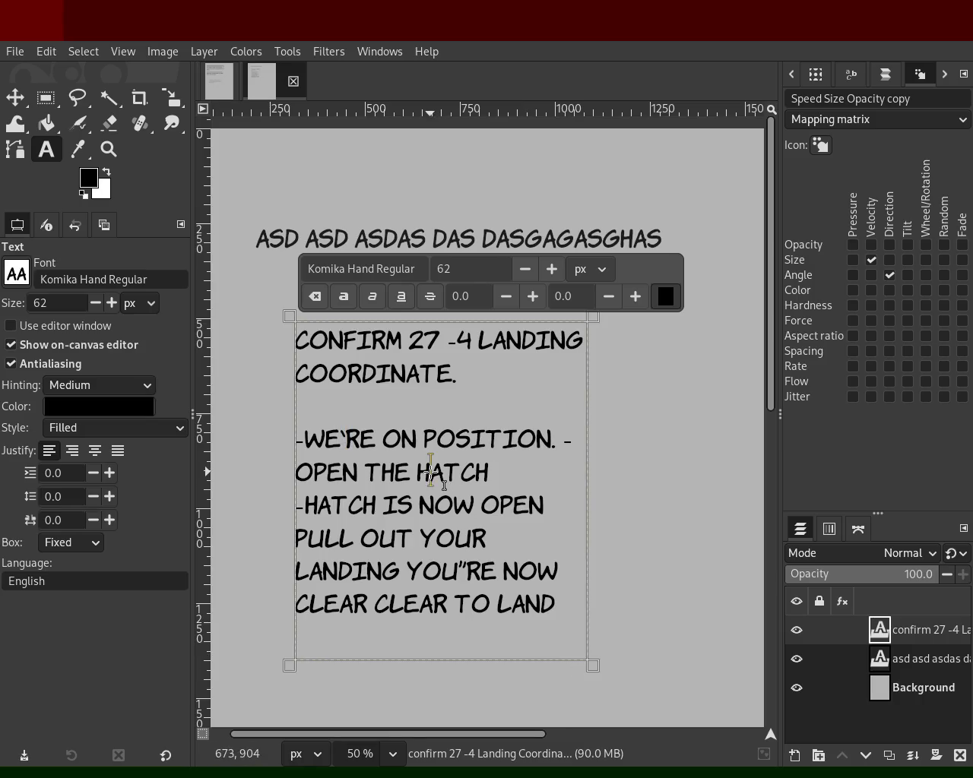
pyautogui.click(341, 436)
pyautogui.press('Delete')
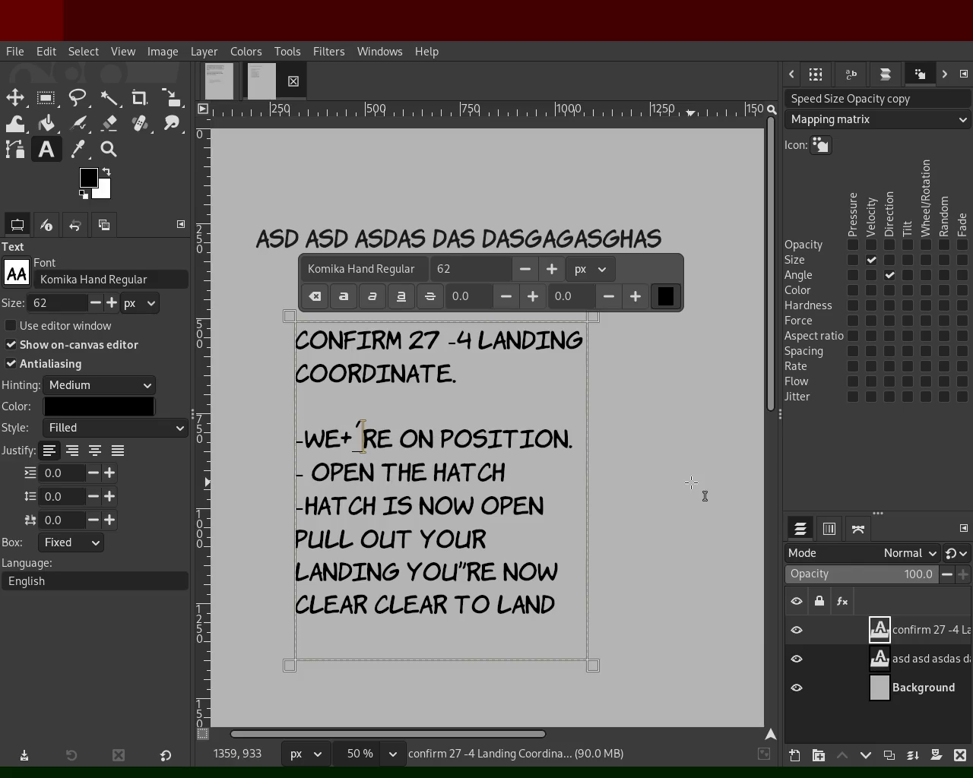
pyautogui.write("'")
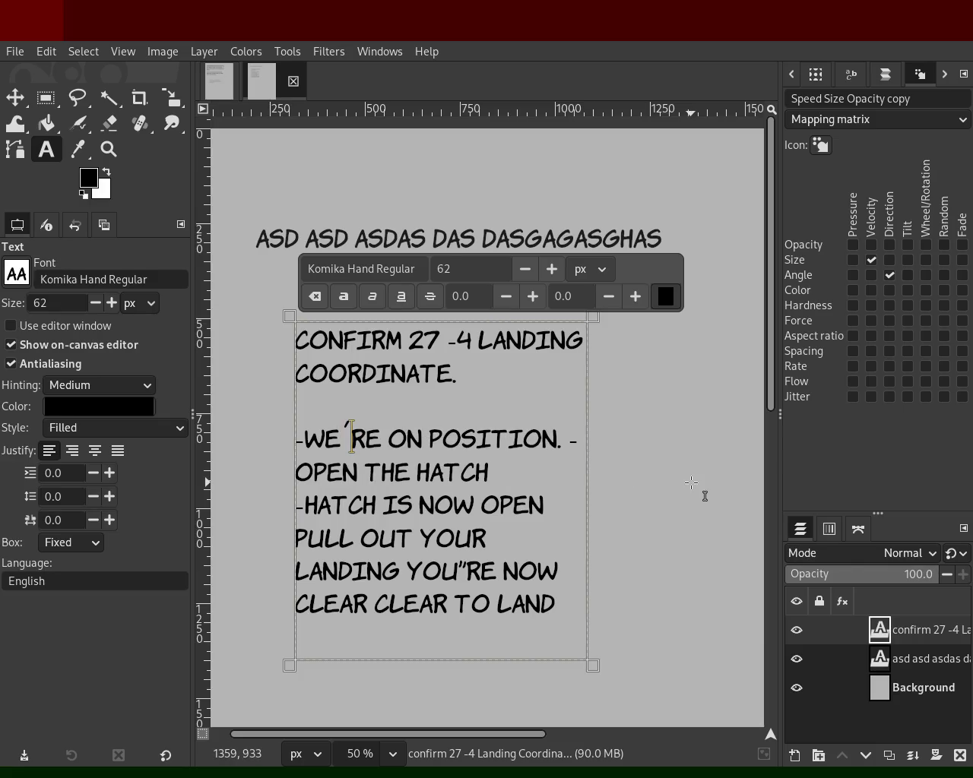
pyautogui.click(411, 536)
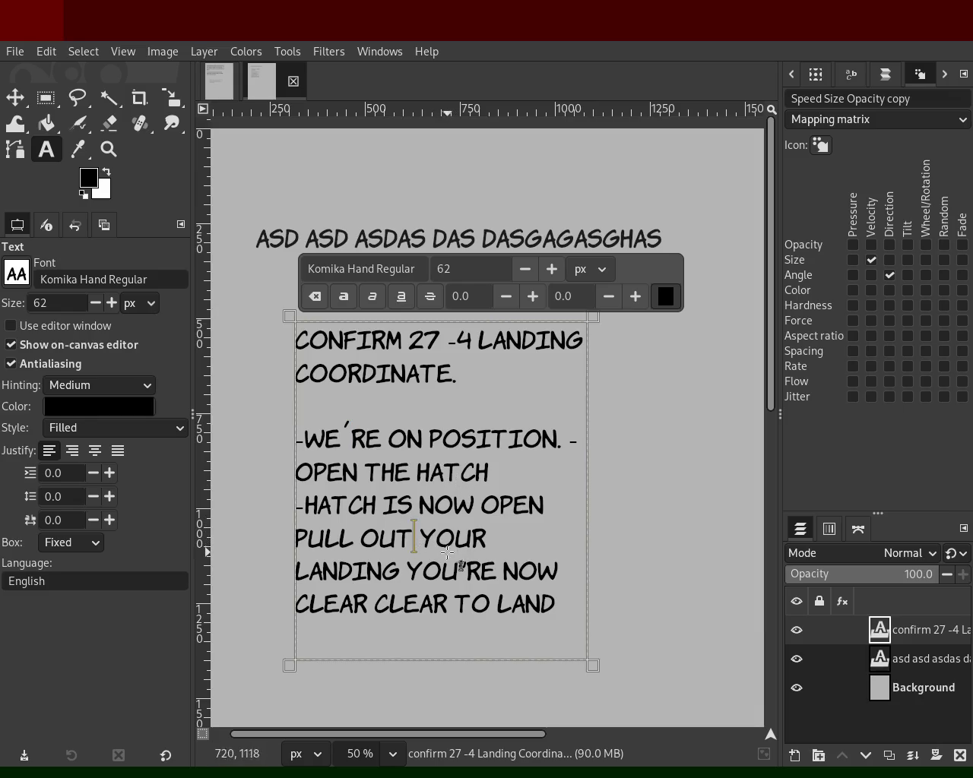
pyautogui.click(345, 434)
pyautogui.press('Delete')
pyautogui.write('""')
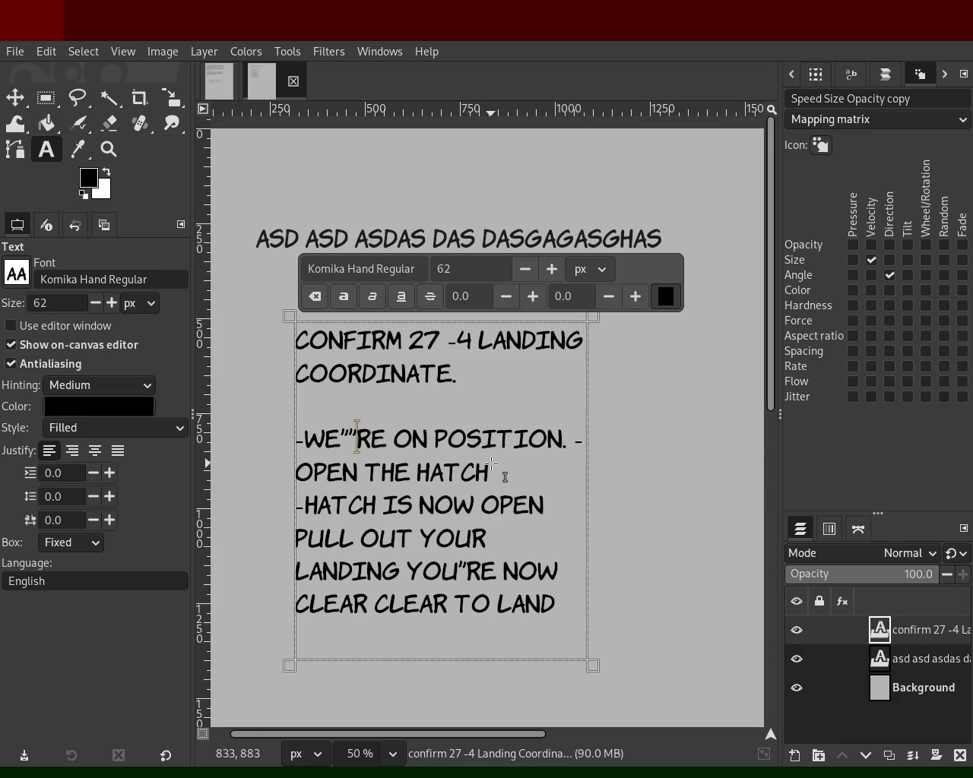
pyautogui.write('""***RE ON')
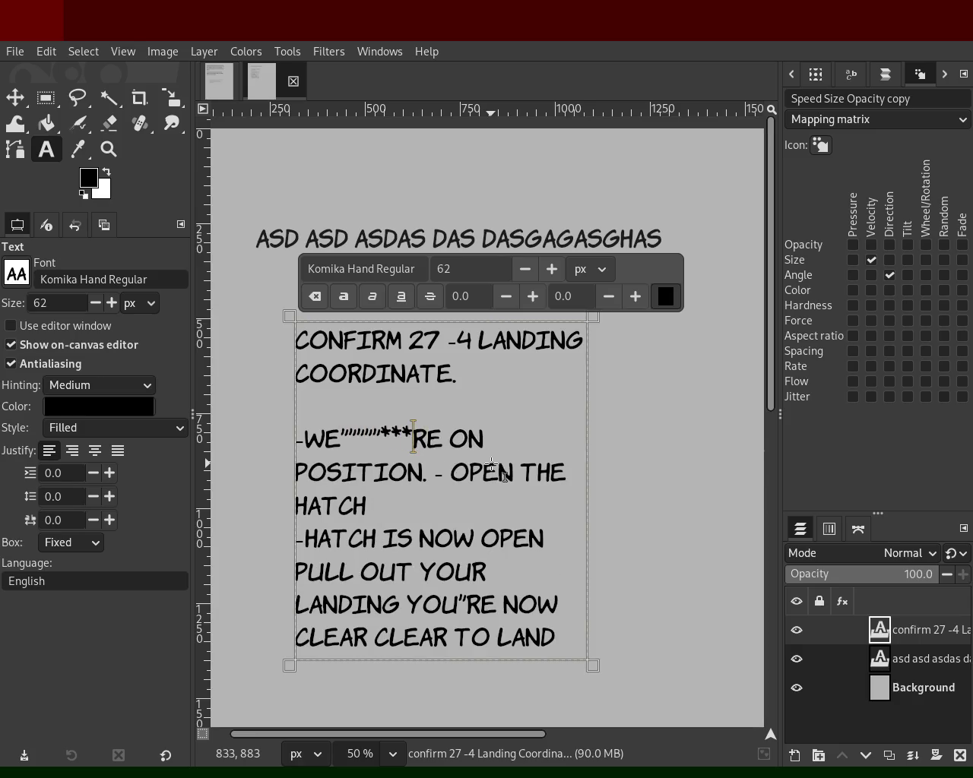
pyautogui.press('BackSpace')
pyautogui.press('BackSpace')
pyautogui.press('BackSpace')
pyautogui.press('BackSpace')
pyautogui.press('BackSpace')
pyautogui.press('BackSpace')
pyautogui.press('BackSpace')
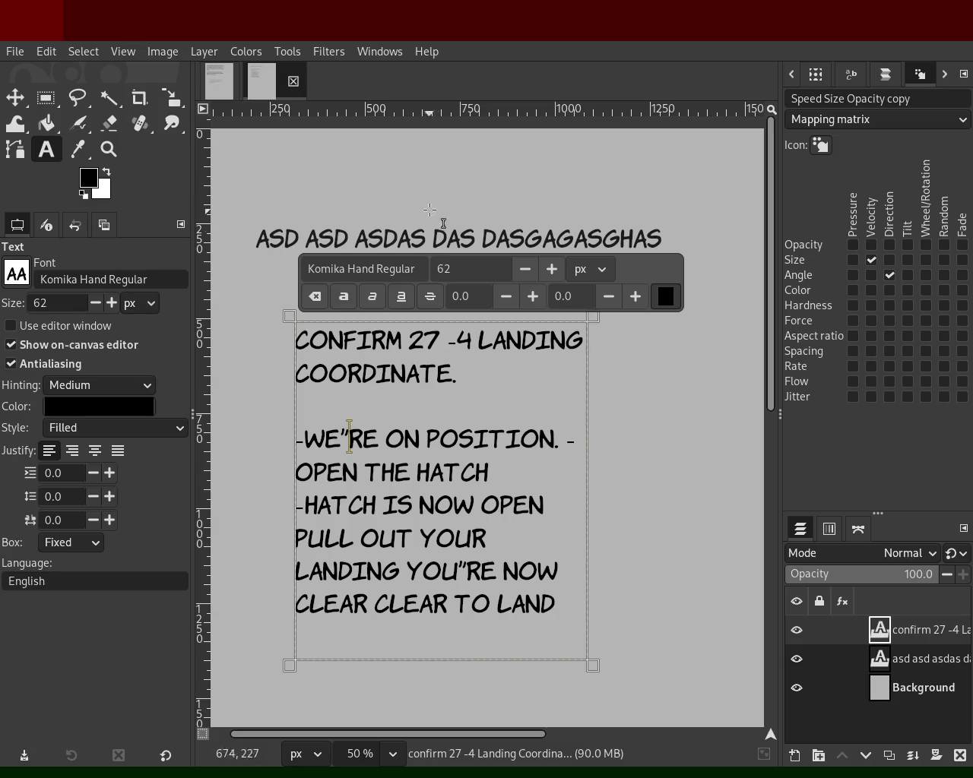
# - Change '27 -4' in the first dialogue line to '1 -1 -0'
pyautogui.doubleClick(408, 336)
pyautogui.moveTo(466, 338); pyautogui.dragTo(413, 337)
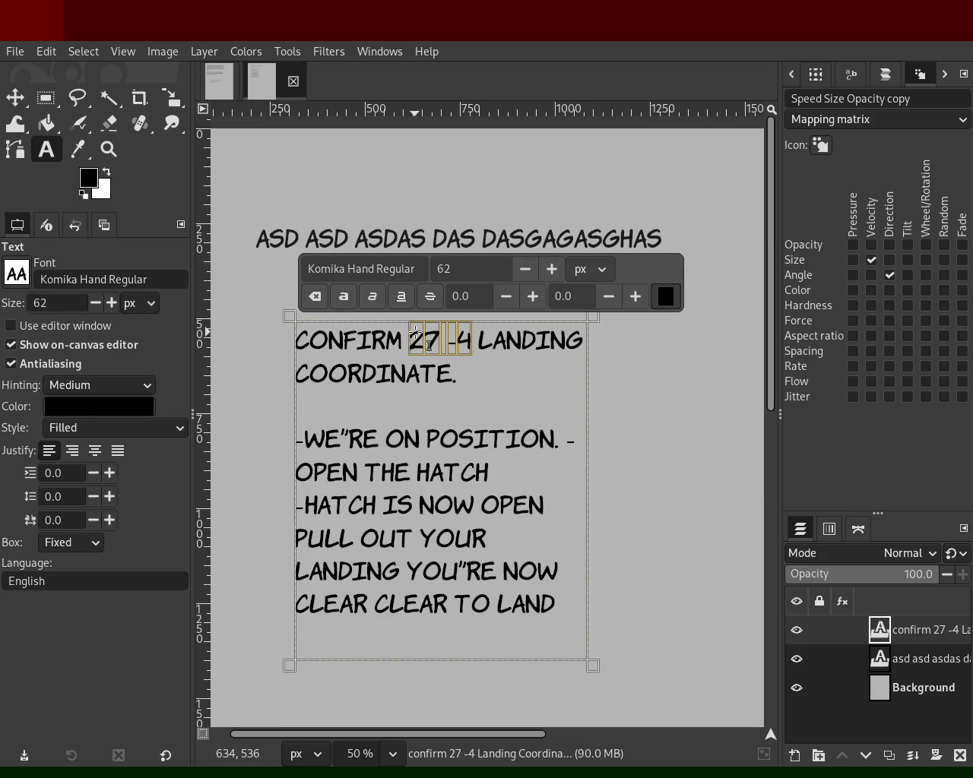
pyautogui.write('1')
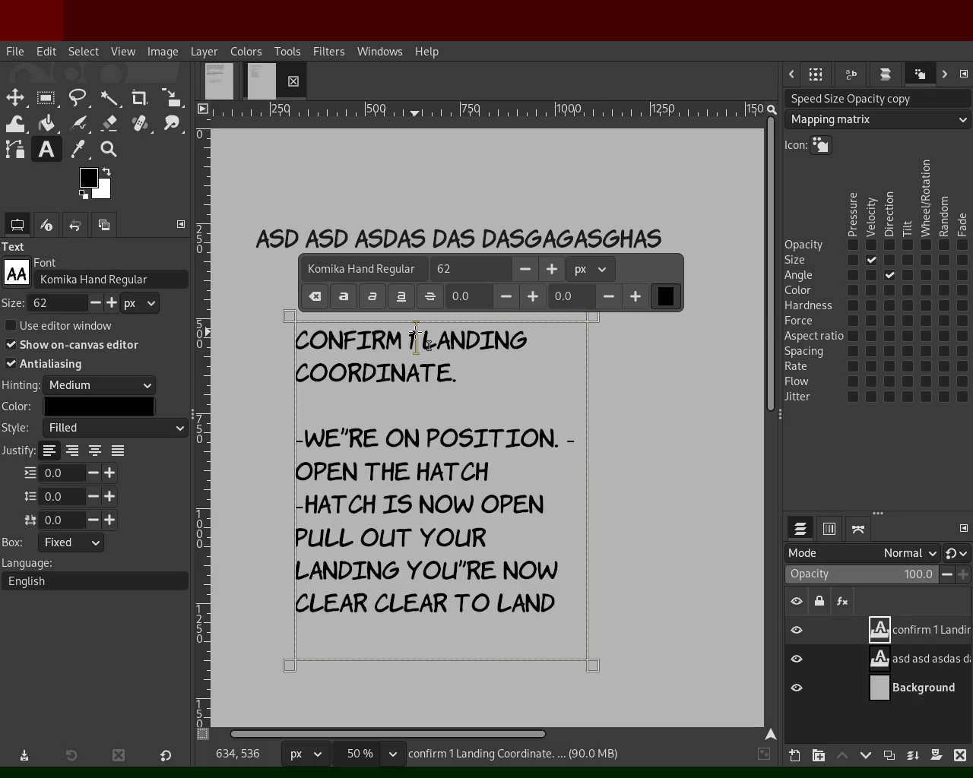
pyautogui.write(' -1')
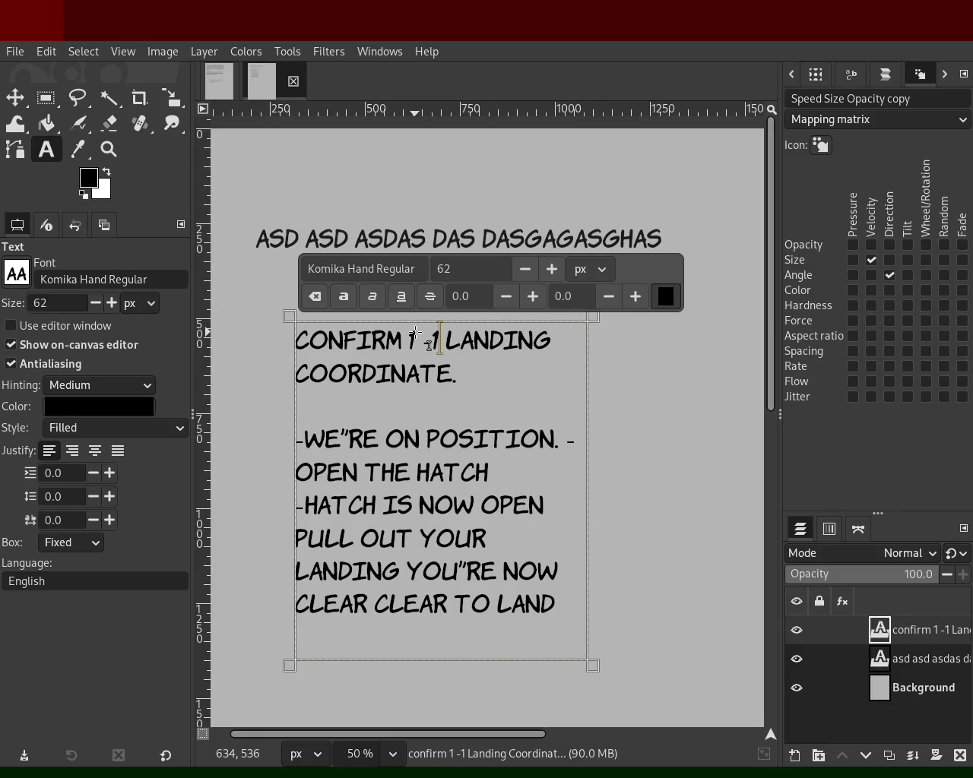
pyautogui.write(' -')
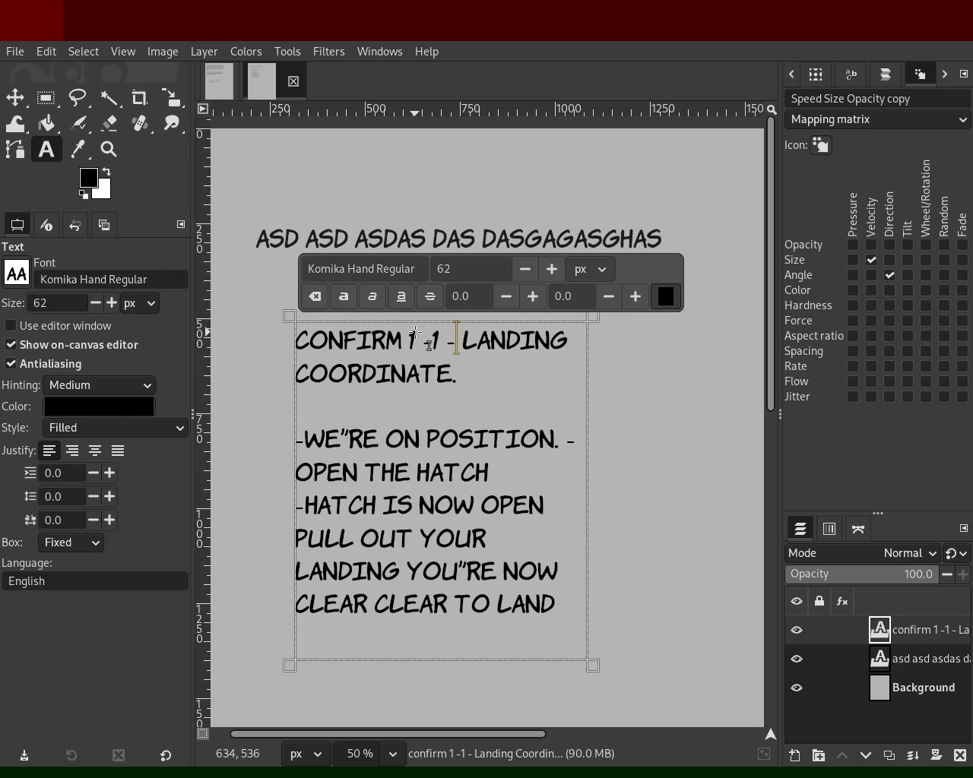
pyautogui.write('0')
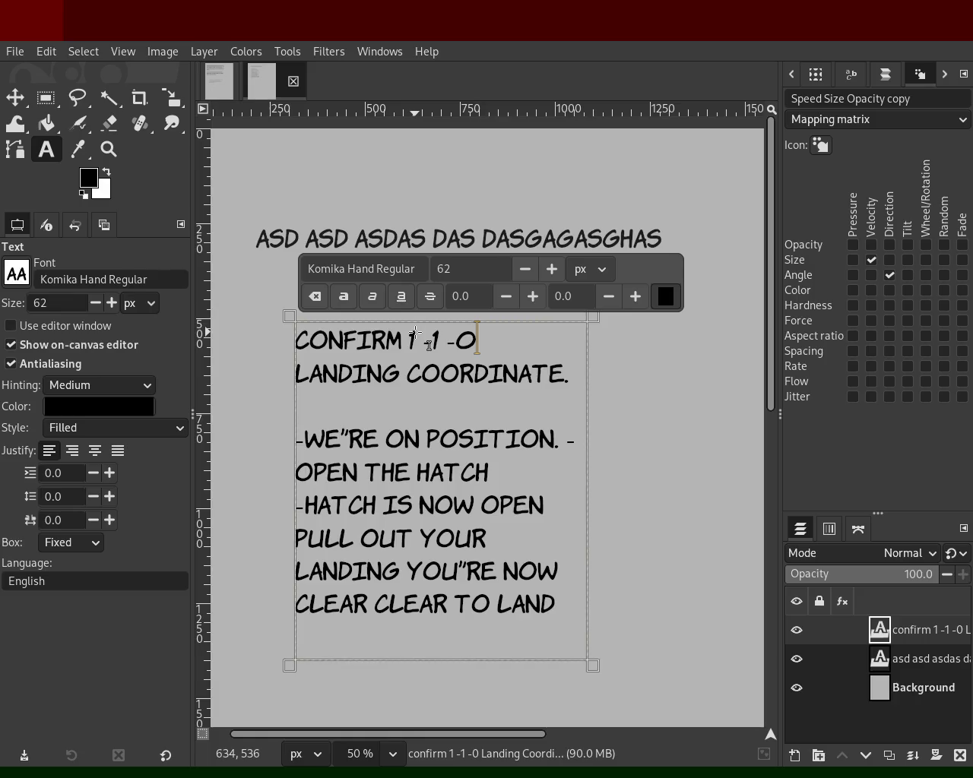
pyautogui.press('Right')
pyautogui.press('Right')
pyautogui.press('Right')
pyautogui.press('Right')
pyautogui.press('Right')
# - Insert a blank line after OPEN THE HATCH in the dialogue text
pyautogui.press('Up')
pyautogui.press('Right')
pyautogui.press('Right')
pyautogui.press('Right')
pyautogui.press('Right')
pyautogui.press('Down')
pyautogui.press('Down')
pyautogui.press('Down')
pyautogui.press('Up')
pyautogui.press('Up')
pyautogui.press('Right')
pyautogui.press('Right')
pyautogui.press('Right')
pyautogui.press('Right')
pyautogui.press('Return')
pyautogui.press('Down')
pyautogui.press('Right')
pyautogui.press('Right')
pyautogui.press('Right')
pyautogui.press('Right')
pyautogui.press('Right')
pyautogui.press('Down')
pyautogui.press('Down')
pyautogui.press('Left')
pyautogui.press('Up')
pyautogui.press('Right')
pyautogui.press('Up')
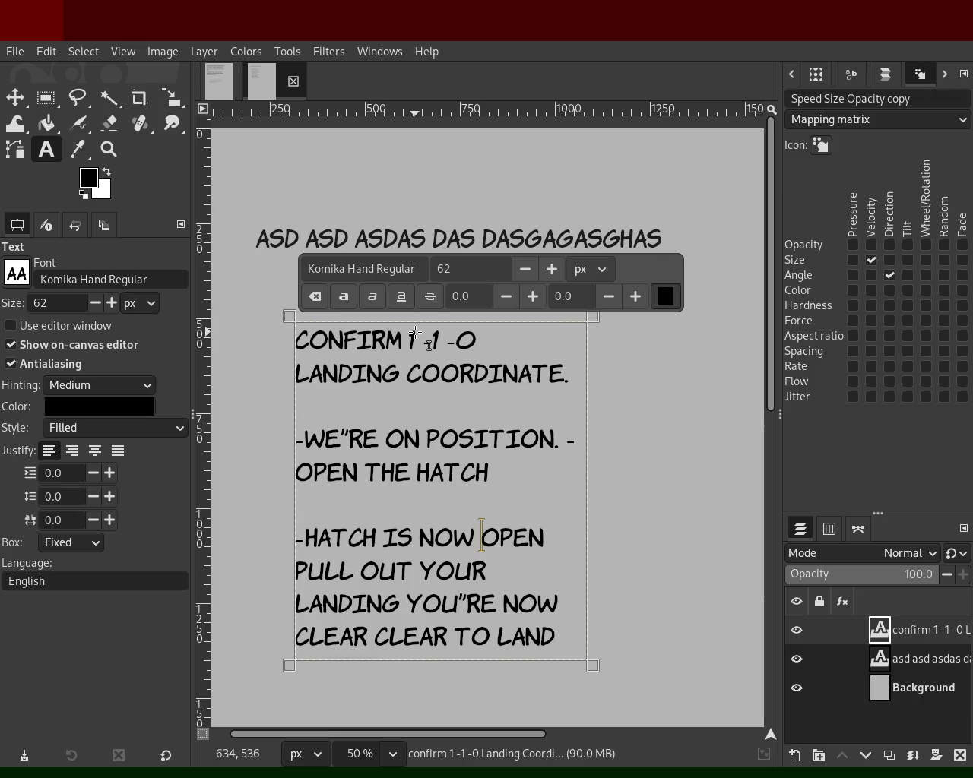
# - Add 'PODS.' after LANDING in the dialogue
pyautogui.press('Down')
pyautogui.press('Left')
# - Append '. REMINDER TO' after HATCH IS NOW OPEN
pyautogui.press('Left')
pyautogui.press('Left')
pyautogui.press('Left')
pyautogui.press('Down')
pyautogui.press('Right')
pyautogui.write('POSD')
pyautogui.press('BackSpace')
pyautogui.press('BackSpace')
pyautogui.write('DS.')
pyautogui.press('Up')
pyautogui.press('Up')
pyautogui.press('Right')
pyautogui.press('Down')
pyautogui.press('Left')
pyautogui.press('Left')
pyautogui.write('. REMINDER TO')
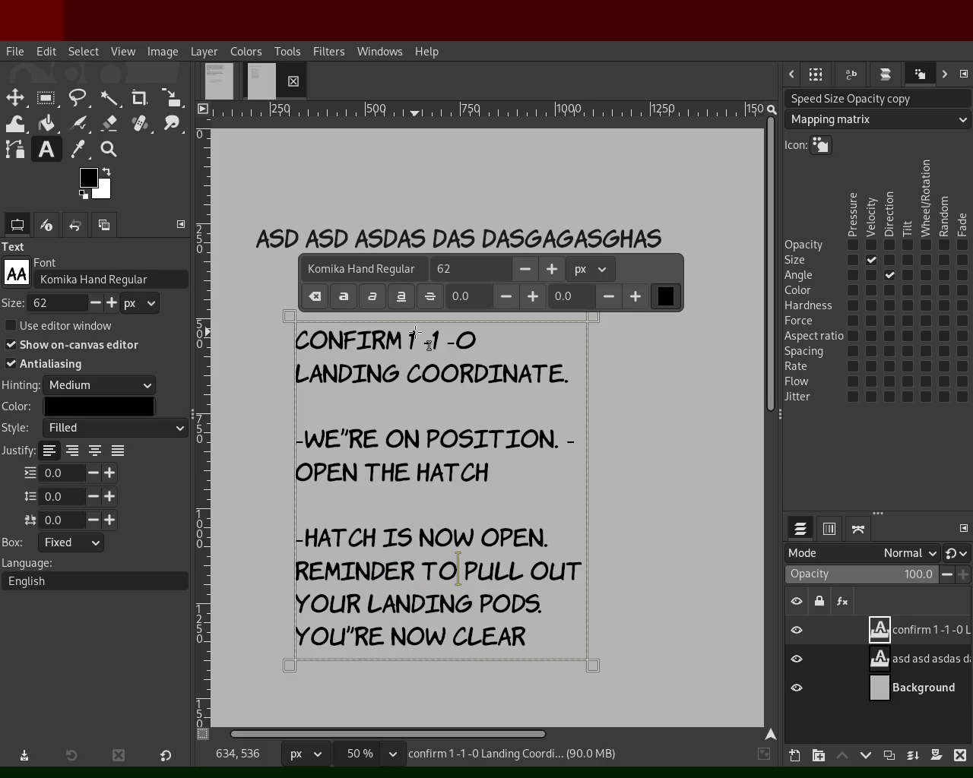
# - Add a period after CLEAR at the end of the dialogue
pyautogui.press('Down')
pyautogui.press('Down')
pyautogui.press('Down')
pyautogui.press('Right')
pyautogui.press('Left')
pyautogui.press('Up')
pyautogui.press('Left')
pyautogui.press('Right')
pyautogui.press('Right')
pyautogui.press('Right')
pyautogui.press('Right')
pyautogui.write('.')
pyautogui.tripleClick(513, 237)
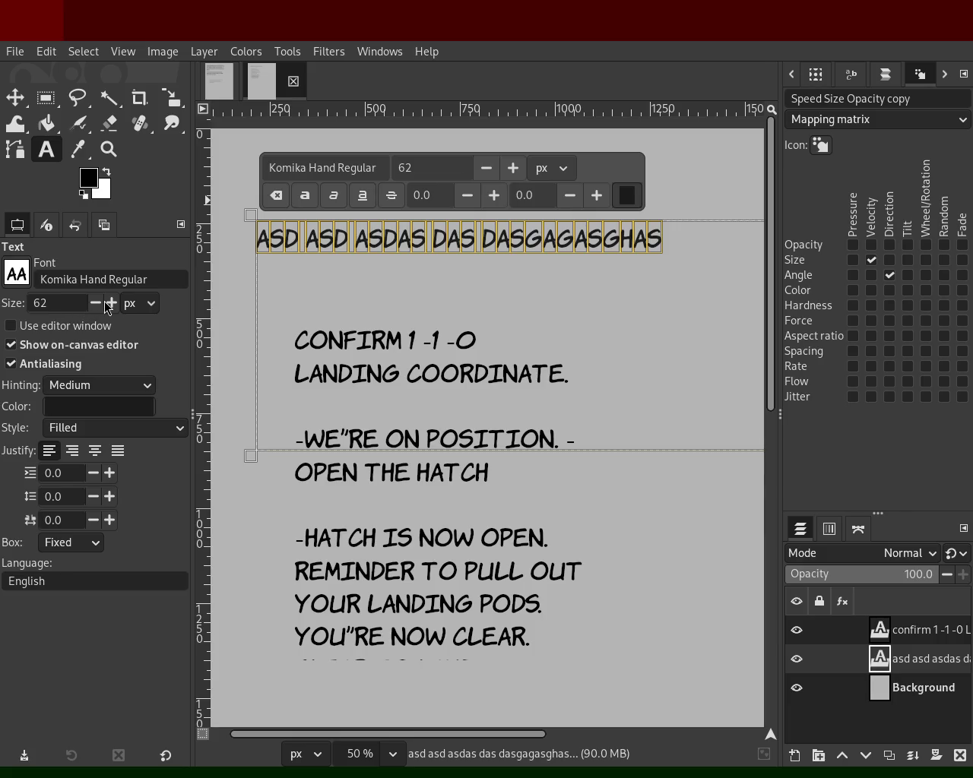
# - Set the caption to Komika Axis Regular, shorten its box, and type 'On a distant planet'
pyautogui.doubleClick(434, 238)
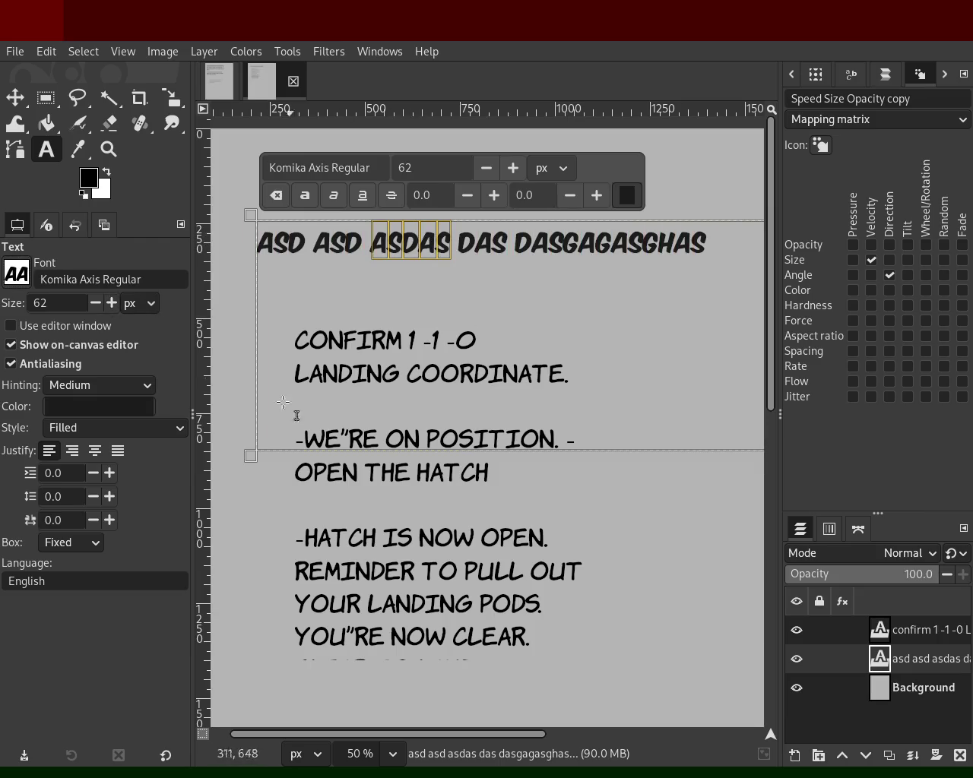
pyautogui.moveTo(253, 456); pyautogui.dragTo(236, 297)
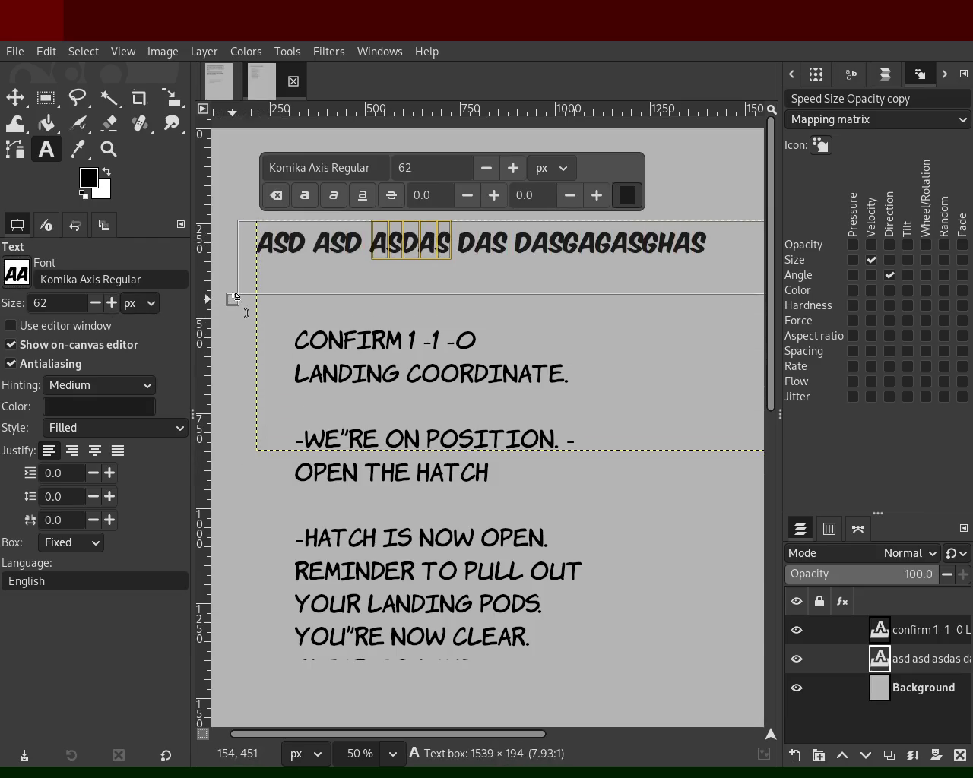
pyautogui.tripleClick(331, 244)
pyautogui.write('On a distanc')
pyautogui.press('BackSpace')
pyautogui.write('t ')
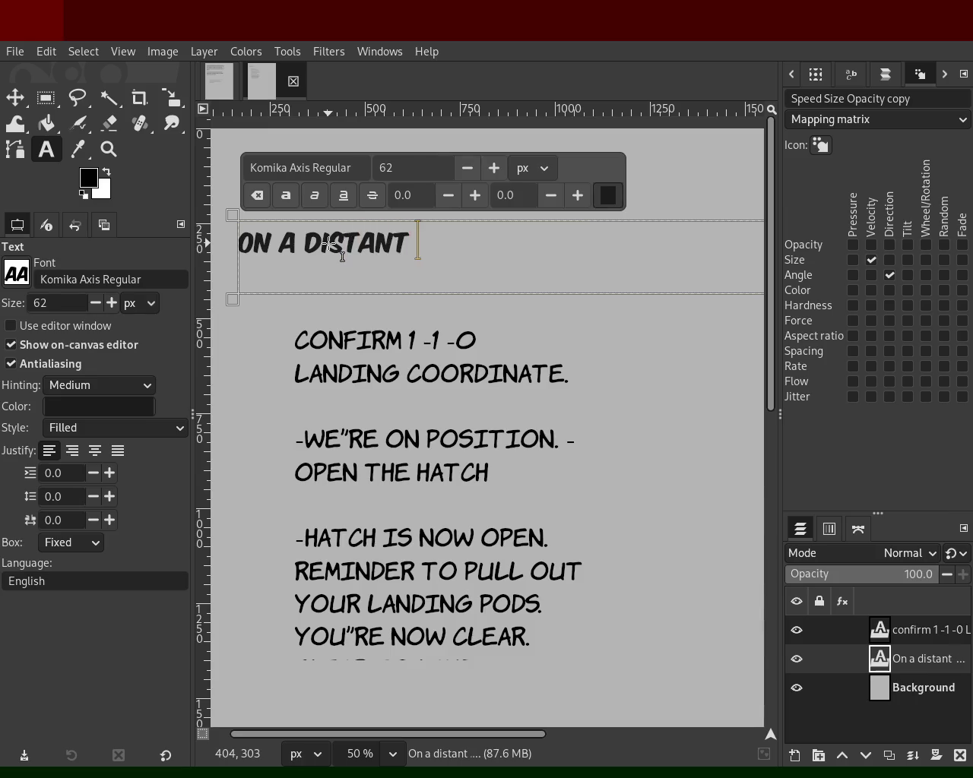
pyautogui.write('plant')
pyautogui.press('BackSpace')
pyautogui.write('et ')
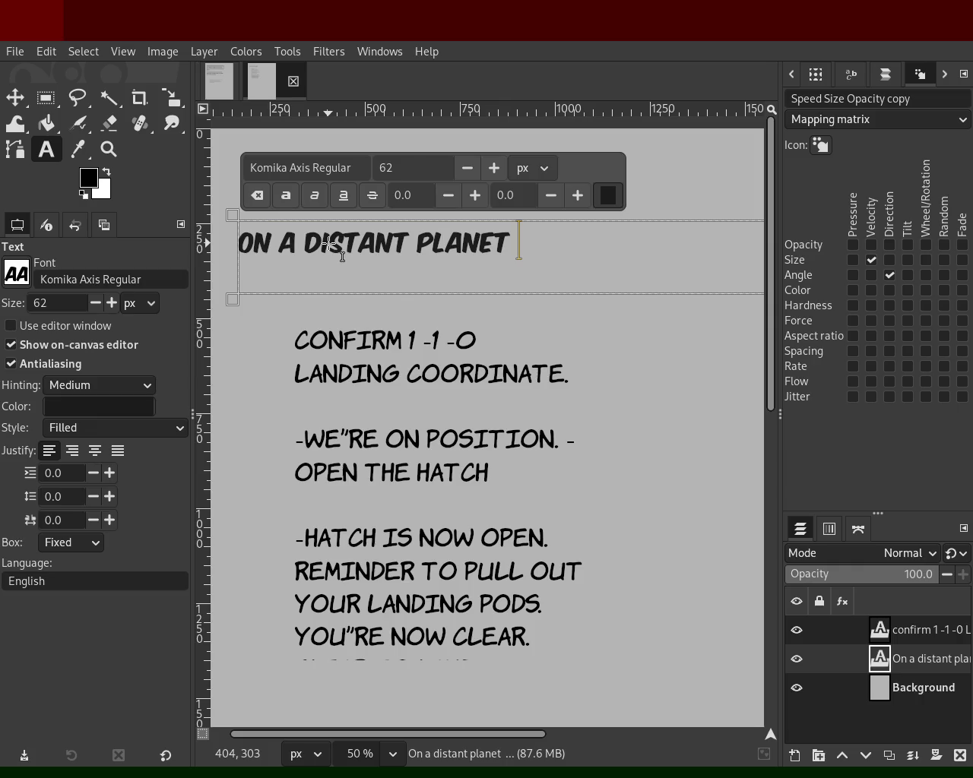
pyautogui.write('p')
# - Continue the caption with '. Preparing to land'
pyautogui.press('BackSpace')
pyautogui.write('pr')
pyautogui.press('BackSpace')
pyautogui.press('BackSpace')
pyautogui.press('BackSpace')
pyautogui.write('. prep')
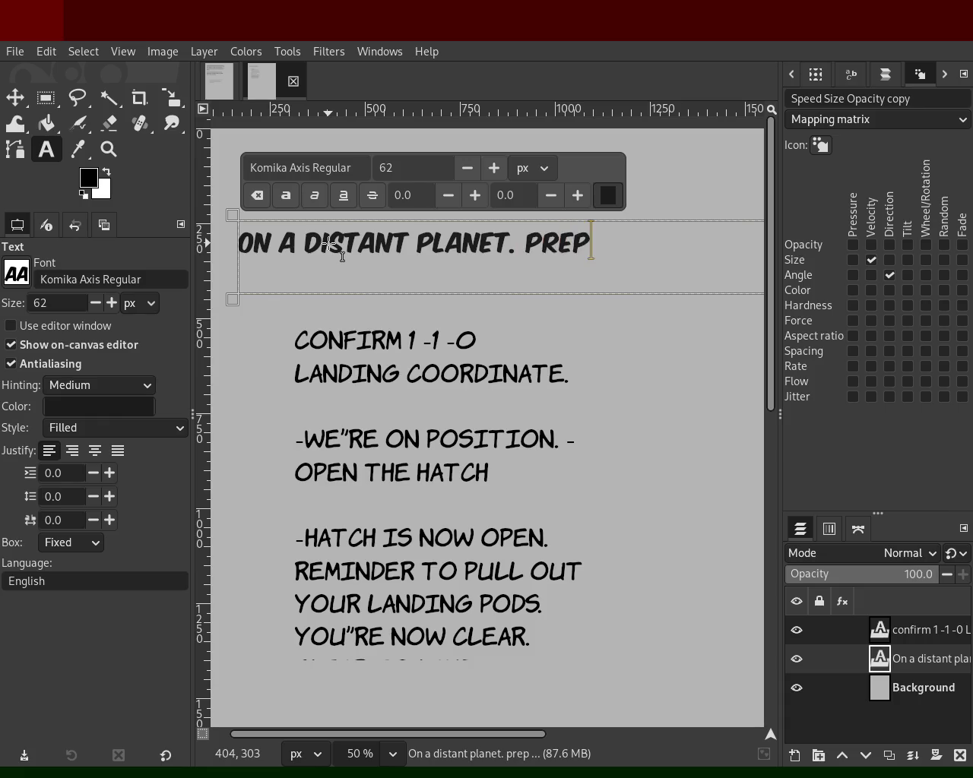
pyautogui.write('are')
pyautogui.press('BackSpace')
pyautogui.write('ing')
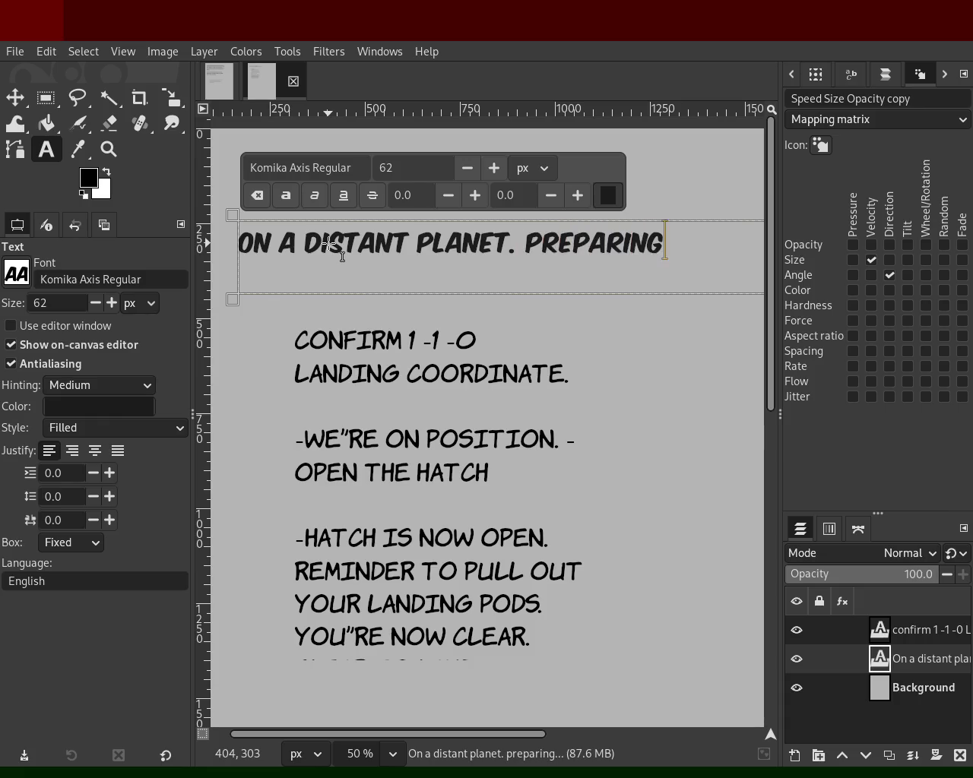
pyautogui.write(' to land')
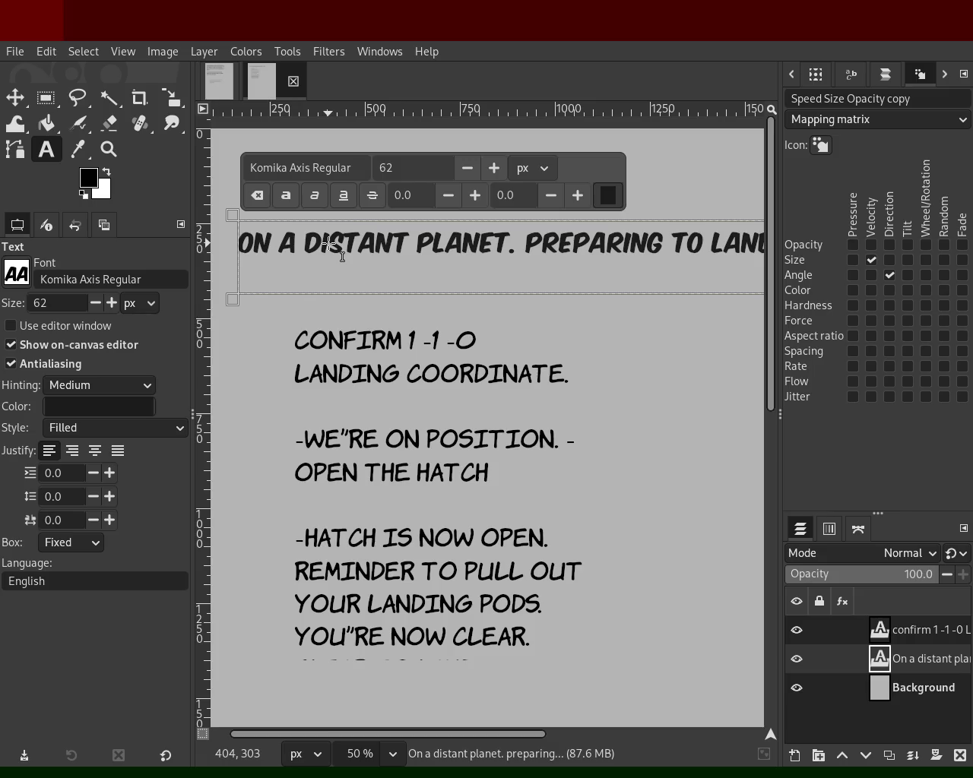
pyautogui.press('Left')
pyautogui.press('Left')
pyautogui.press('Left')
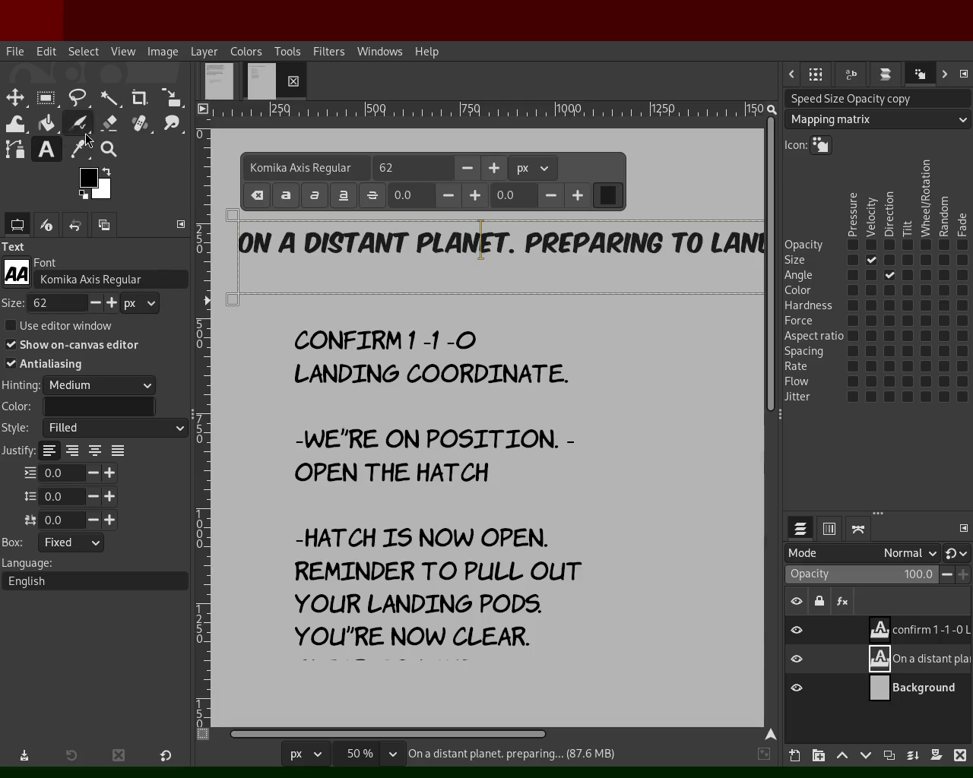
# - Replace the caption's ending with 'LANDING SEQUENCE ....'
pyautogui.click(108, 149)
pyautogui.keyDown('ctrl'); pyautogui.click(471, 342); pyautogui.keyUp('ctrl')
pyautogui.keyDown('ctrl'); pyautogui.click(499, 358); pyautogui.keyUp('ctrl')
pyautogui.click(520, 342)
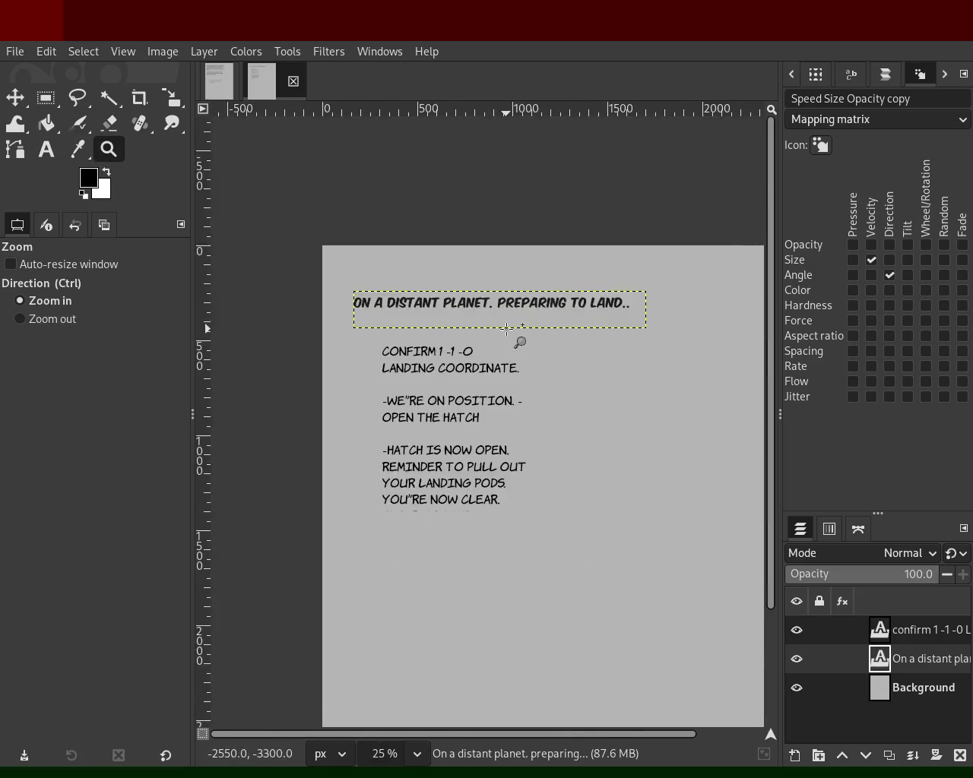
pyautogui.click(569, 299)
pyautogui.click(562, 295)
pyautogui.click(557, 289)
pyautogui.keyDown('ctrl'); pyautogui.click(556, 289); pyautogui.keyUp('ctrl')
pyautogui.keyDown('ctrl'); pyautogui.click(521, 304); pyautogui.keyUp('ctrl')
pyautogui.keyDown('ctrl'); pyautogui.click(522, 304); pyautogui.keyUp('ctrl')
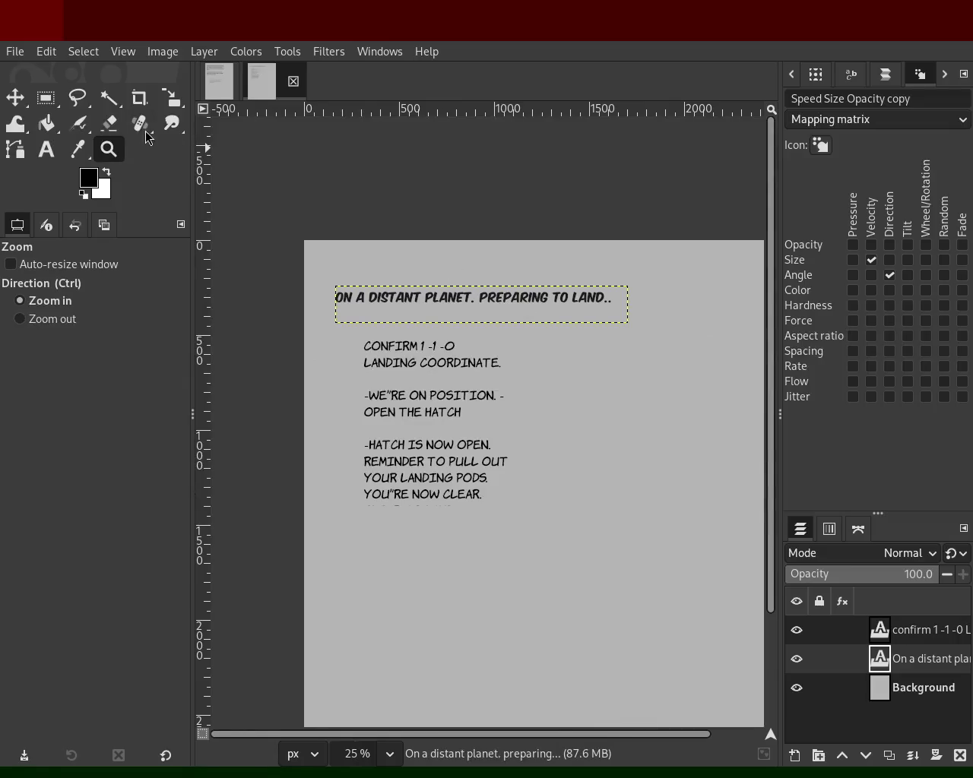
pyautogui.click(47, 148)
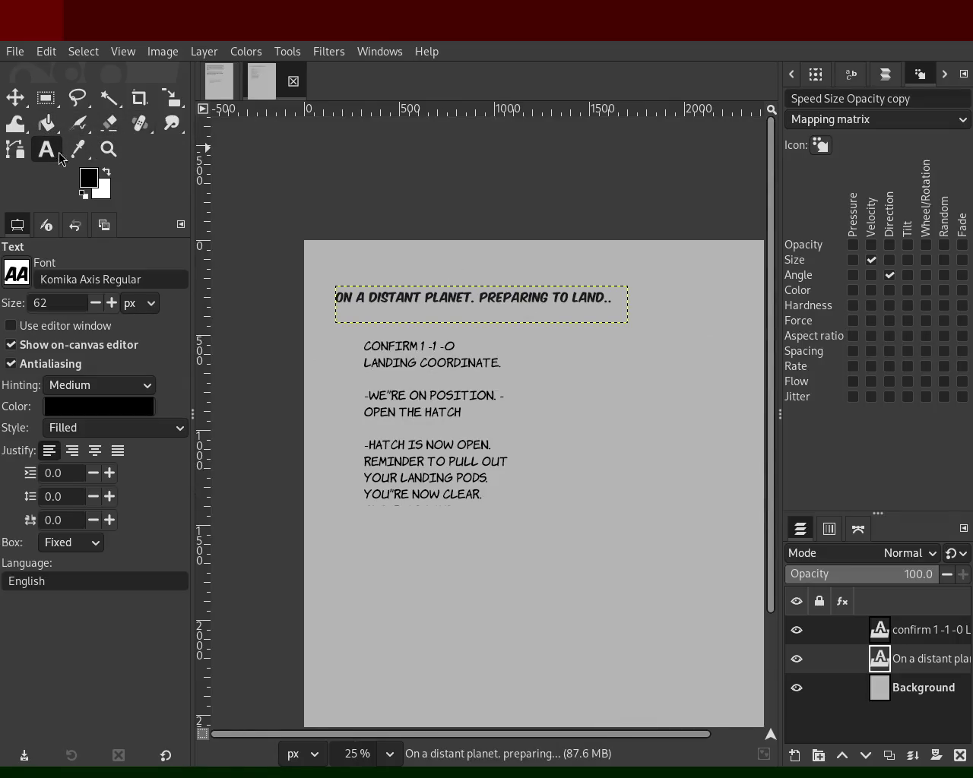
pyautogui.click(562, 308)
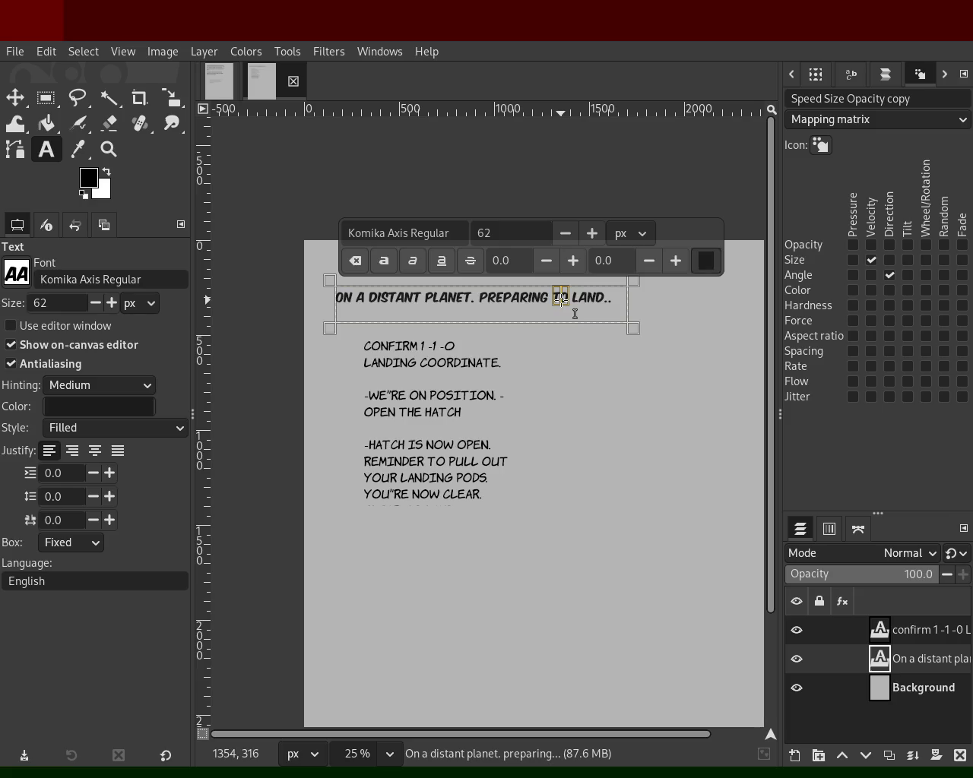
pyautogui.moveTo(609, 296); pyautogui.dragTo(542, 291)
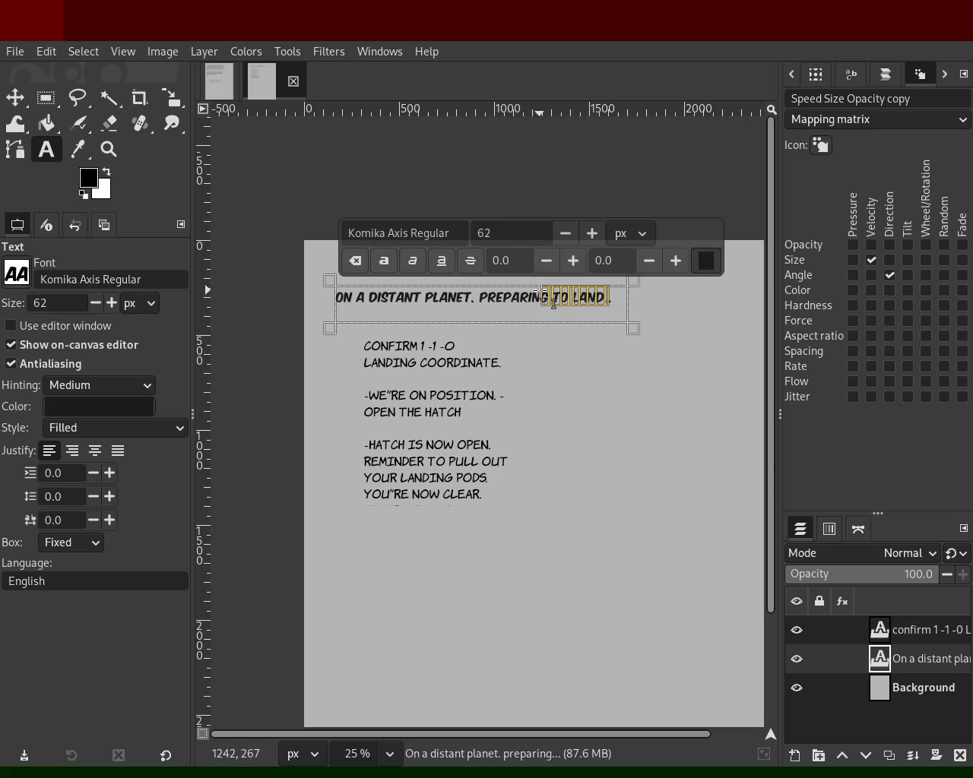
pyautogui.write('LAN')
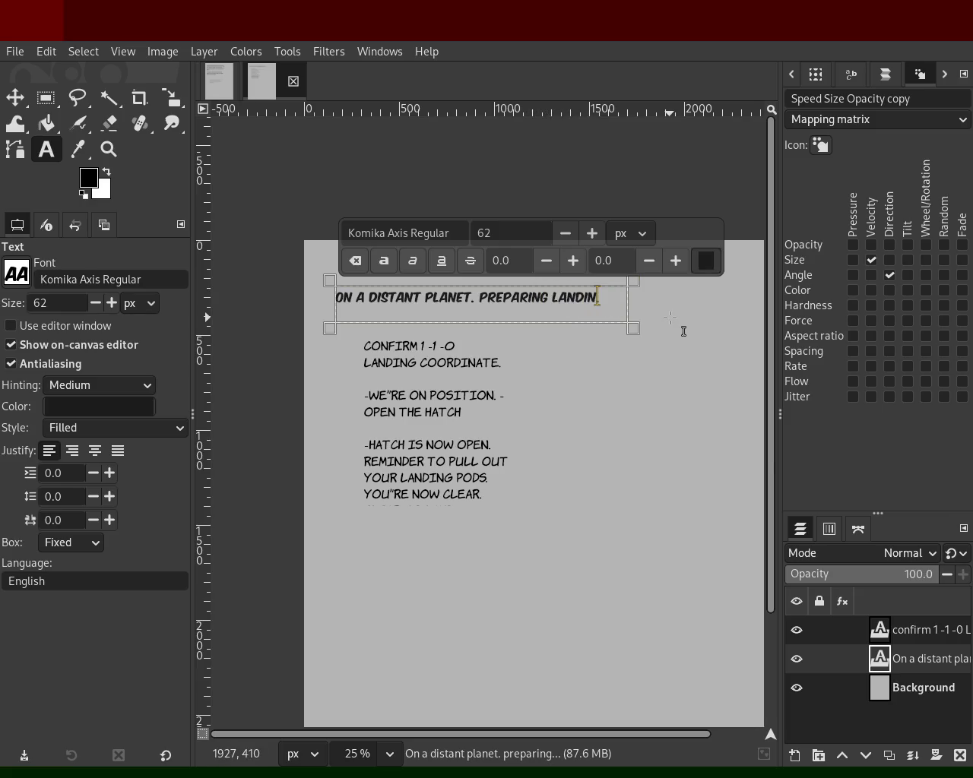
pyautogui.write('E')
pyautogui.press('BackSpace')
pyautogui.press('BackSpace')
pyautogui.write('EQUENCE ...')
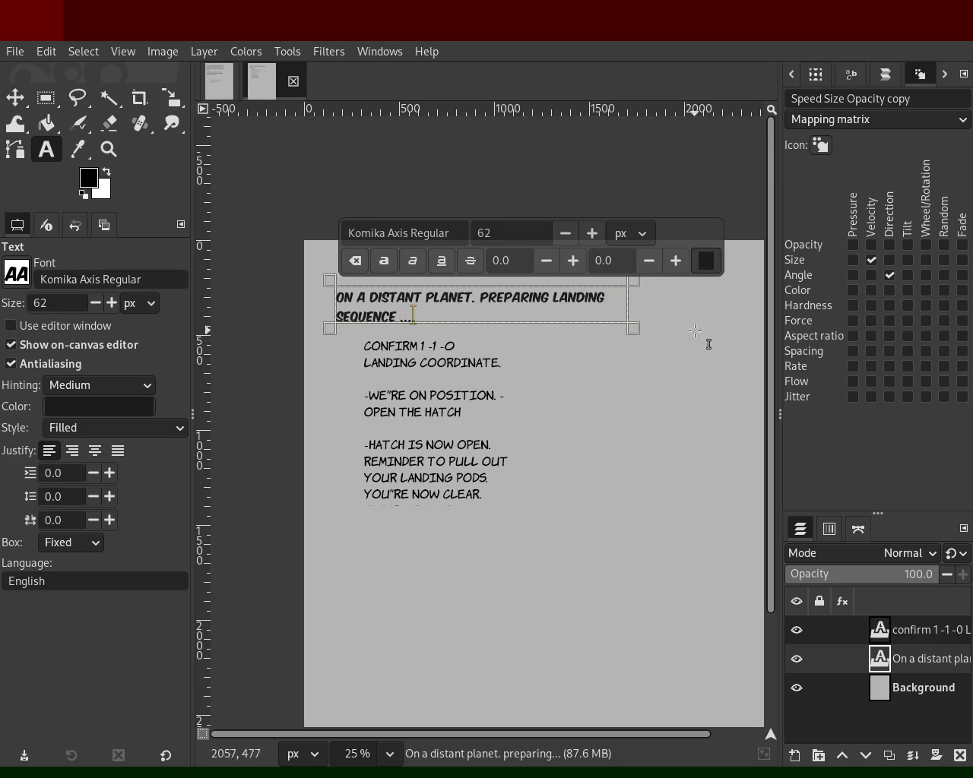
pyautogui.click(518, 403)
pyautogui.click(378, 355)
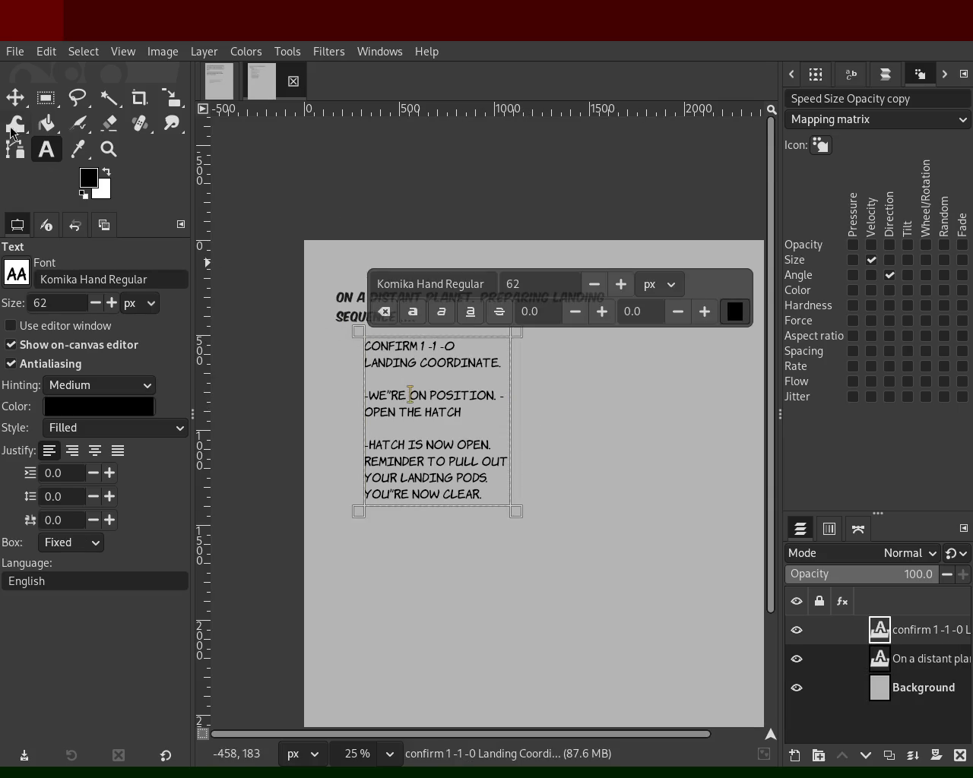
# - Move the CONFIRM dialogue text layer left and down, undoing accidental background shifts
pyautogui.click(15, 97)
pyautogui.click(428, 351)
pyautogui.moveTo(427, 351); pyautogui.dragTo(395, 380)
pyautogui.click(395, 379)
pyautogui.hotkey('ctrl', 'z')
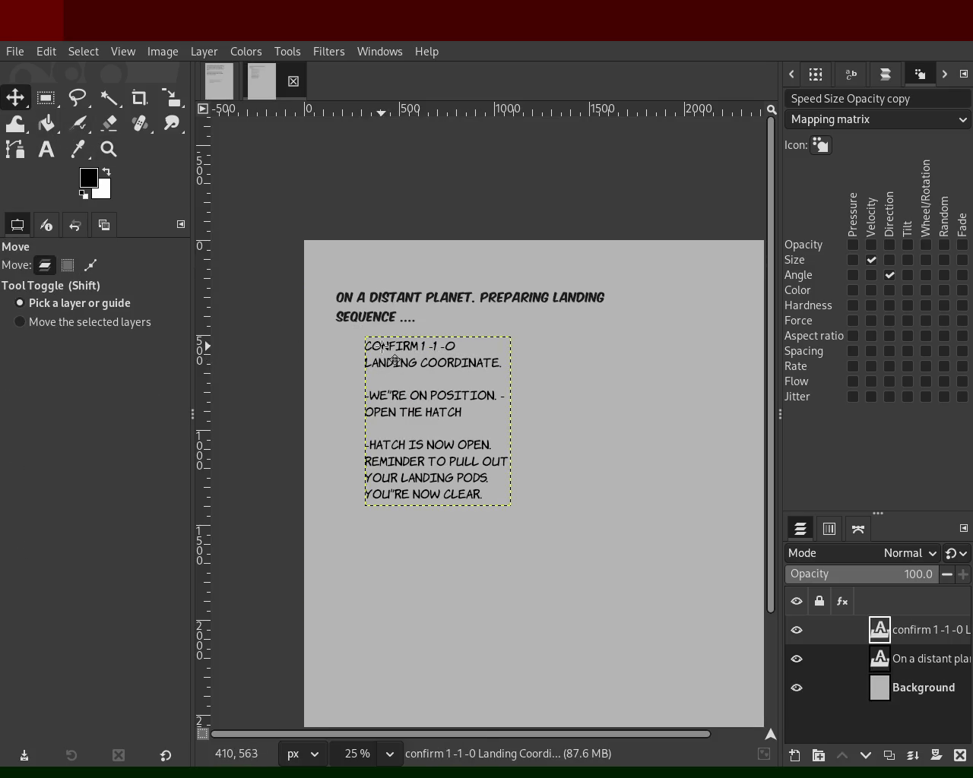
pyautogui.moveTo(387, 347)
pyautogui.mouseDown()
pyautogui.moveTo(351, 377)
pyautogui.moveTo(369, 378)
pyautogui.moveTo(391, 399)
pyautogui.mouseUp()
pyautogui.click(371, 381)
pyautogui.hotkey('ctrl', 'z')
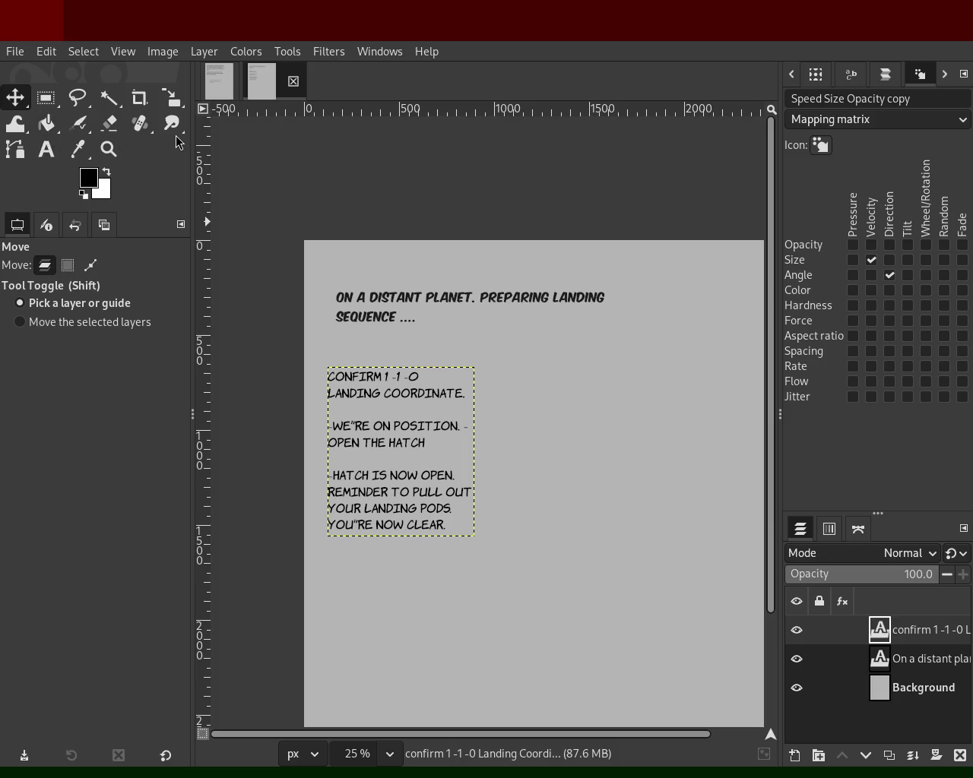
pyautogui.press('p')
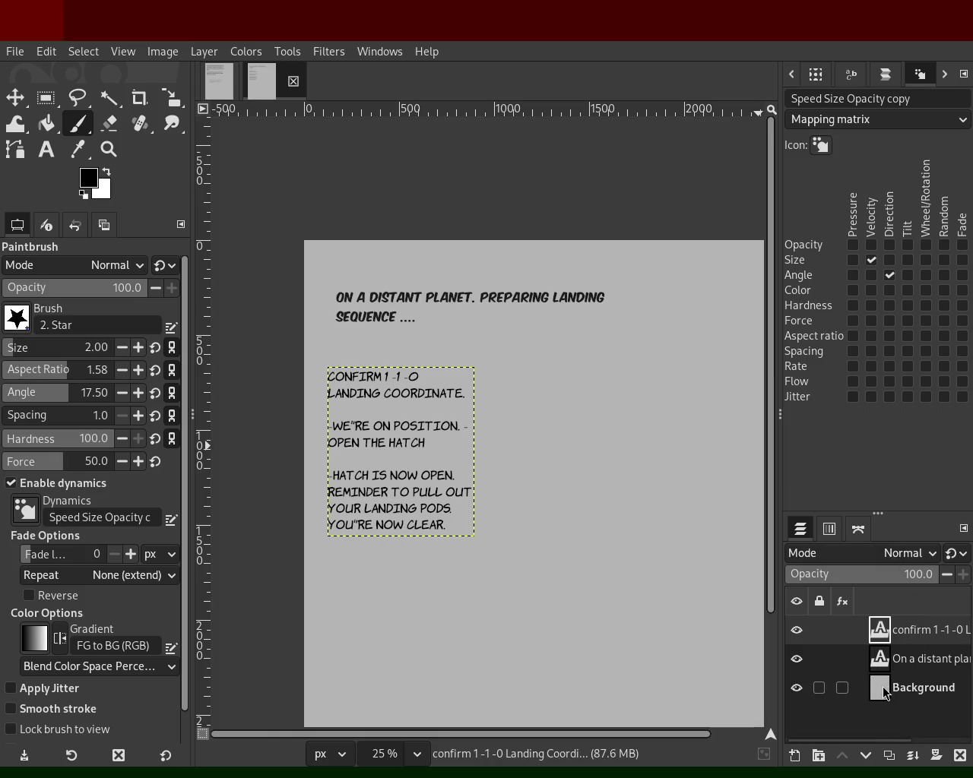
# - Add a new empty top layer and try a size-28 brush line, undoing it
pyautogui.click(794, 756)
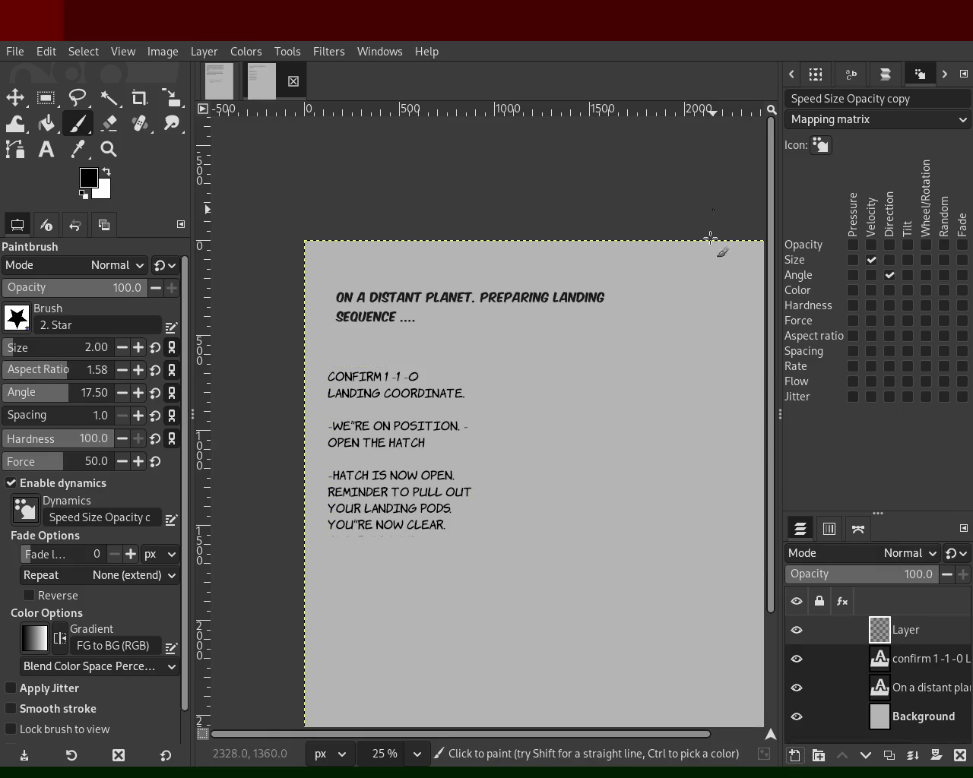
pyautogui.moveTo(278, 345); pyautogui.dragTo(969, 388)
pyautogui.moveTo(9, 353); pyautogui.dragTo(29, 351)
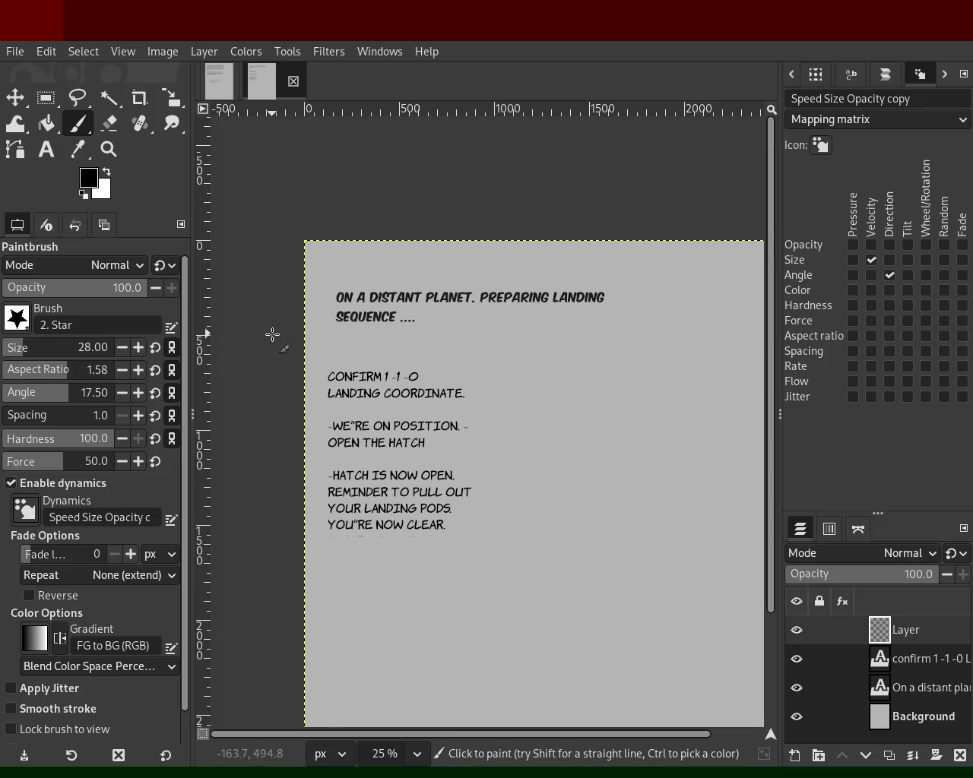
pyautogui.keyDown('shift'); pyautogui.click(763, 334); pyautogui.keyUp('shift')
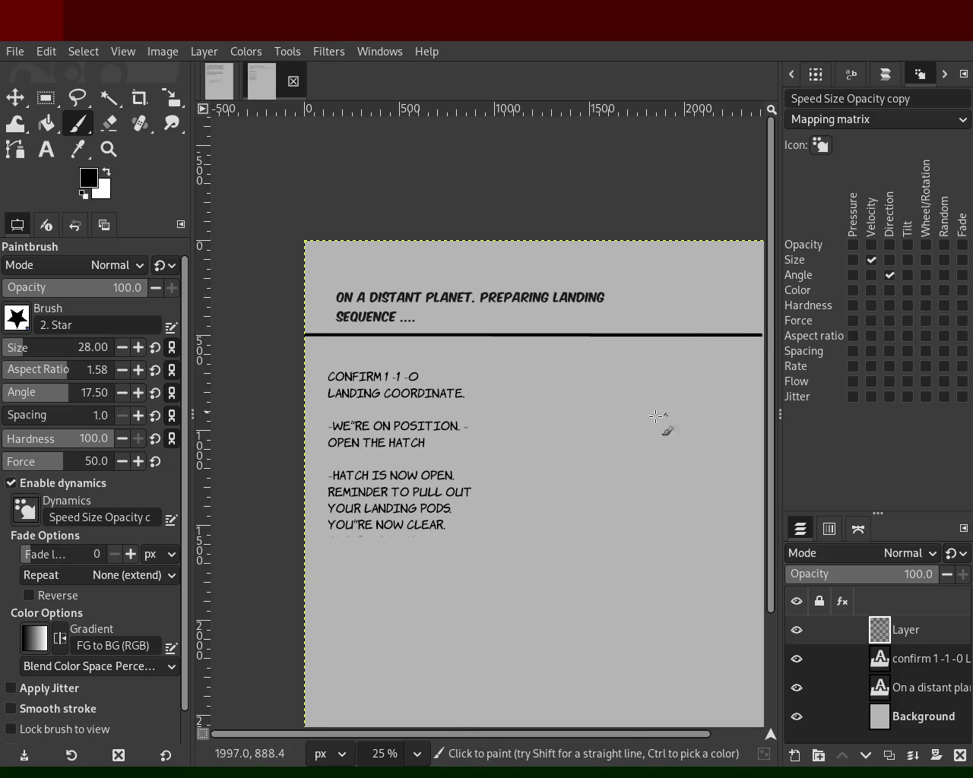
pyautogui.hotkey('ctrl', 'z')
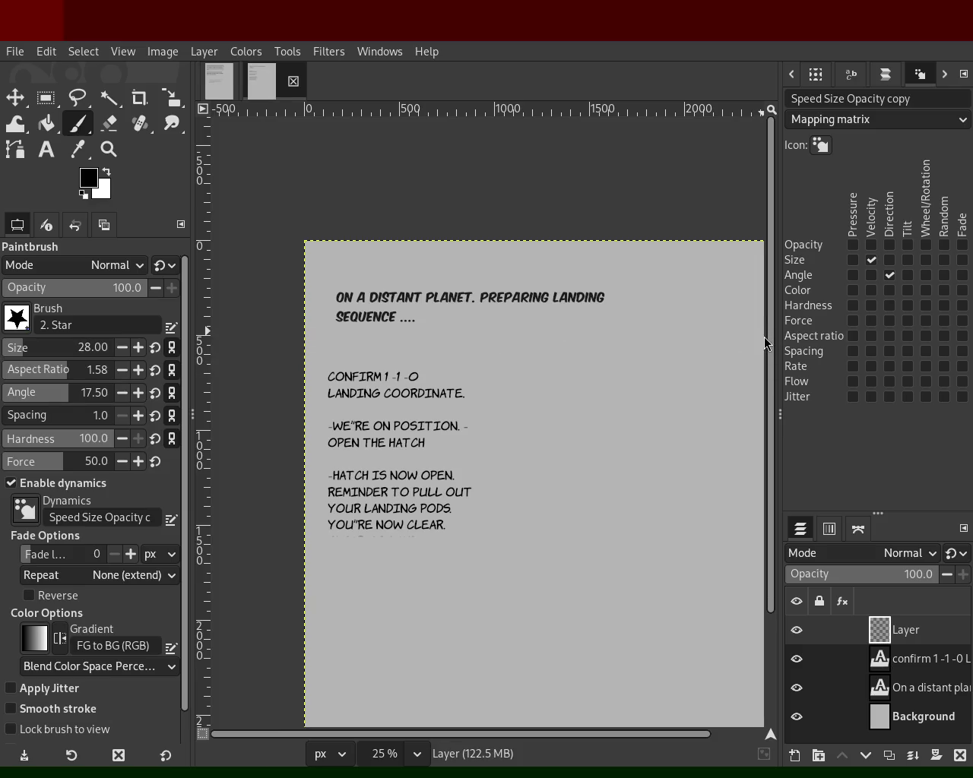
pyautogui.keyDown('shift'); pyautogui.click(760, 340); pyautogui.keyUp('shift')
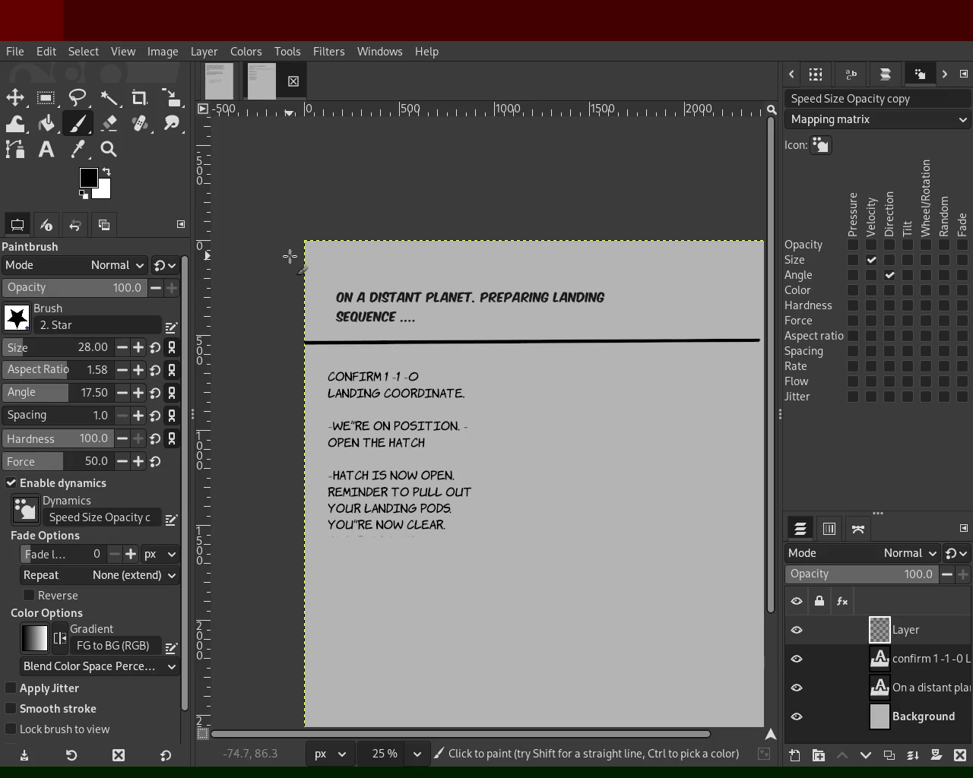
pyautogui.hotkey('ctrl', 'z')
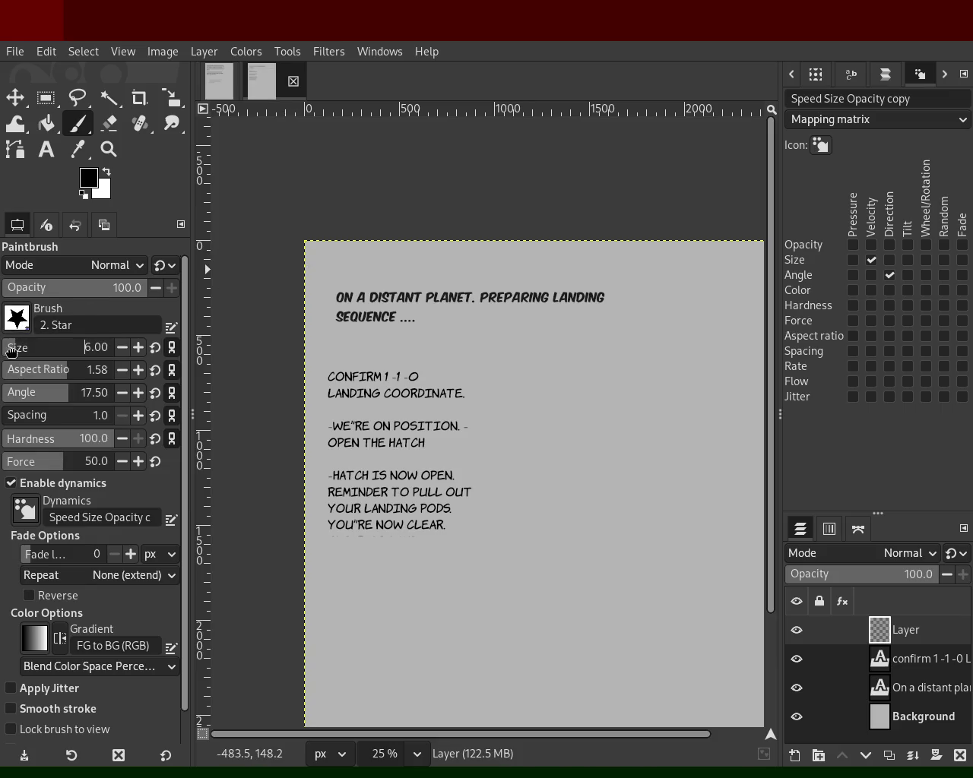
pyautogui.click(295, 267)
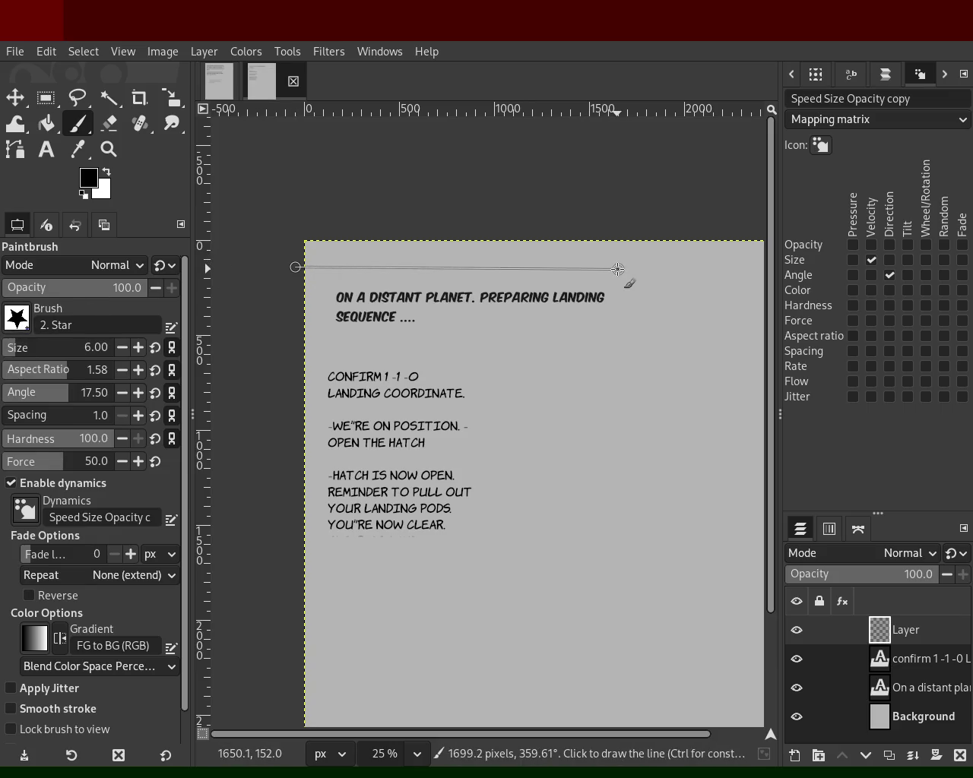
# - Draw straight black lines boxing in the caption
pyautogui.keyDown('shift'); pyautogui.click(617, 267); pyautogui.keyUp('shift')
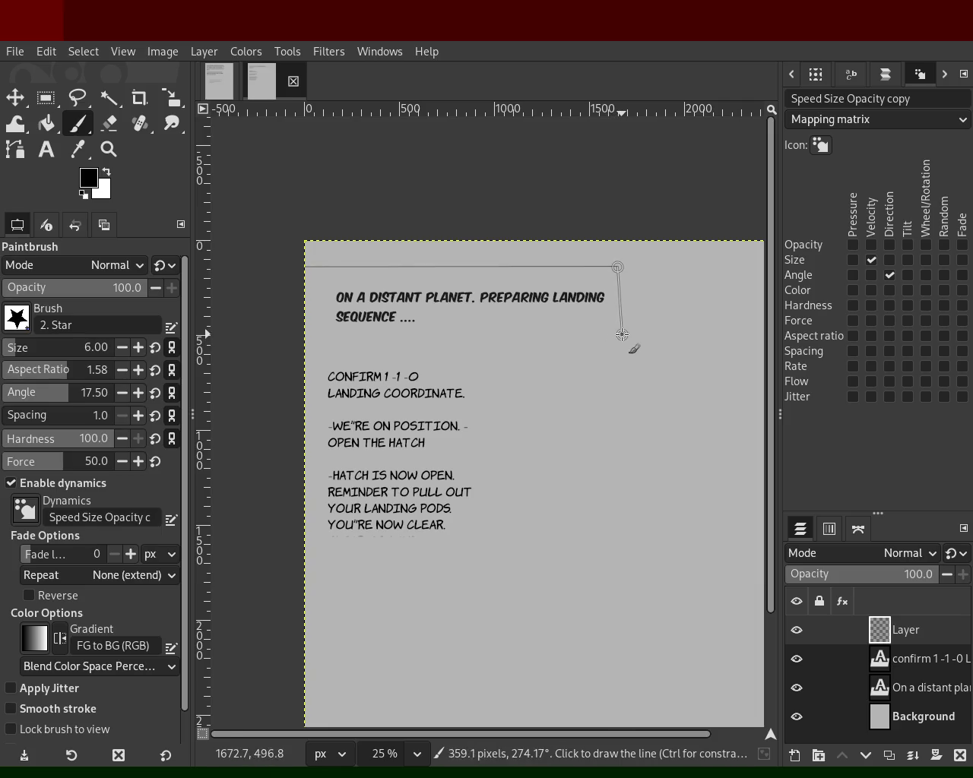
pyautogui.hotkey('ctrl', 'z')
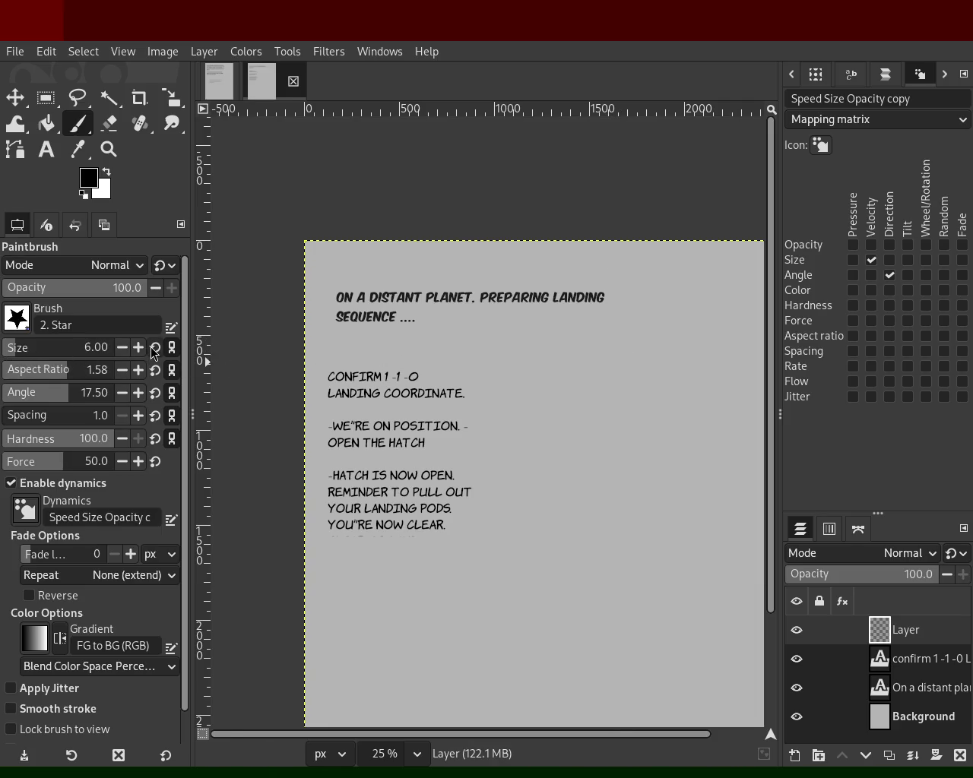
pyautogui.click(111, 352)
pyautogui.write('10')
pyautogui.click(260, 270)
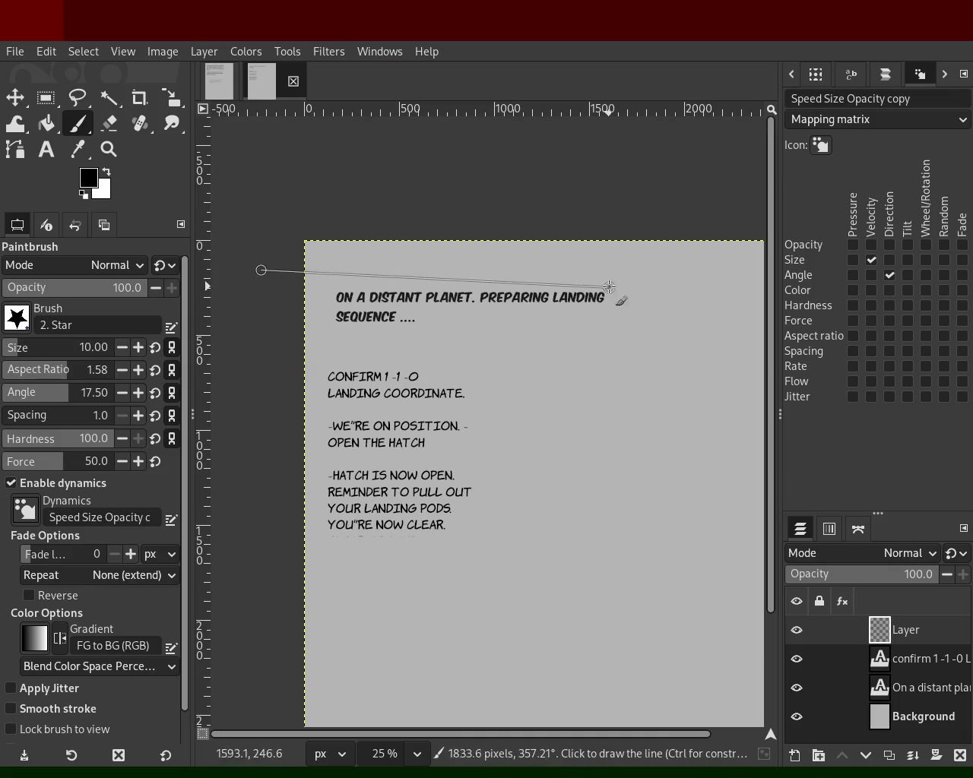
pyautogui.keyDown('shift'); pyautogui.click(627, 269); pyautogui.keyUp('shift')
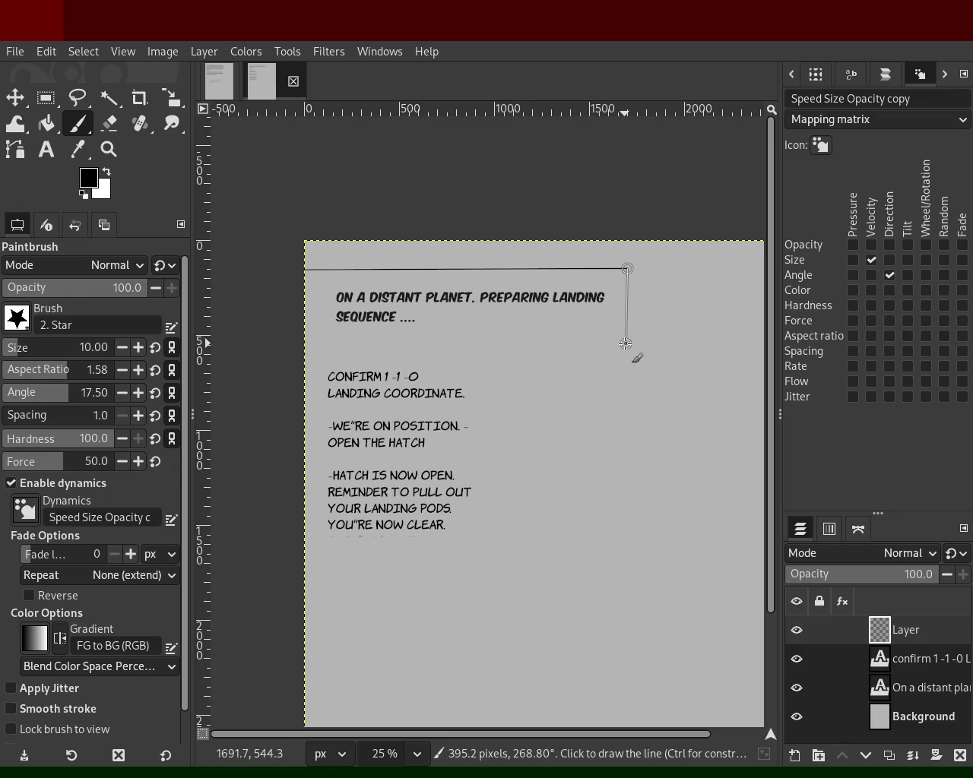
pyautogui.keyDown('shift'); pyautogui.click(627, 345); pyautogui.keyUp('shift')
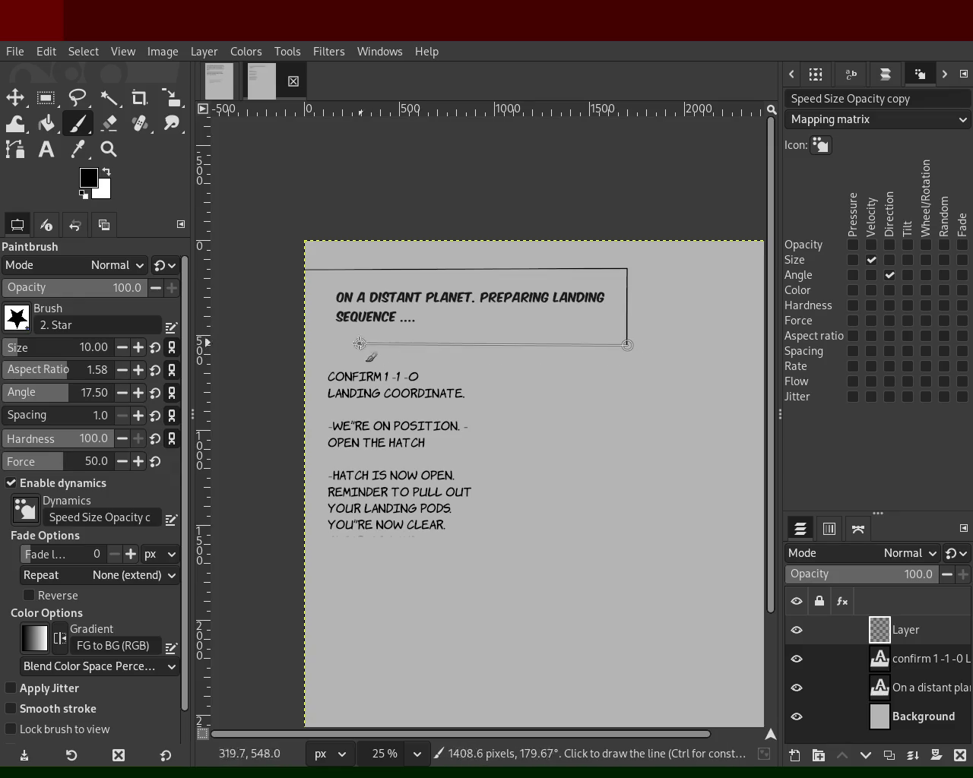
pyautogui.keyDown('shift'); pyautogui.click(299, 345); pyautogui.keyUp('shift')
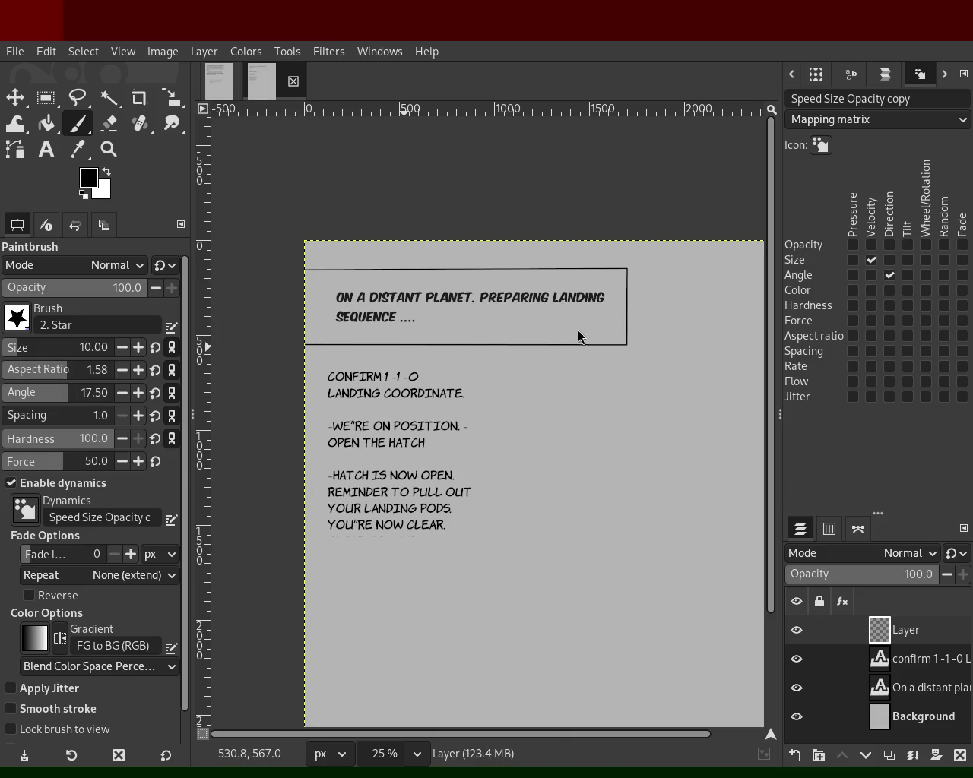
# - Draw the top, right and bottom edges of the dialogue box
pyautogui.keyDown('shift'); pyautogui.click(487, 362); pyautogui.keyUp('shift')
pyautogui.keyDown('shift'); pyautogui.click(484, 560); pyautogui.keyUp('shift')
pyautogui.keyDown('shift'); pyautogui.click(260, 566); pyautogui.keyUp('shift')
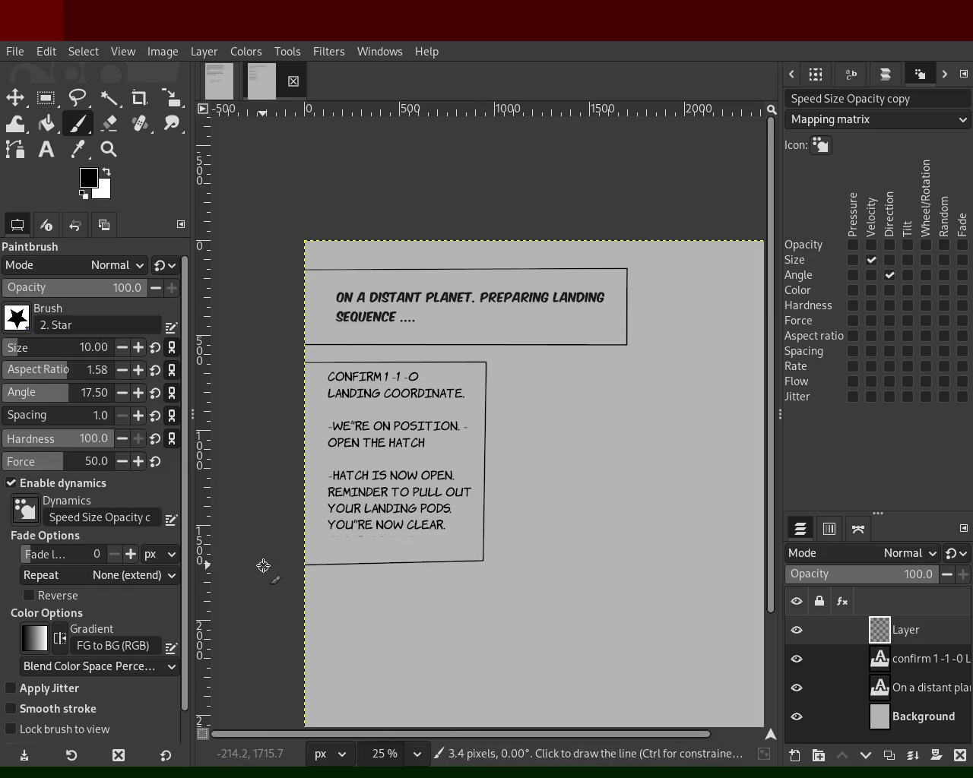
pyautogui.hotkey('ctrl', 'z')
pyautogui.click(274, 550)
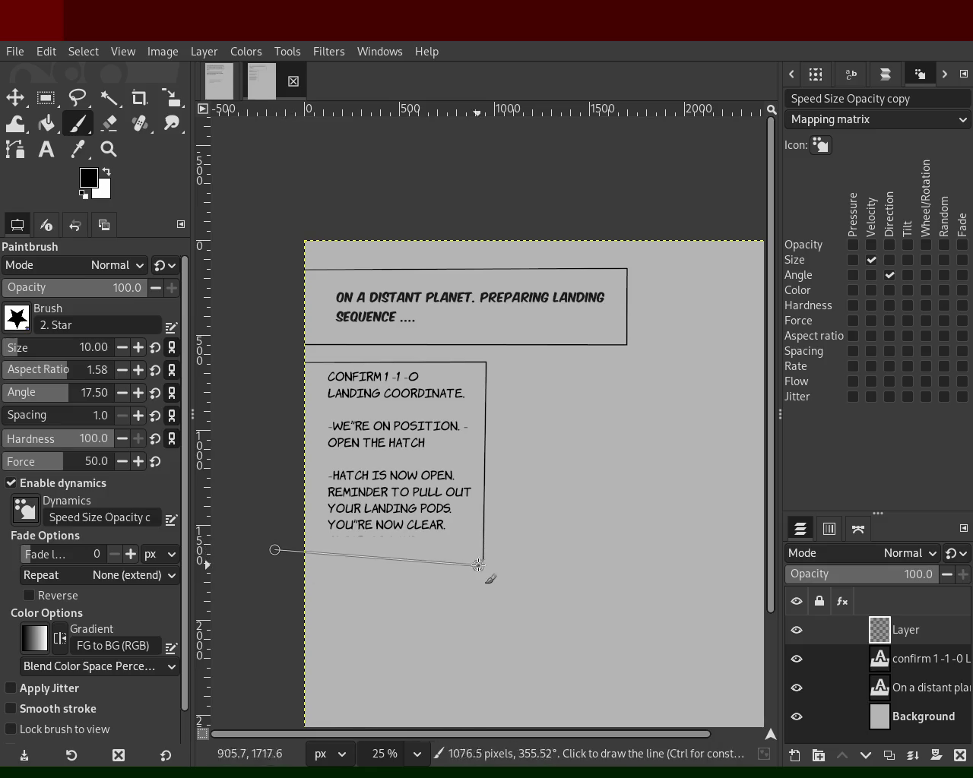
pyautogui.keyDown('shift'); pyautogui.click(484, 548); pyautogui.keyUp('shift')
# - Add two horizontal dividers and a vertical line inside the dialogue panels
pyautogui.click(270, 456)
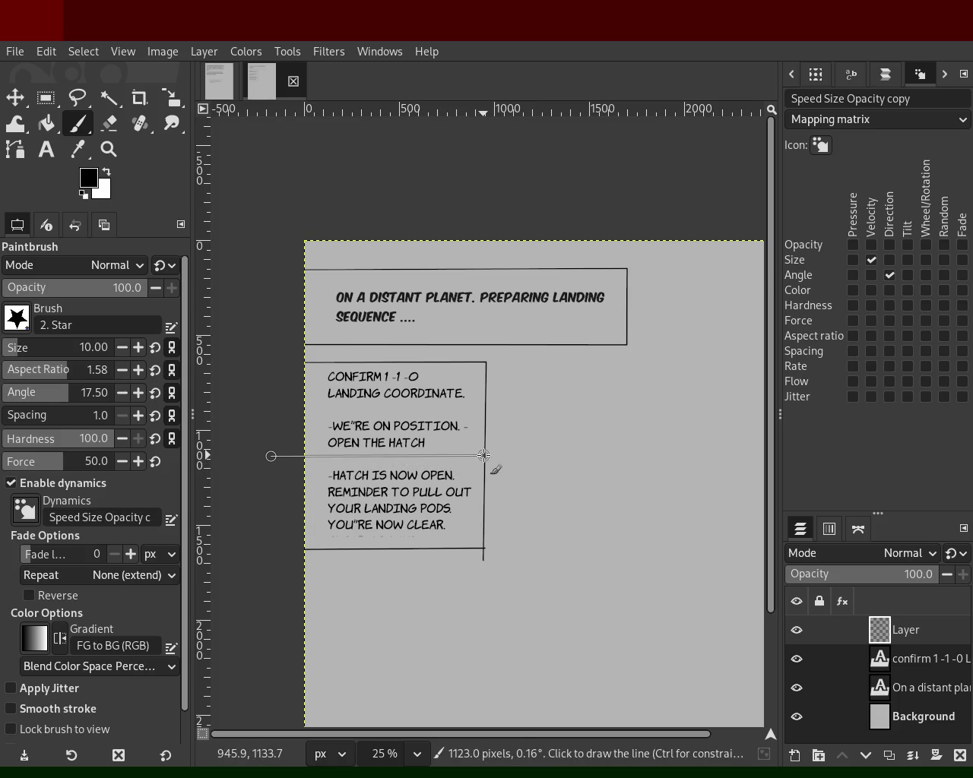
pyautogui.keyDown('shift'); pyautogui.click(484, 453); pyautogui.keyUp('shift')
pyautogui.click(273, 406)
pyautogui.keyDown('shift'); pyautogui.click(486, 406); pyautogui.keyUp('shift')
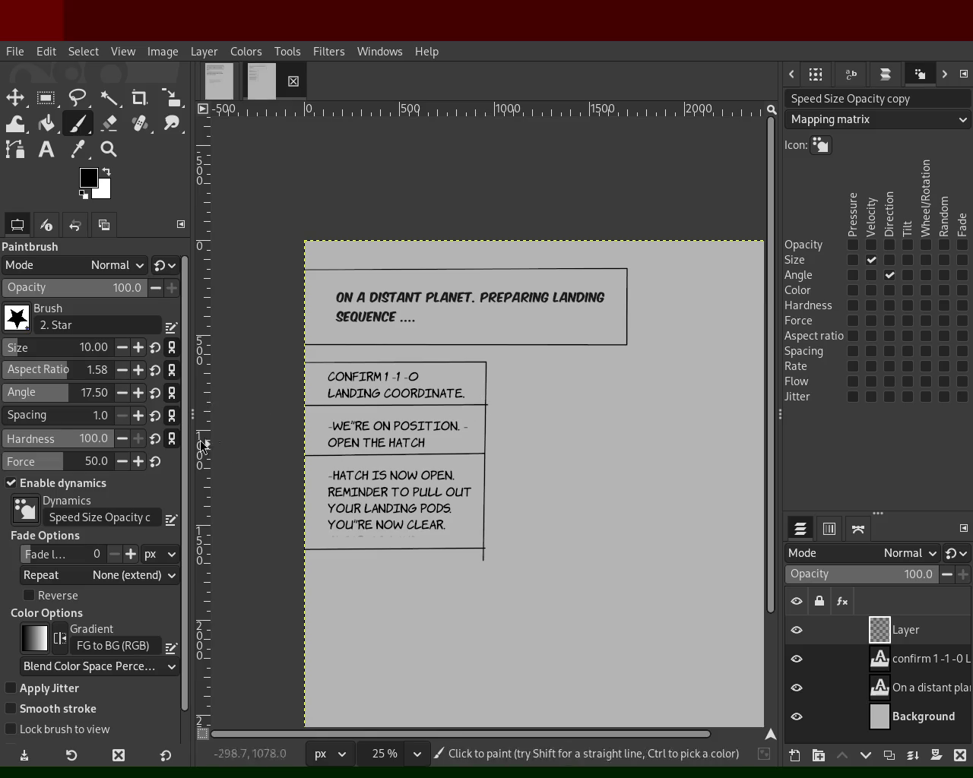
pyautogui.click(320, 361)
pyautogui.keyDown('shift'); pyautogui.click(319, 557); pyautogui.keyUp('shift')
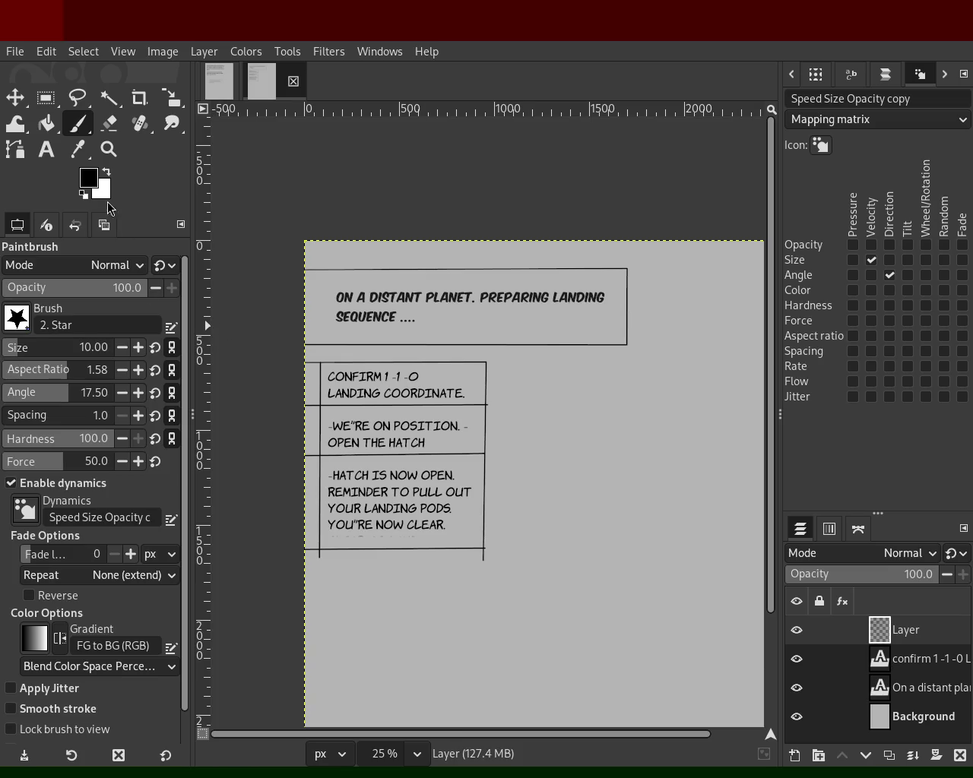
# - Sketch a curved bracket tail beside the first dialogue panel
pyautogui.press('z')
pyautogui.keyDown('ctrl'); pyautogui.click(304, 332); pyautogui.keyUp('ctrl')
pyautogui.click(340, 388)
pyautogui.press('p')
pyautogui.moveTo(444, 324); pyautogui.dragTo(454, 333)
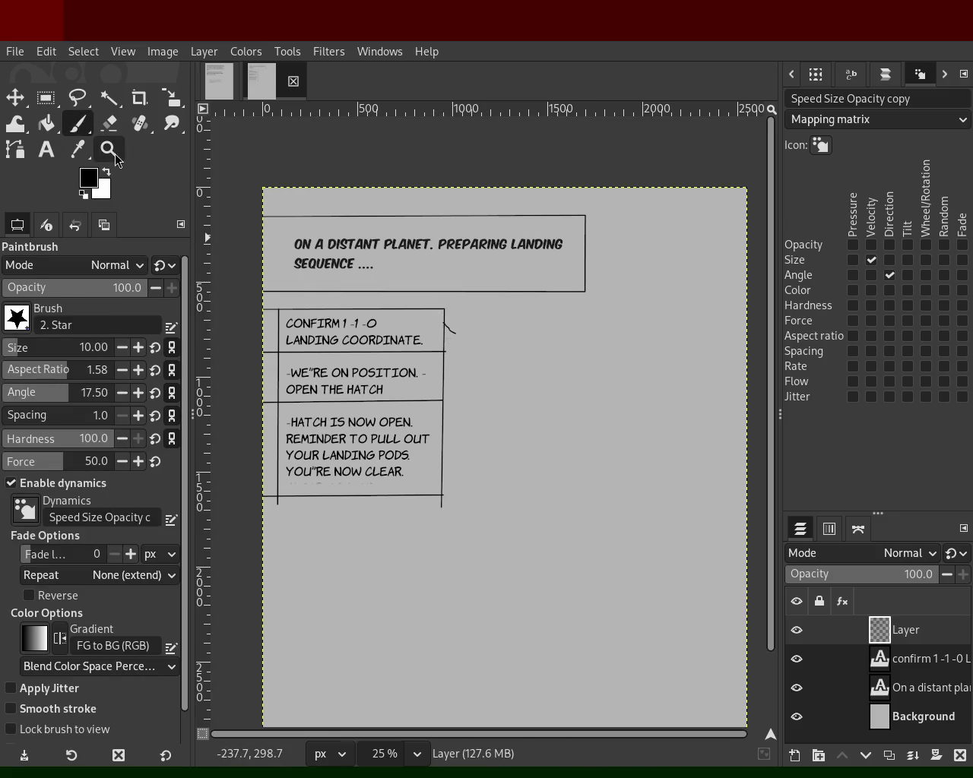
pyautogui.click(108, 149)
pyautogui.keyDown('ctrl'); pyautogui.click(419, 341); pyautogui.keyUp('ctrl')
pyautogui.doubleClick(437, 334)
pyautogui.tripleClick(524, 384)
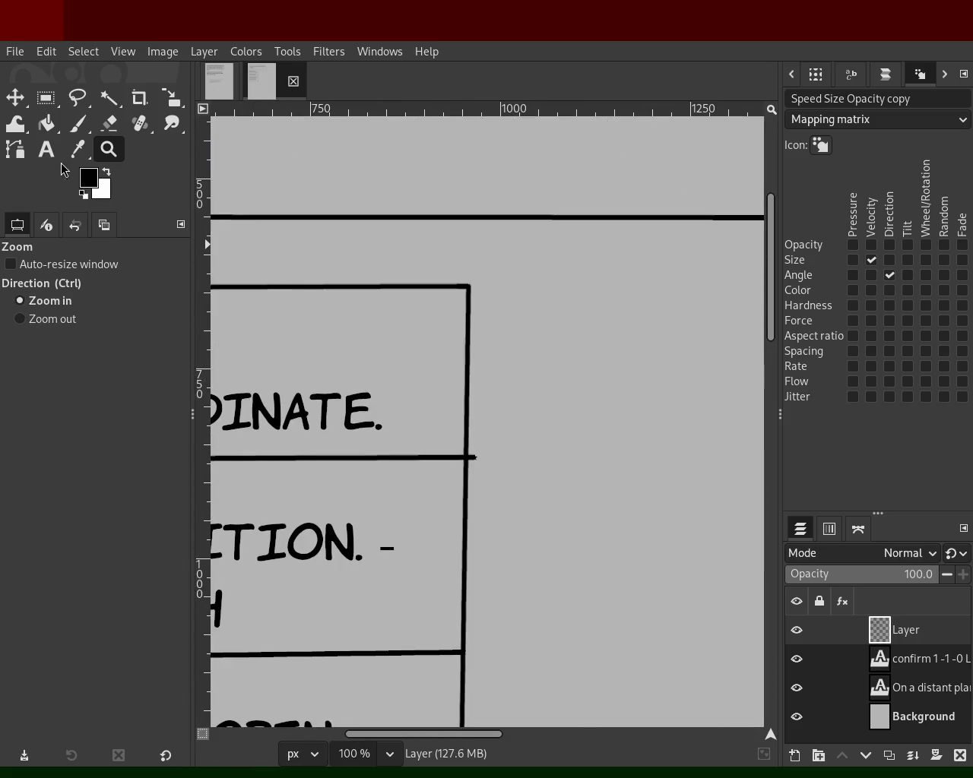
pyautogui.click(79, 125)
pyautogui.moveTo(468, 343); pyautogui.dragTo(508, 365)
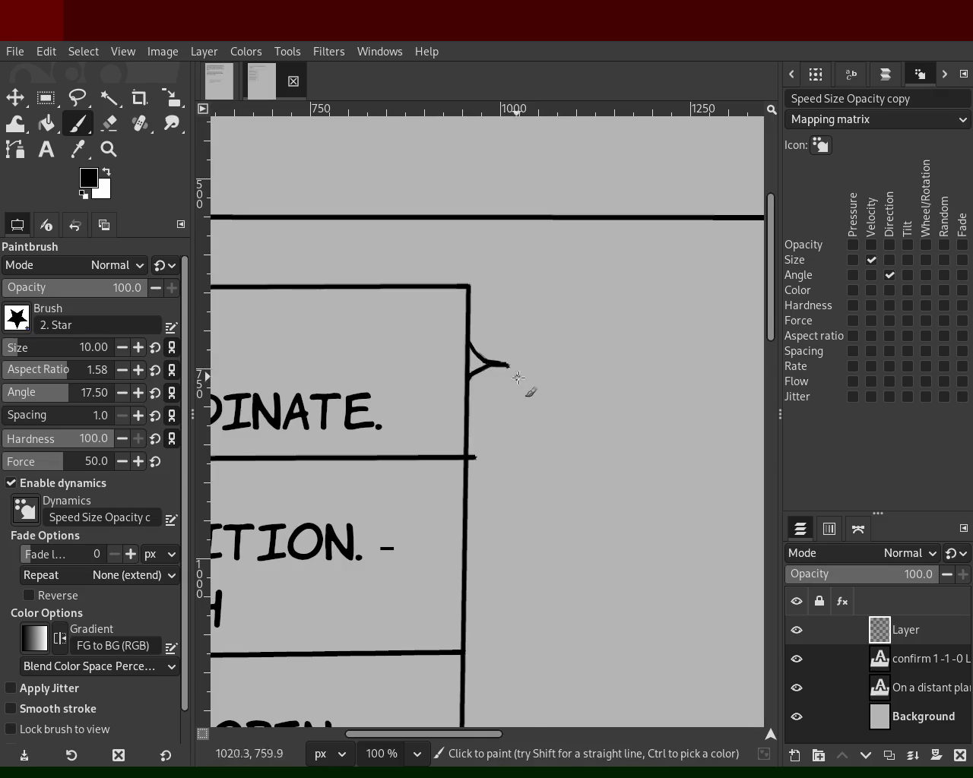
# - Draw a < bracket tail left of the middle dialogue box, keeping one stroke
pyautogui.press('z')
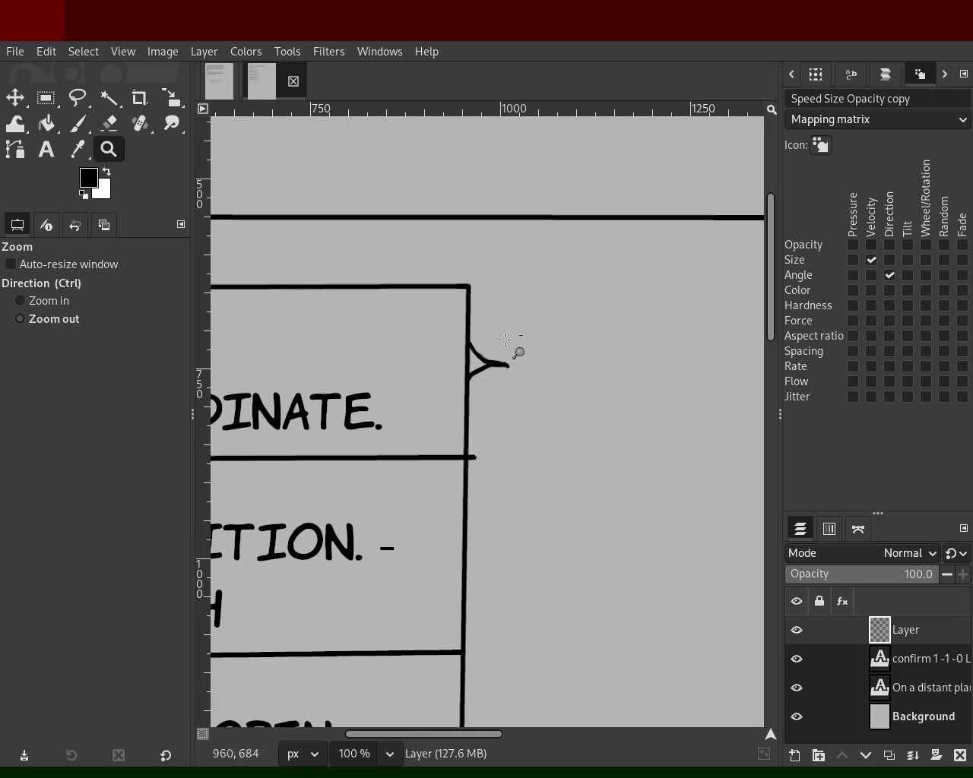
pyautogui.click(522, 349)
pyautogui.click(523, 349)
pyautogui.keyDown('ctrl'); pyautogui.click(314, 413); pyautogui.keyUp('ctrl')
pyautogui.click(362, 426)
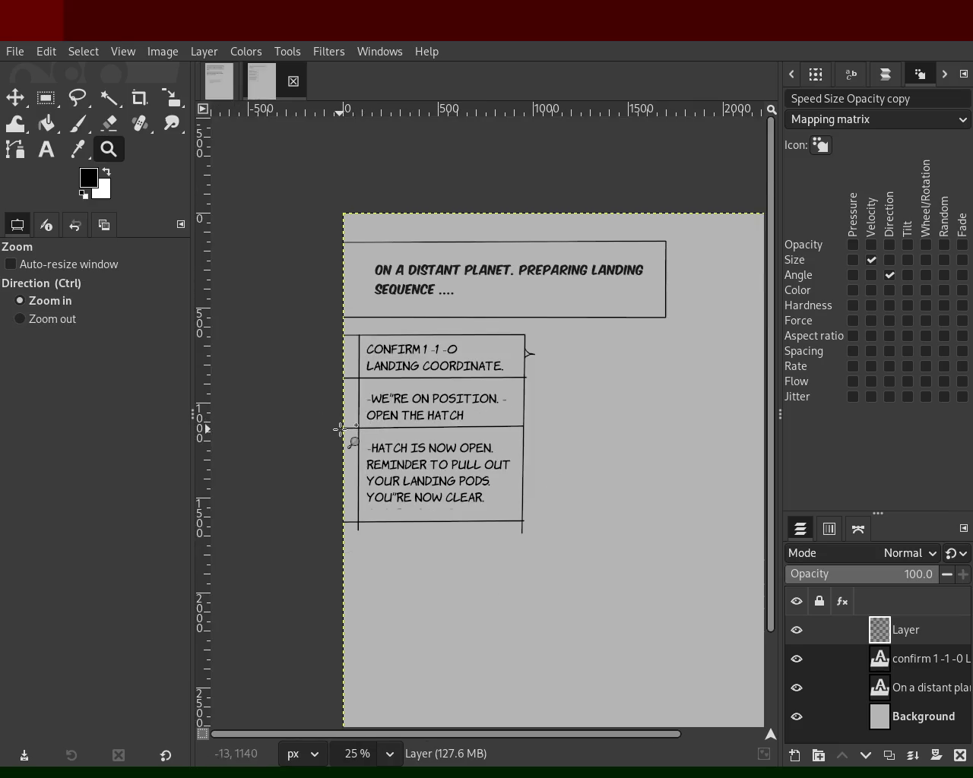
pyautogui.keyDown('ctrl'); pyautogui.click(346, 421); pyautogui.keyUp('ctrl')
pyautogui.keyDown('ctrl'); pyautogui.click(349, 418); pyautogui.keyUp('ctrl')
pyautogui.click(352, 415)
pyautogui.click(81, 129)
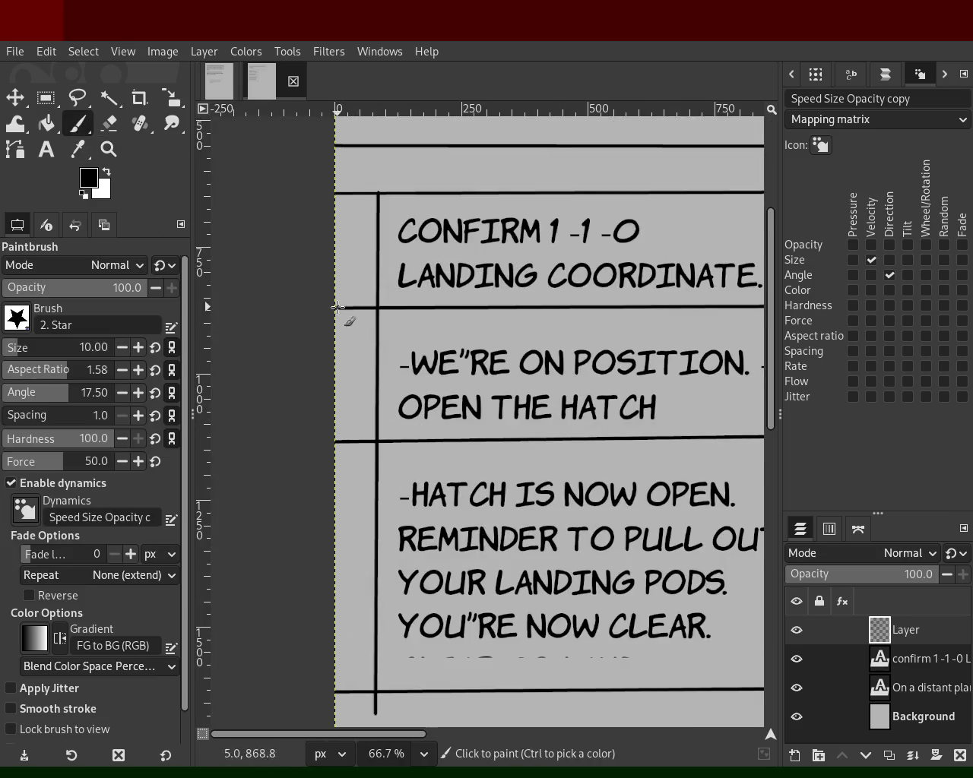
pyautogui.moveTo(374, 337); pyautogui.dragTo(360, 354)
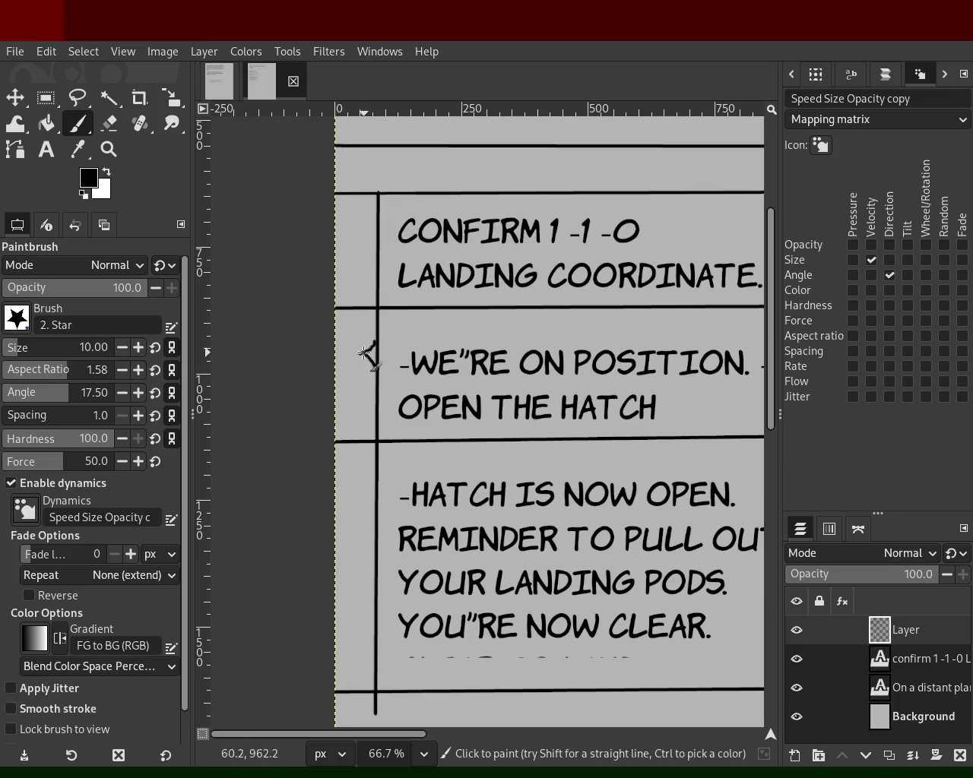
pyautogui.moveTo(358, 354)
pyautogui.mouseDown()
pyautogui.moveTo(373, 366)
pyautogui.moveTo(358, 354)
pyautogui.mouseUp()
pyautogui.hotkey('ctrl', 'z')
pyautogui.hotkey('ctrl', 'z')
pyautogui.hotkey('shift', 'e')
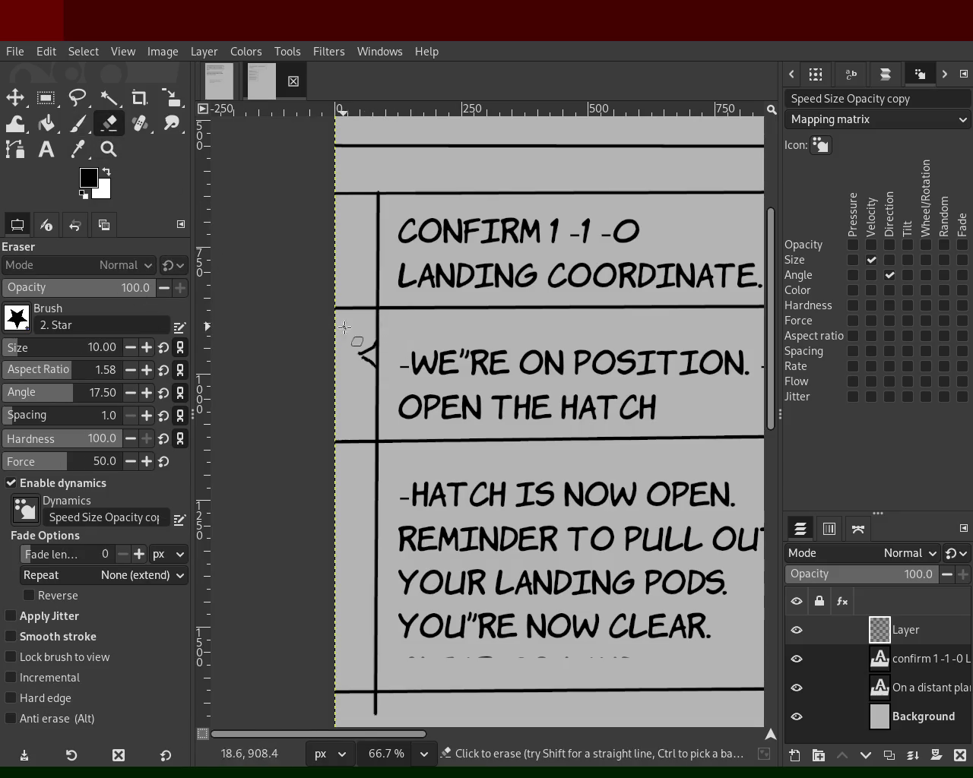
# - Erase stray marks around the dialogue boxes and set the eraser size to 24
pyautogui.keyDown('shift'); pyautogui.click(372, 316); pyautogui.keyUp('shift')
pyautogui.click(108, 149)
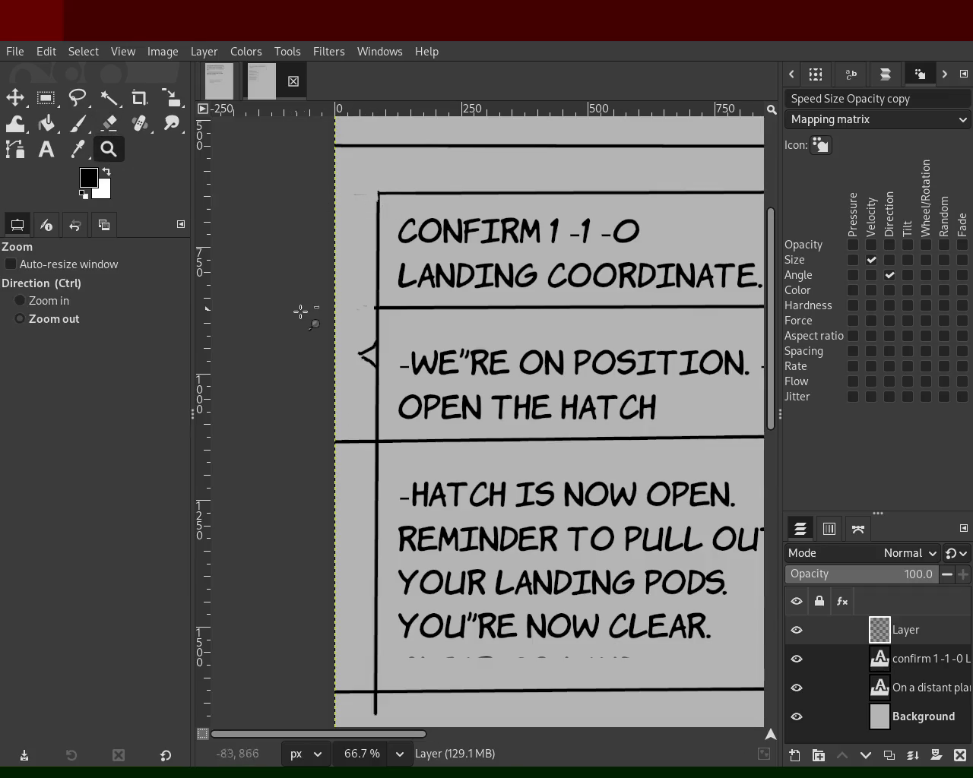
pyautogui.keyDown('ctrl'); pyautogui.click(301, 311); pyautogui.keyUp('ctrl')
pyautogui.click(296, 365)
pyautogui.click(312, 464)
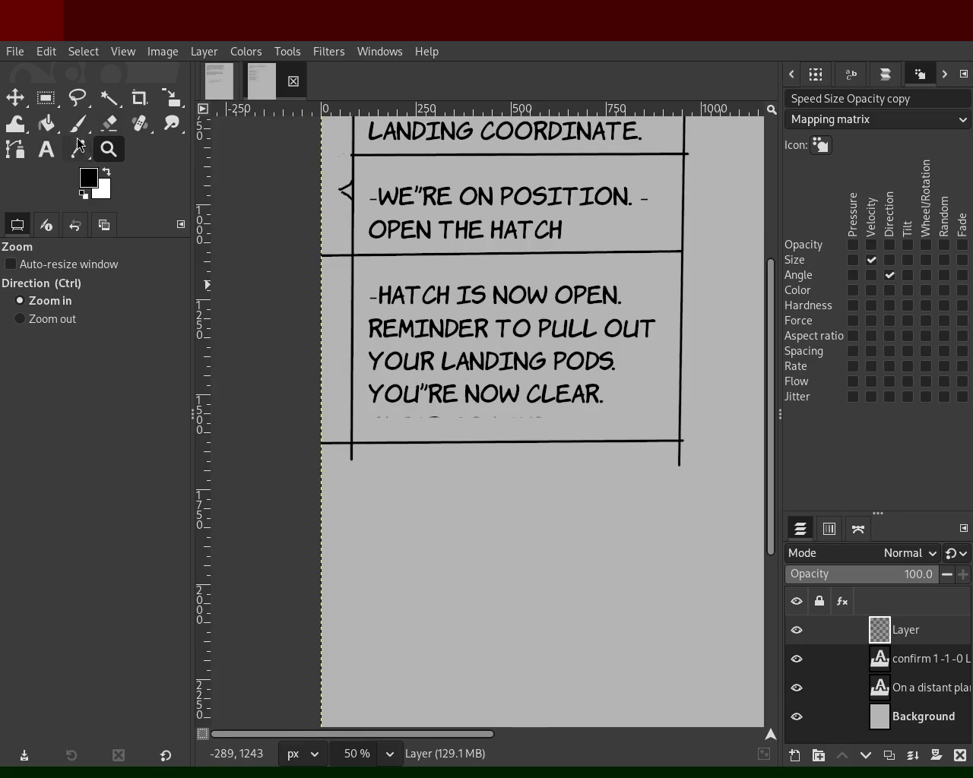
pyautogui.click(109, 123)
pyautogui.click(348, 255)
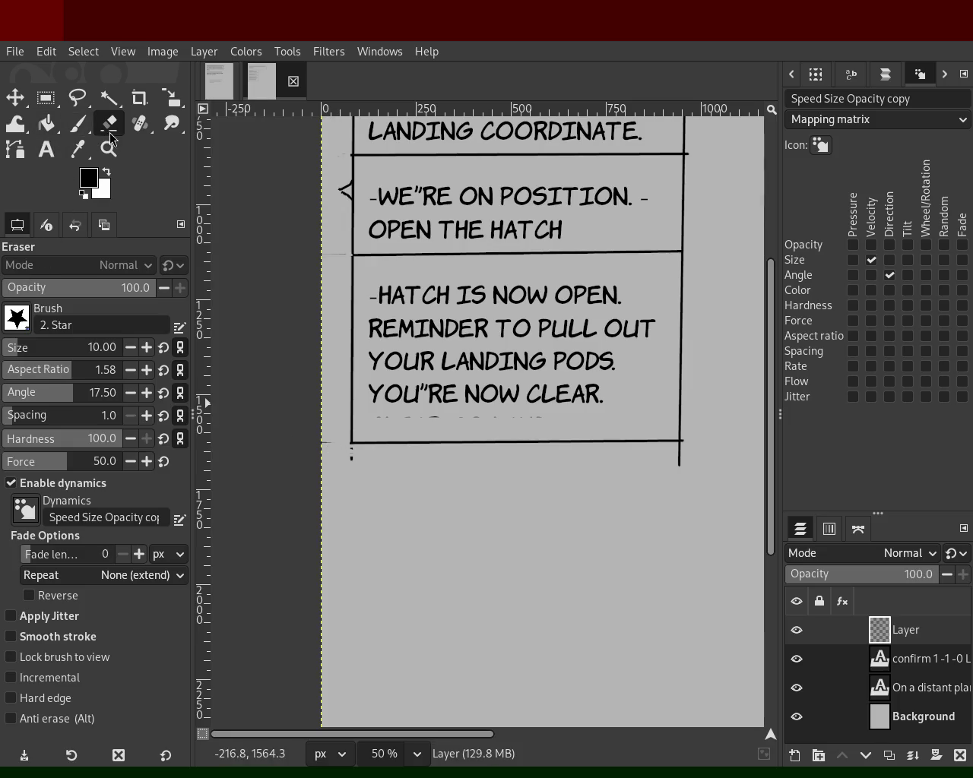
pyautogui.click(103, 348)
pyautogui.write('24')
pyautogui.press('Return')
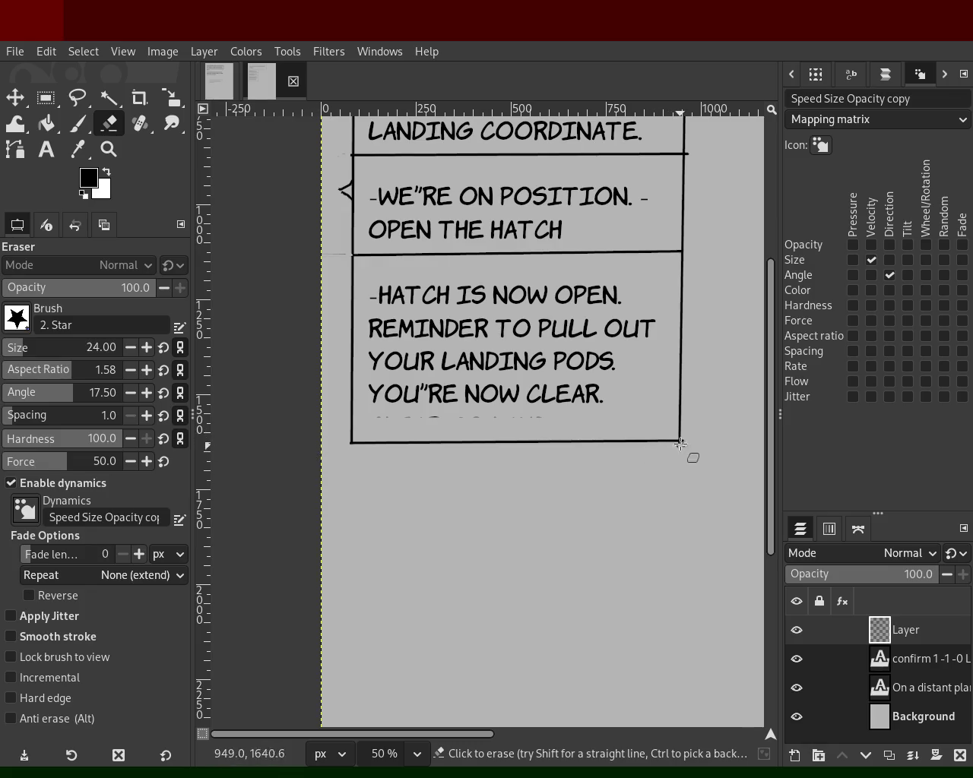
# - Zoom to 150% on the middle dialogue box's left tail
pyautogui.press('z')
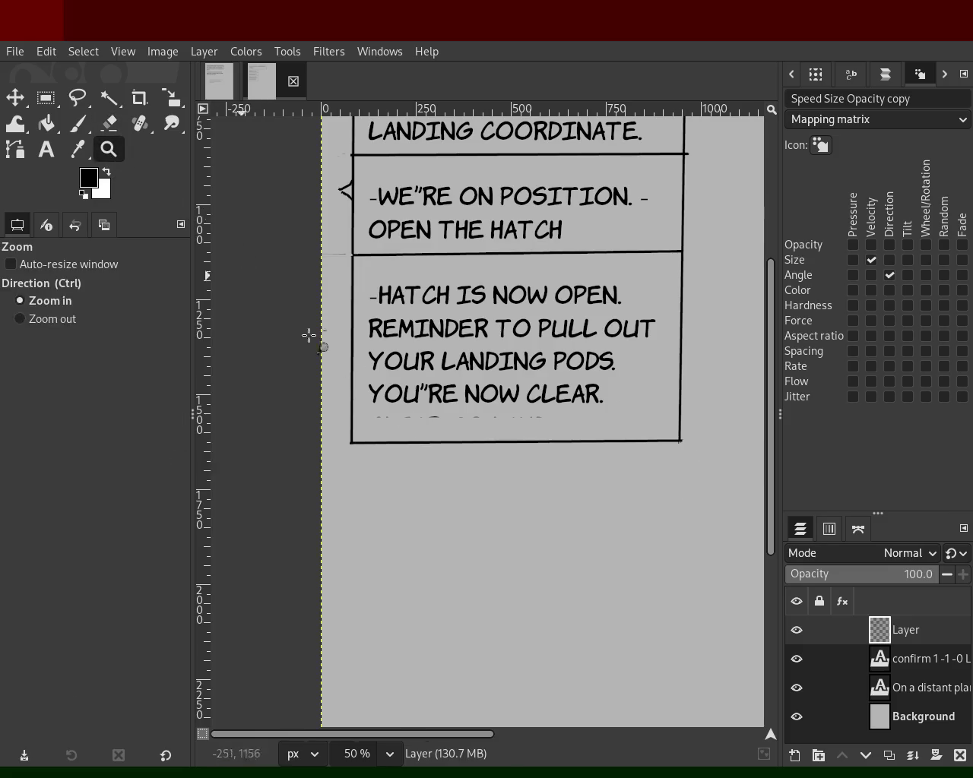
pyautogui.keyDown('ctrl'); pyautogui.click(411, 416); pyautogui.keyUp('ctrl')
pyautogui.keyDown('ctrl'); pyautogui.click(410, 416); pyautogui.keyUp('ctrl')
pyautogui.keyDown('ctrl'); pyautogui.click(409, 415); pyautogui.keyUp('ctrl')
pyautogui.keyDown('ctrl'); pyautogui.click(409, 415); pyautogui.keyUp('ctrl')
pyautogui.click(393, 335)
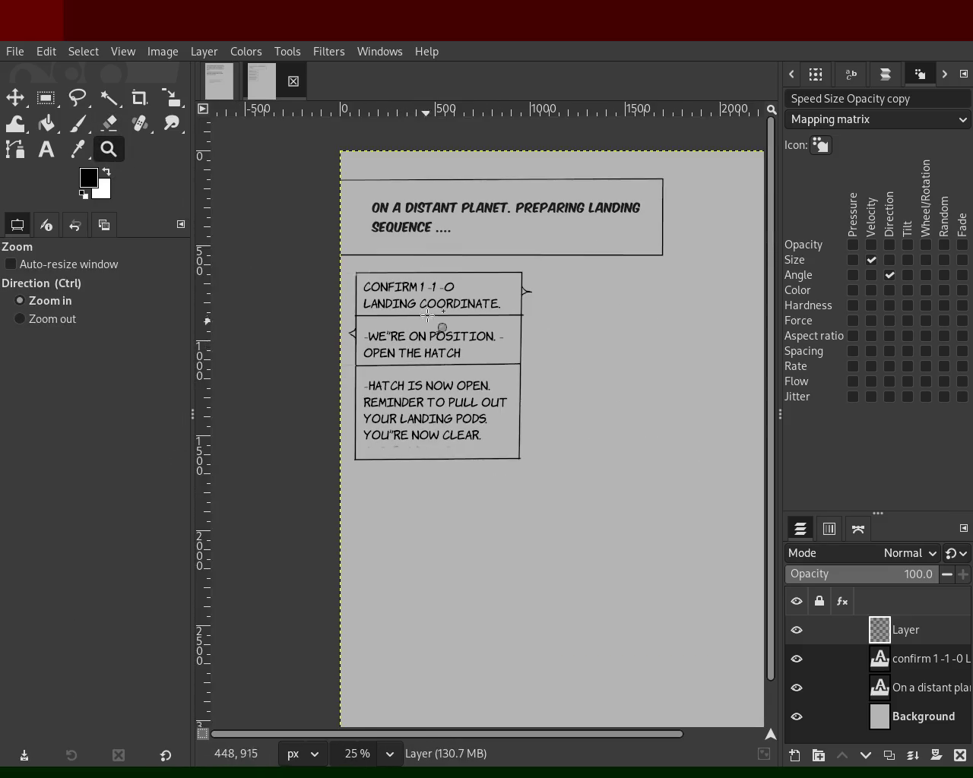
pyautogui.click(526, 291)
pyautogui.click(433, 304)
pyautogui.click(395, 323)
pyautogui.click(394, 323)
pyautogui.click(386, 316)
pyautogui.click(386, 316)
pyautogui.click(386, 316)
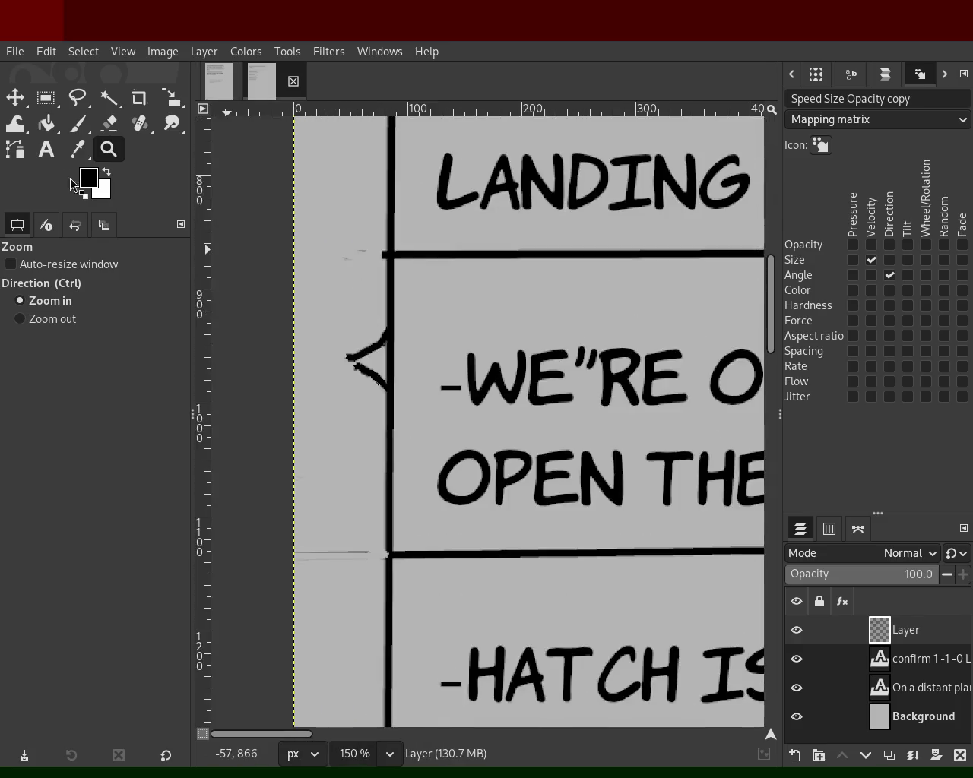
# - Erase the uneven left tail and repaint it as two smooth curves at brush size 13
pyautogui.click(105, 128)
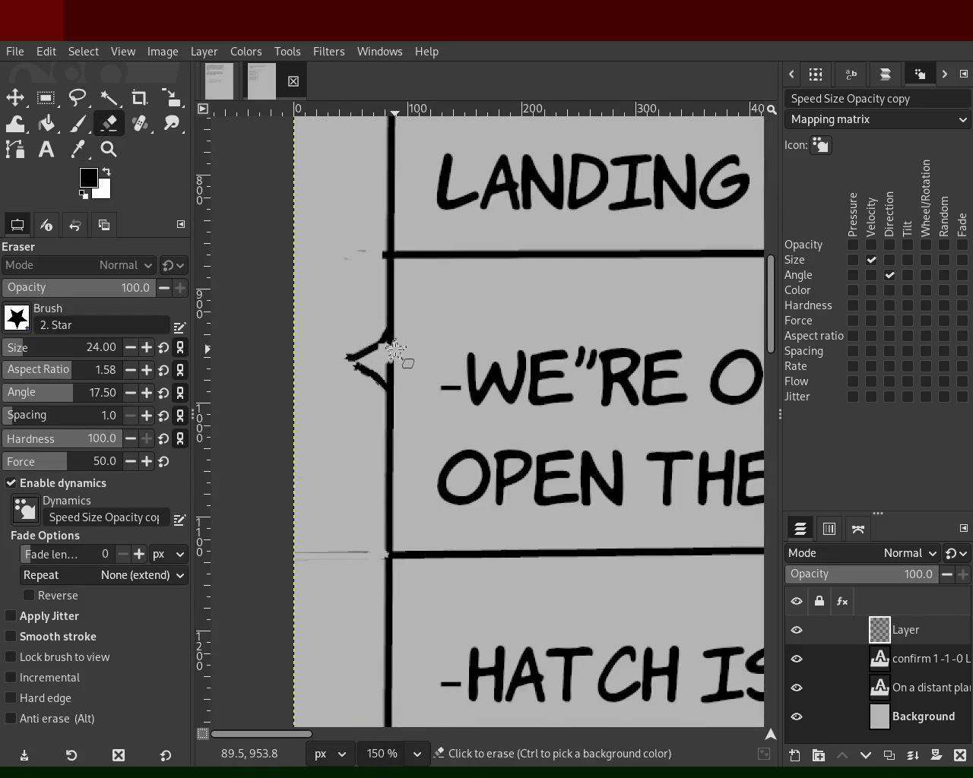
pyautogui.moveTo(386, 347)
pyautogui.mouseDown()
pyautogui.moveTo(403, 397)
pyautogui.moveTo(397, 344)
pyautogui.mouseUp()
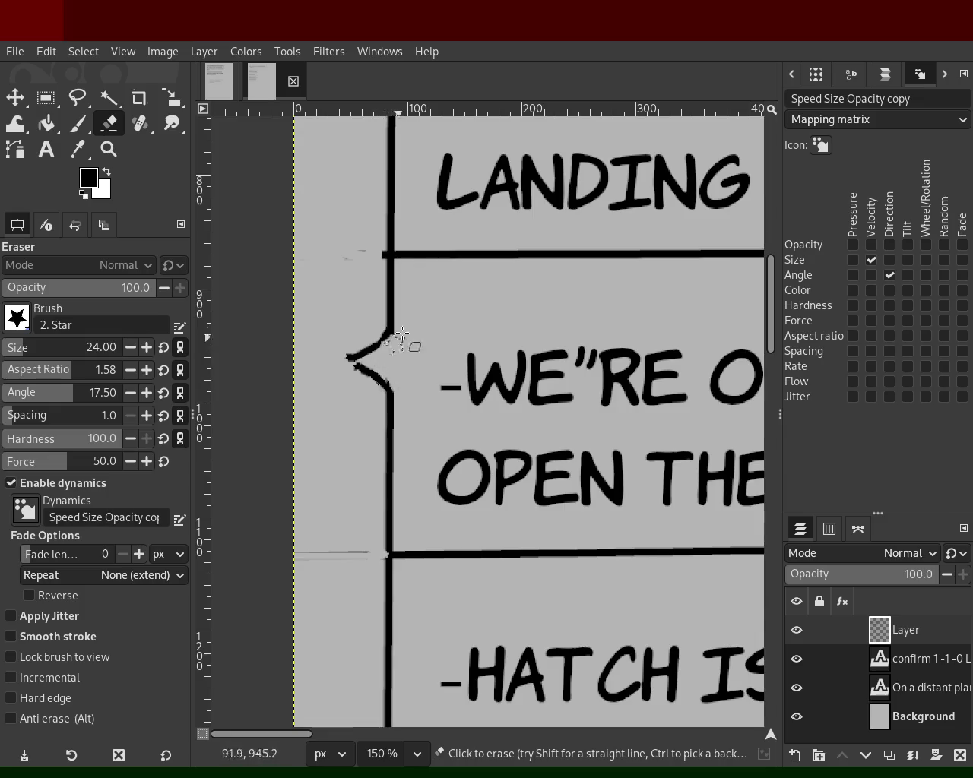
pyautogui.click(82, 126)
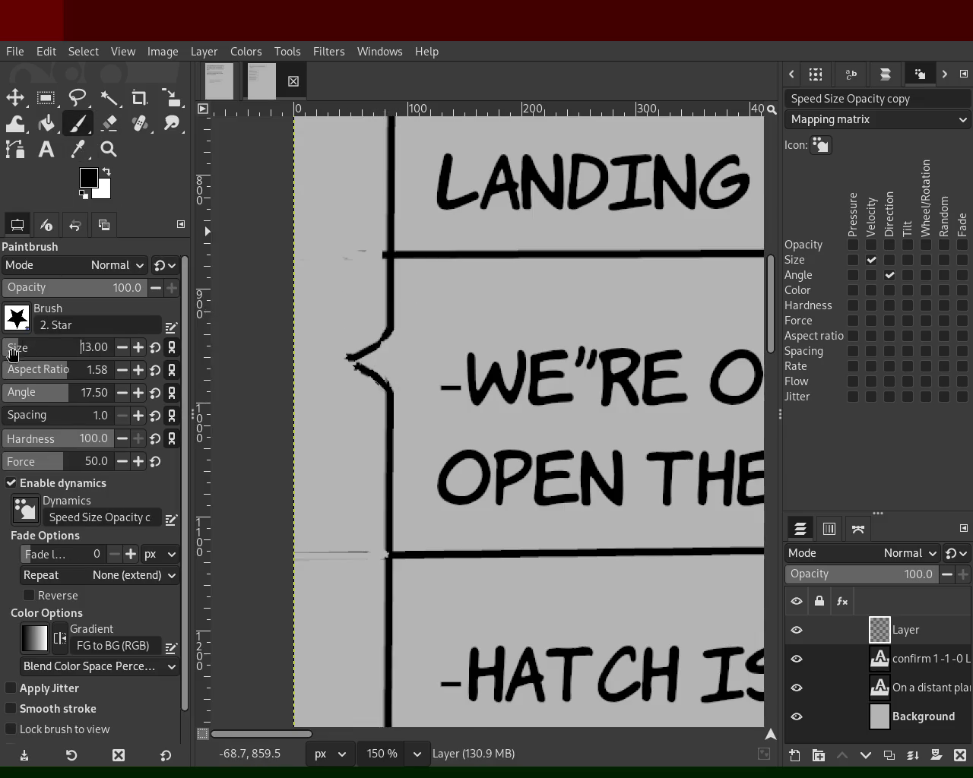
pyautogui.moveTo(392, 321); pyautogui.dragTo(336, 355)
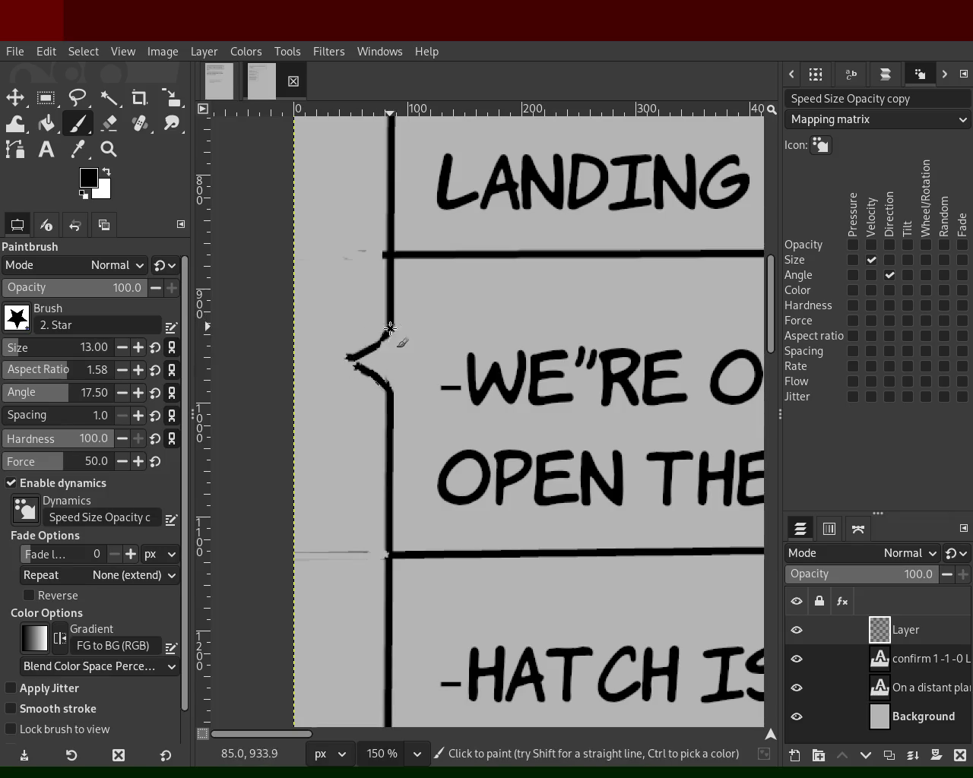
pyautogui.hotkey('ctrl', 'z')
pyautogui.moveTo(391, 327); pyautogui.dragTo(337, 360)
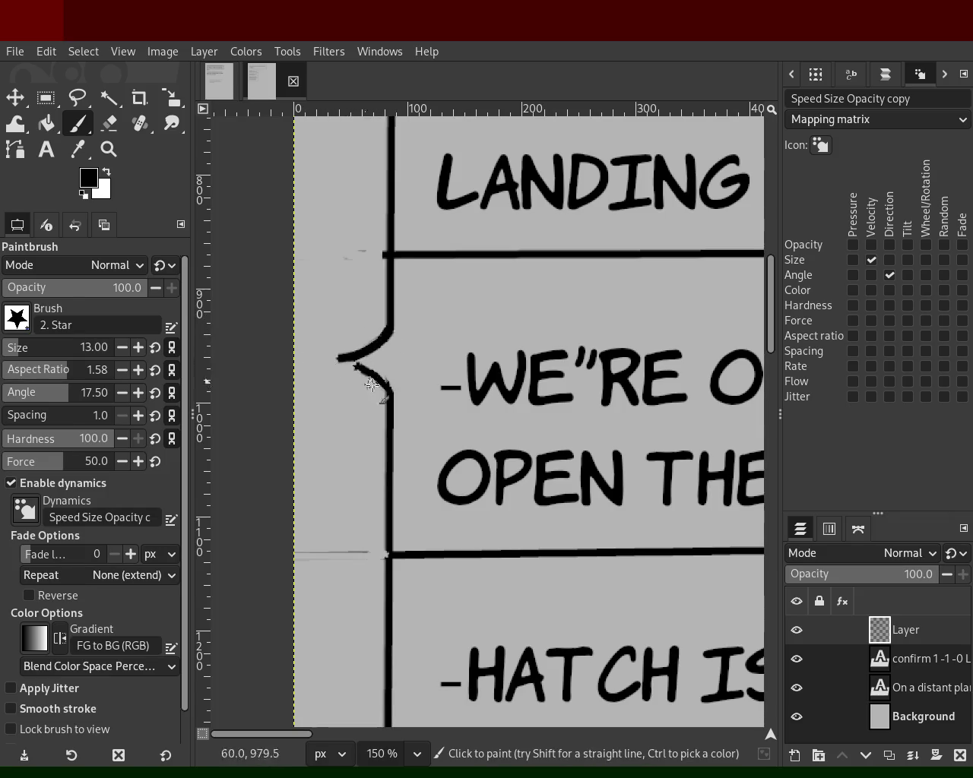
pyautogui.moveTo(385, 390); pyautogui.dragTo(291, 358)
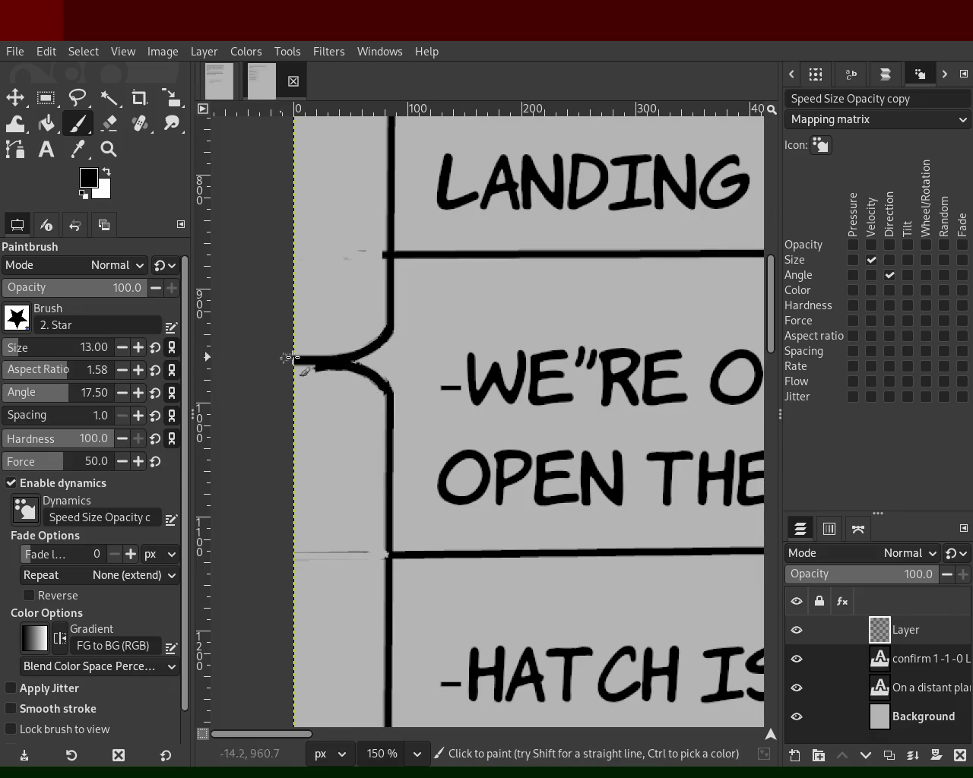
# - Trim the tail's overlong tip with the eraser
pyautogui.click(109, 123)
pyautogui.moveTo(334, 348); pyautogui.dragTo(322, 384)
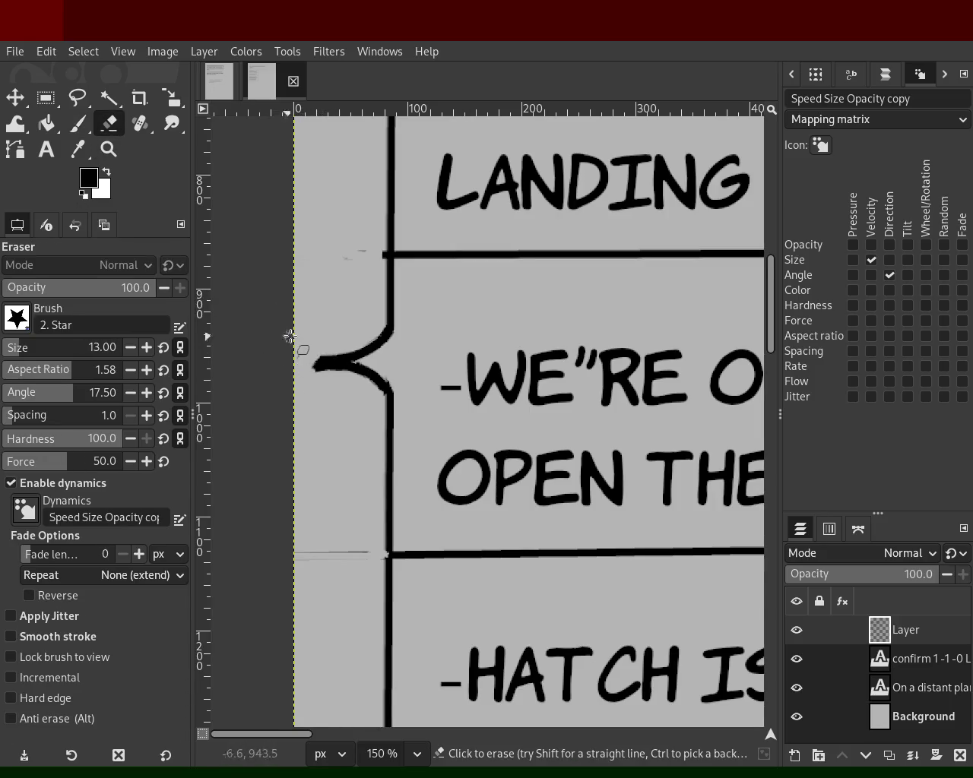
pyautogui.press('z')
pyautogui.keyDown('ctrl'); pyautogui.click(356, 350); pyautogui.keyUp('ctrl')
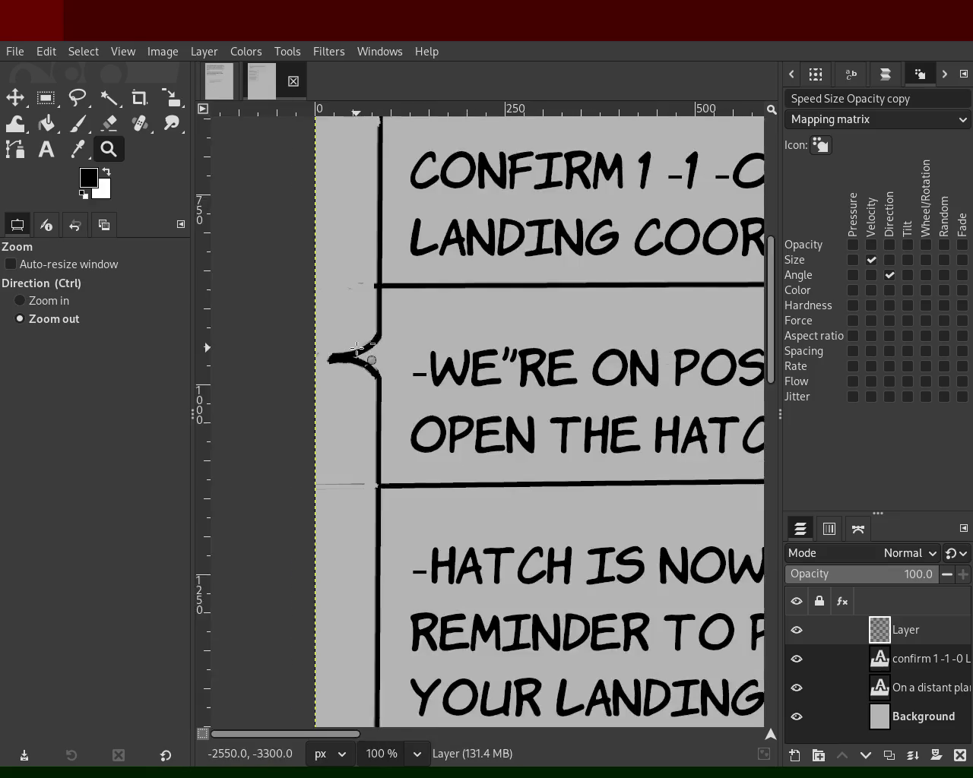
# - Erase the thin strokes of the top box's right tail
pyautogui.keyDown('ctrl'); pyautogui.click(356, 350); pyautogui.keyUp('ctrl')
pyautogui.click(558, 311)
pyautogui.click(558, 311)
pyautogui.click(532, 319)
pyautogui.click(532, 319)
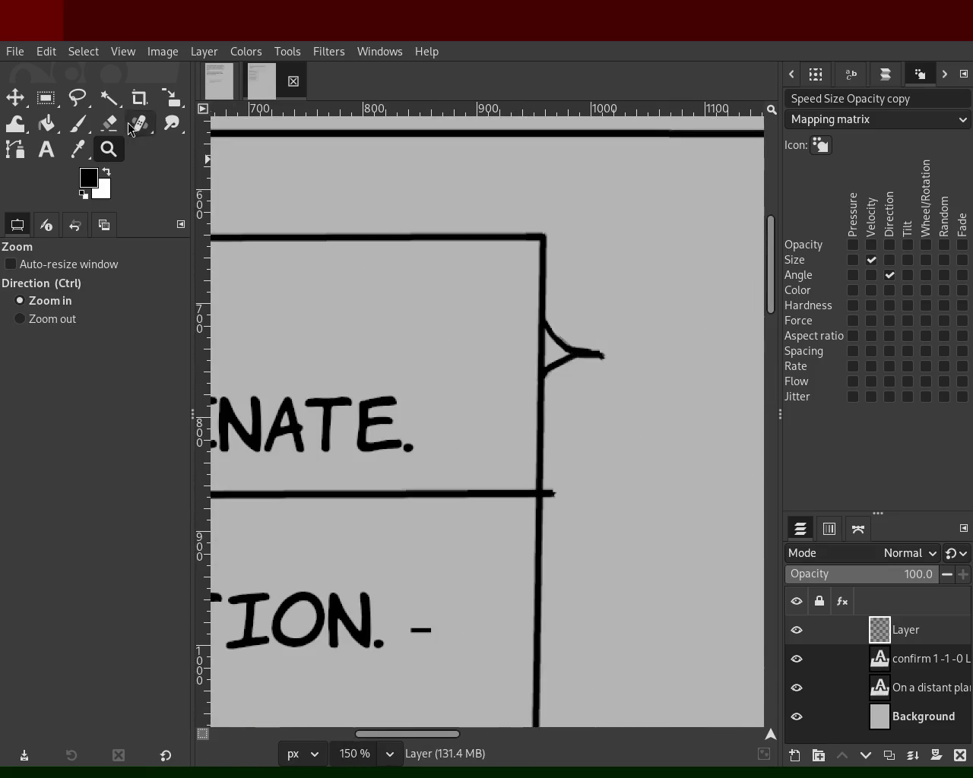
pyautogui.hotkey('shift', 'e')
pyautogui.moveTo(525, 324); pyautogui.dragTo(535, 346)
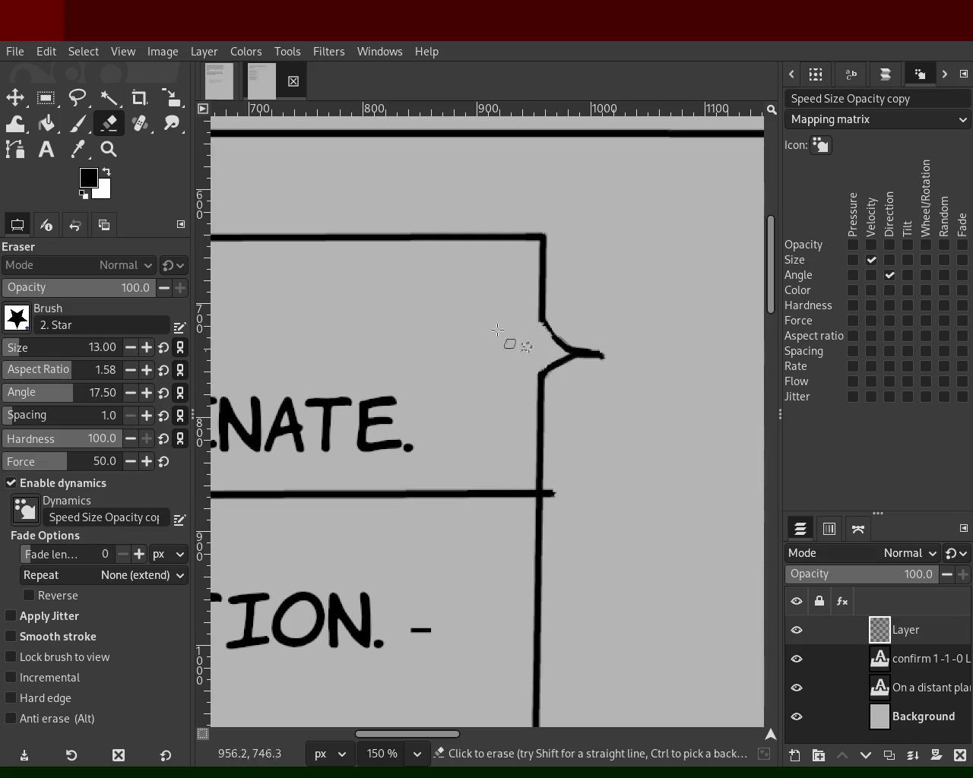
# - Repaint the right tail as thick curved upper and lower diagonals meeting at the tip
pyautogui.press('p')
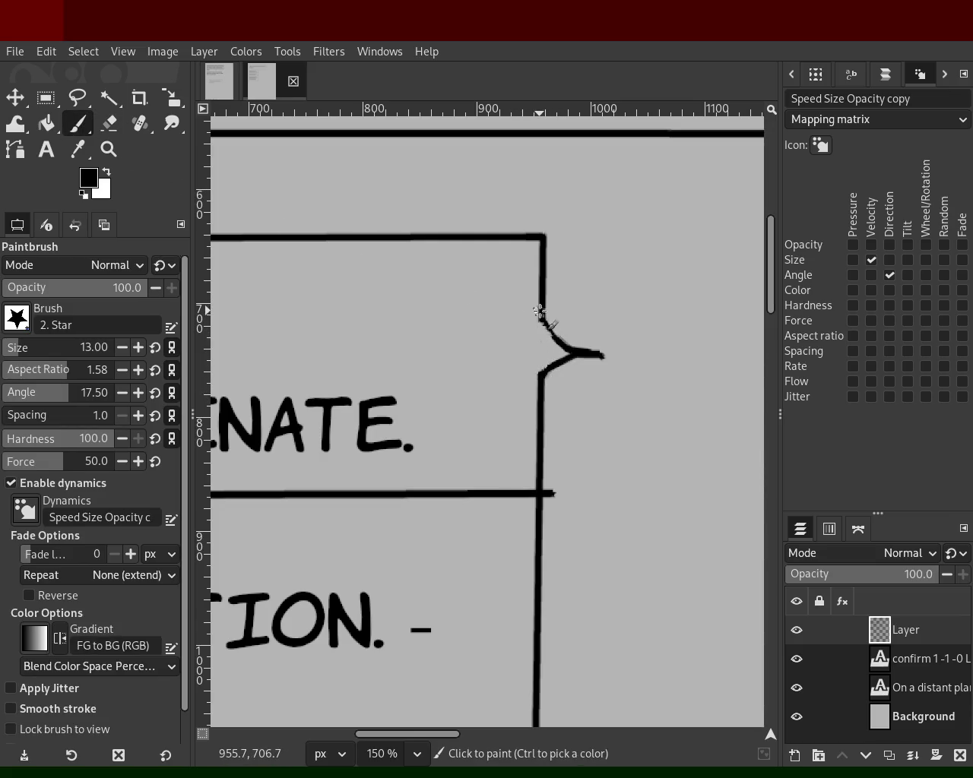
pyautogui.moveTo(540, 309); pyautogui.dragTo(613, 363)
pyautogui.moveTo(540, 304); pyautogui.dragTo(581, 350)
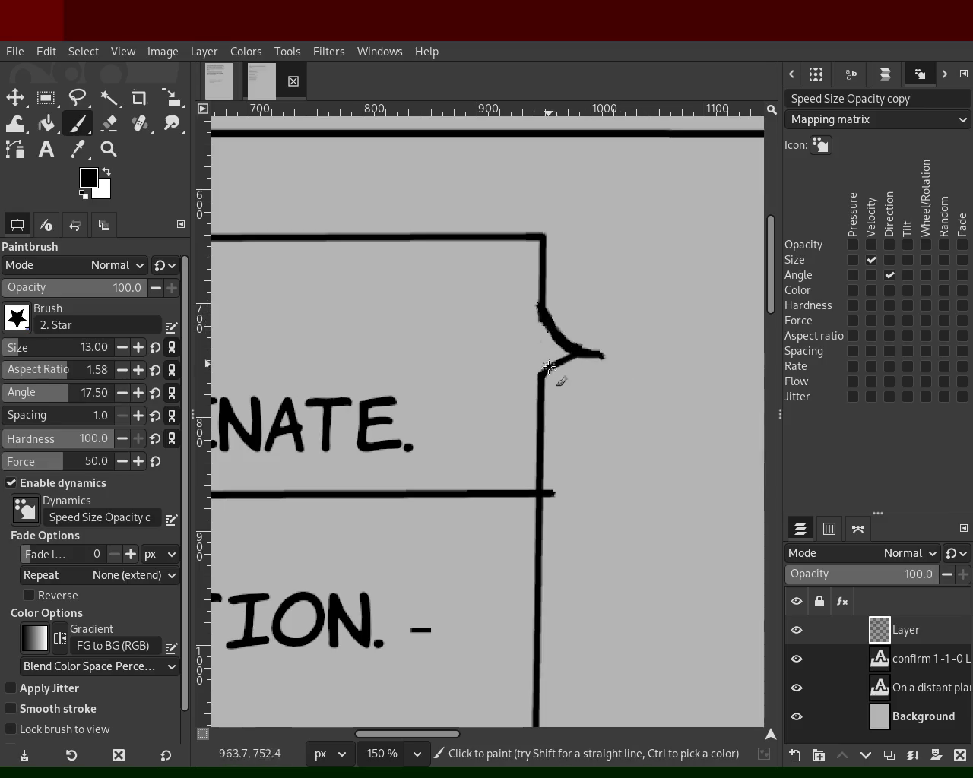
pyautogui.moveTo(538, 401); pyautogui.dragTo(578, 356)
pyautogui.moveTo(541, 397); pyautogui.dragTo(576, 354)
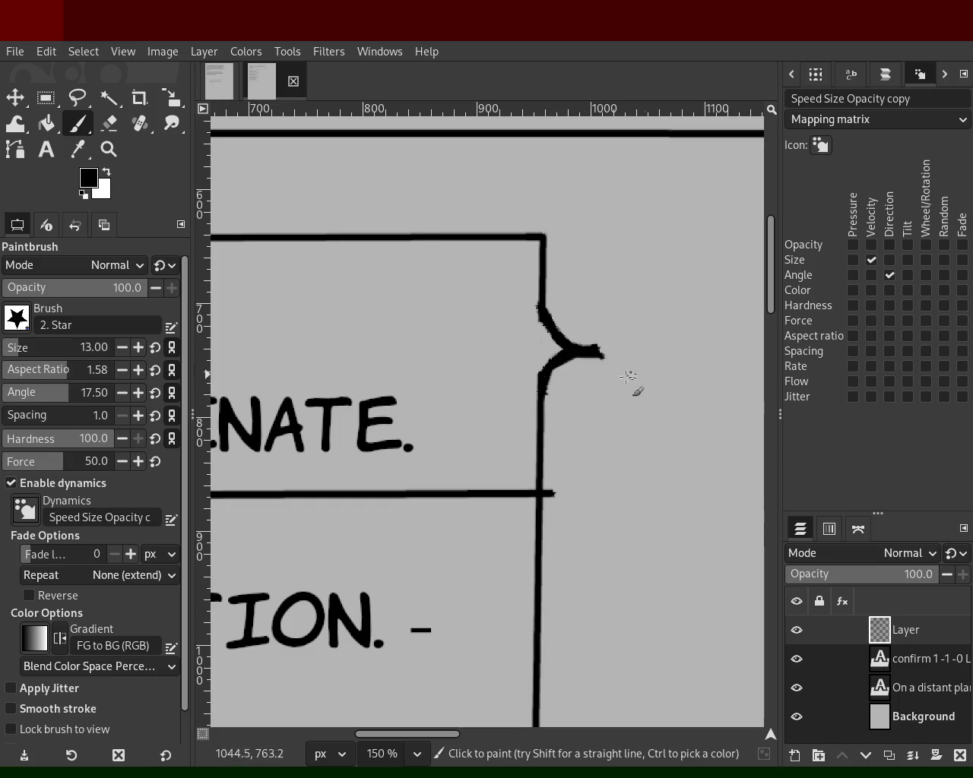
# - Trim the protruding tail tip and zoom out to frame the dialogue boxes
pyautogui.click(106, 126)
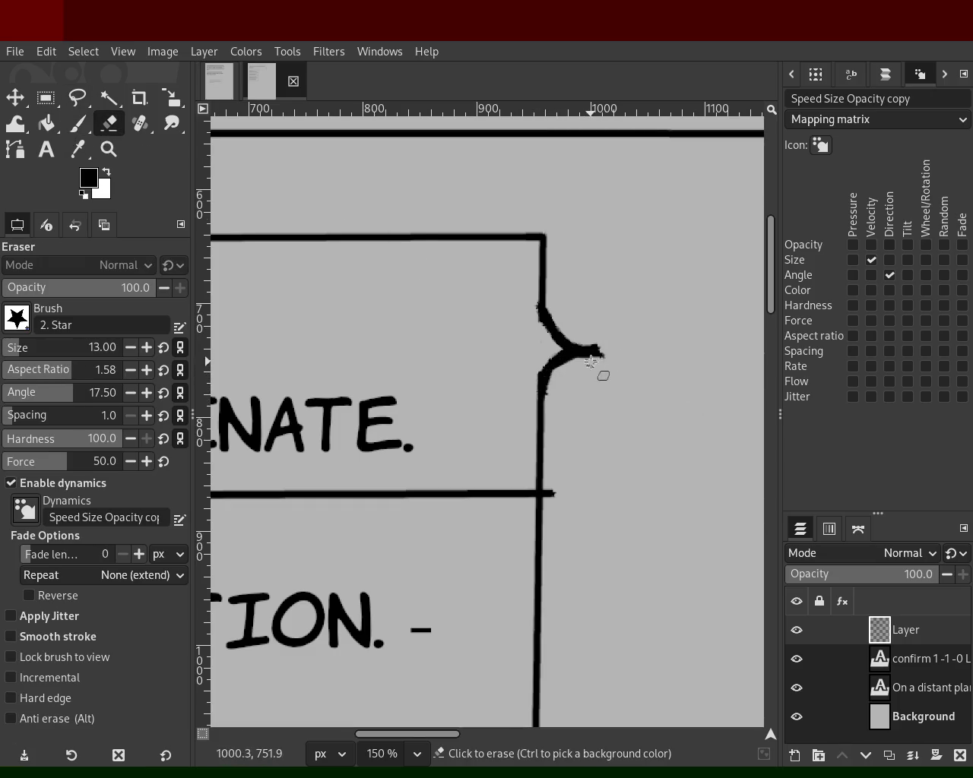
pyautogui.moveTo(612, 354); pyautogui.dragTo(593, 351)
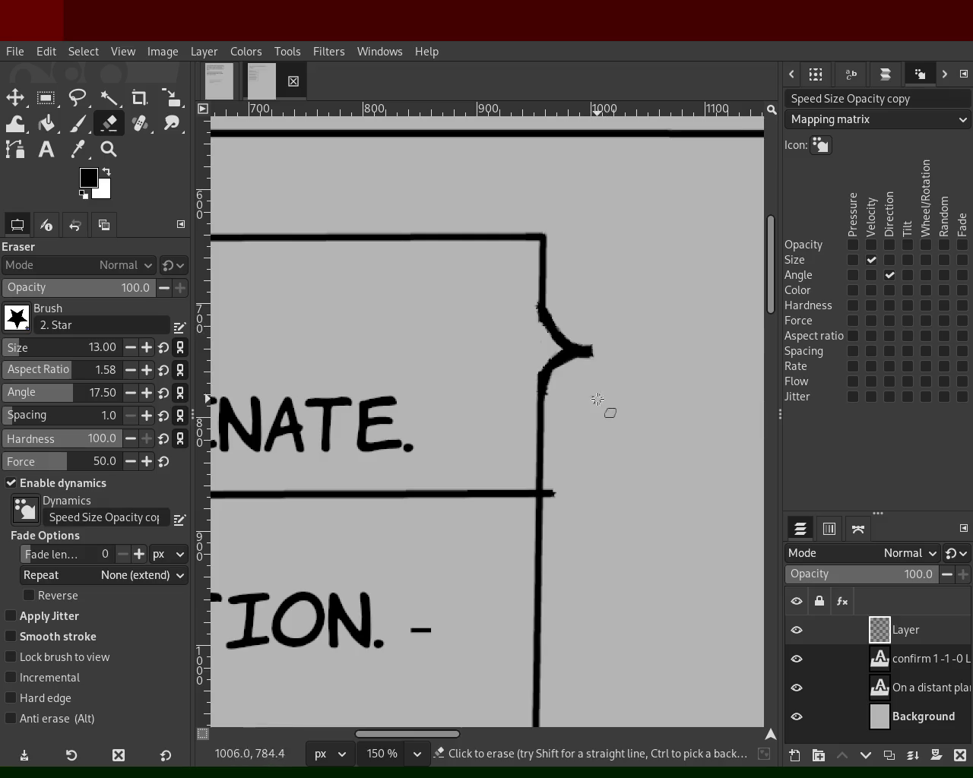
pyautogui.click(109, 149)
pyautogui.keyDown('ctrl'); pyautogui.click(549, 283); pyautogui.keyUp('ctrl')
pyautogui.keyDown('ctrl'); pyautogui.click(549, 283); pyautogui.keyUp('ctrl')
pyautogui.keyDown('ctrl'); pyautogui.click(549, 282); pyautogui.keyUp('ctrl')
pyautogui.keyDown('ctrl'); pyautogui.click(548, 282); pyautogui.keyUp('ctrl')
pyautogui.click(460, 297)
pyautogui.keyDown('ctrl'); pyautogui.click(448, 369); pyautogui.keyUp('ctrl')
pyautogui.click(448, 369)
pyautogui.keyDown('ctrl'); pyautogui.click(450, 371); pyautogui.keyUp('ctrl')
pyautogui.keyDown('ctrl'); pyautogui.click(448, 368); pyautogui.keyUp('ctrl')
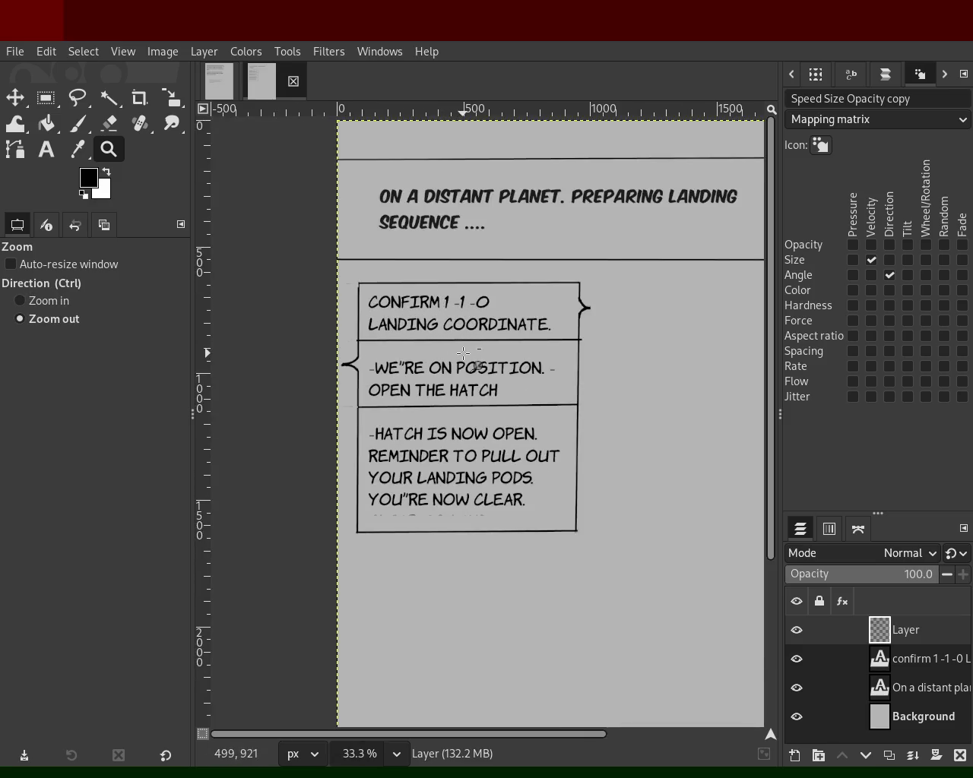
pyautogui.keyDown('ctrl'); pyautogui.click(463, 354); pyautogui.keyUp('ctrl')
pyautogui.click(541, 335)
pyautogui.keyDown('ctrl'); pyautogui.click(538, 335); pyautogui.keyUp('ctrl')
pyautogui.click(538, 333)
pyautogui.press('1')
pyautogui.keyDown('ctrl'); pyautogui.click(593, 342); pyautogui.keyUp('ctrl')
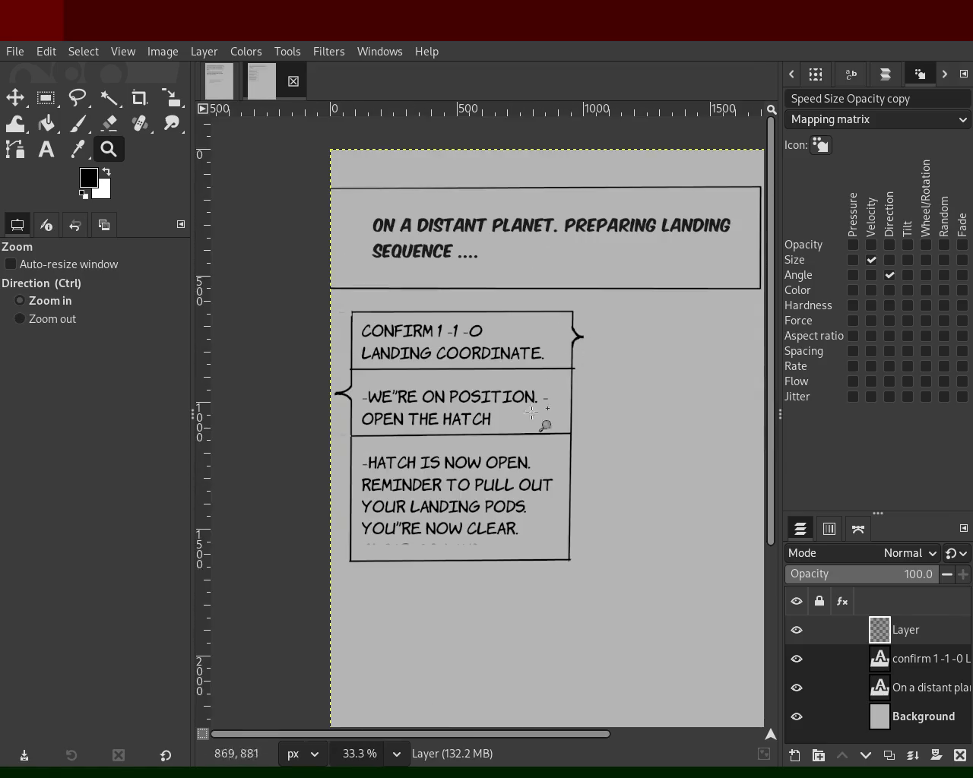
pyautogui.click(532, 403)
pyautogui.keyDown('ctrl'); pyautogui.click(547, 486); pyautogui.keyUp('ctrl')
pyautogui.click(550, 473)
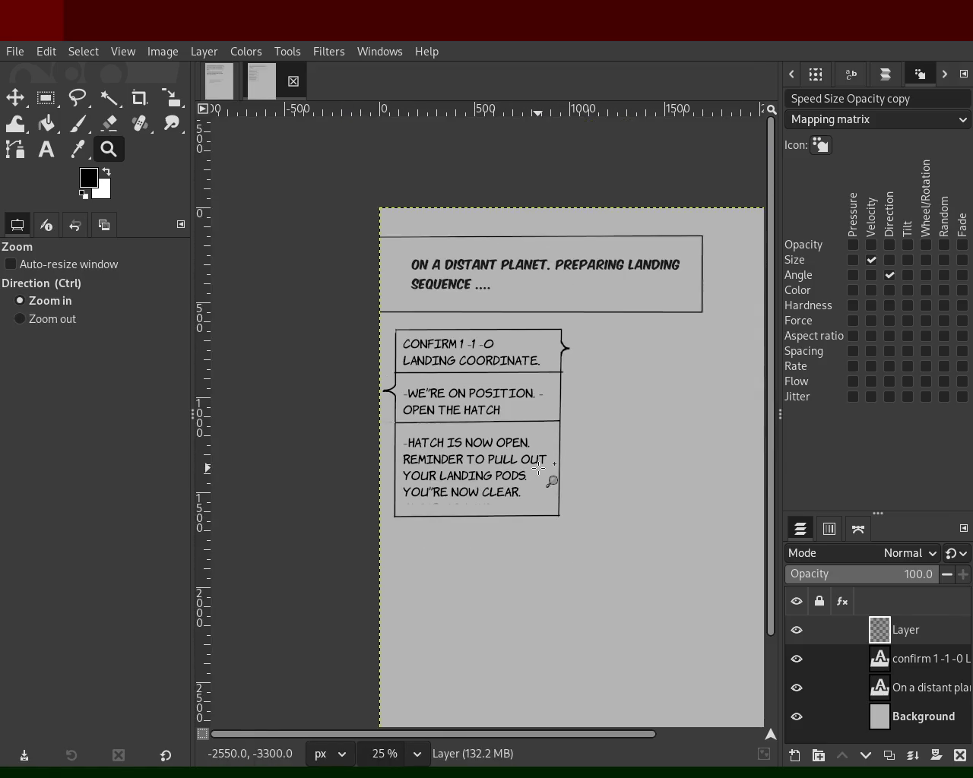
pyautogui.keyDown('ctrl'); pyautogui.click(557, 459); pyautogui.keyUp('ctrl')
pyautogui.click(555, 475)
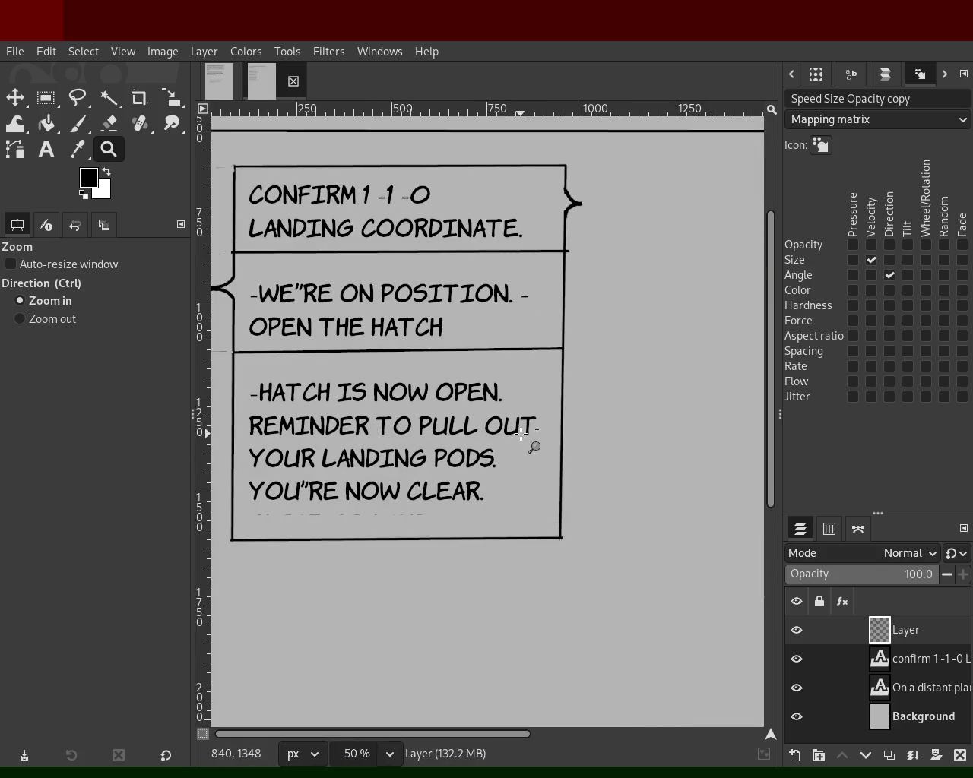
pyautogui.keyDown('ctrl'); pyautogui.click(536, 435); pyautogui.keyUp('ctrl')
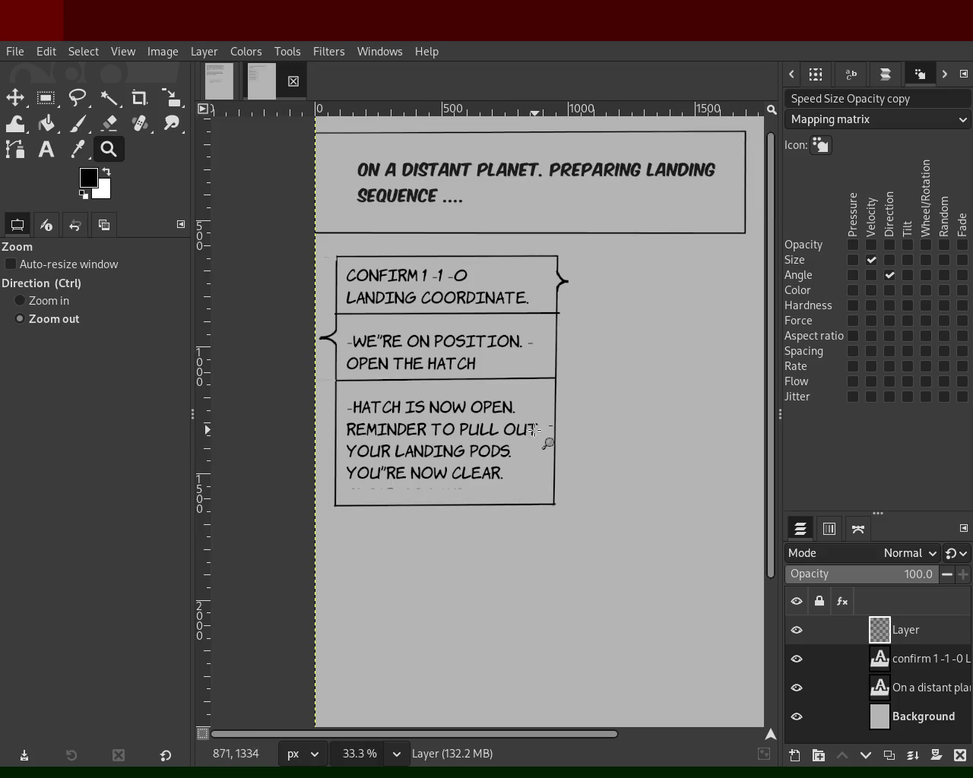
pyautogui.keyDown('ctrl'); pyautogui.click(541, 435); pyautogui.keyUp('ctrl')
pyautogui.keyDown('ctrl'); pyautogui.click(534, 430); pyautogui.keyUp('ctrl')
pyautogui.keyDown('ctrl'); pyautogui.click(507, 408); pyautogui.keyUp('ctrl')
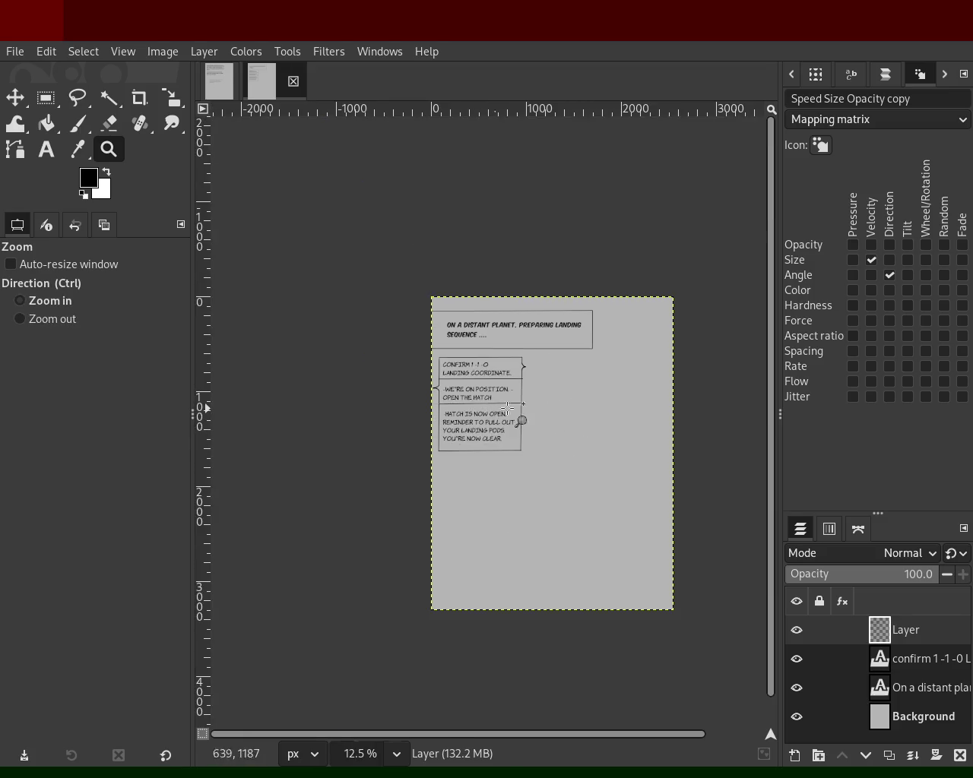
pyautogui.keyDown('ctrl'); pyautogui.scroll(-1, 486, 414); pyautogui.keyUp('ctrl')
pyautogui.keyDown('ctrl'); pyautogui.scroll(2, 524, 418); pyautogui.keyUp('ctrl')
pyautogui.keyDown('ctrl'); pyautogui.scroll(1, 502, 414); pyautogui.keyUp('ctrl')
pyautogui.keyDown('ctrl'); pyautogui.scroll(-1, 479, 395); pyautogui.keyUp('ctrl')
pyautogui.click(487, 381)
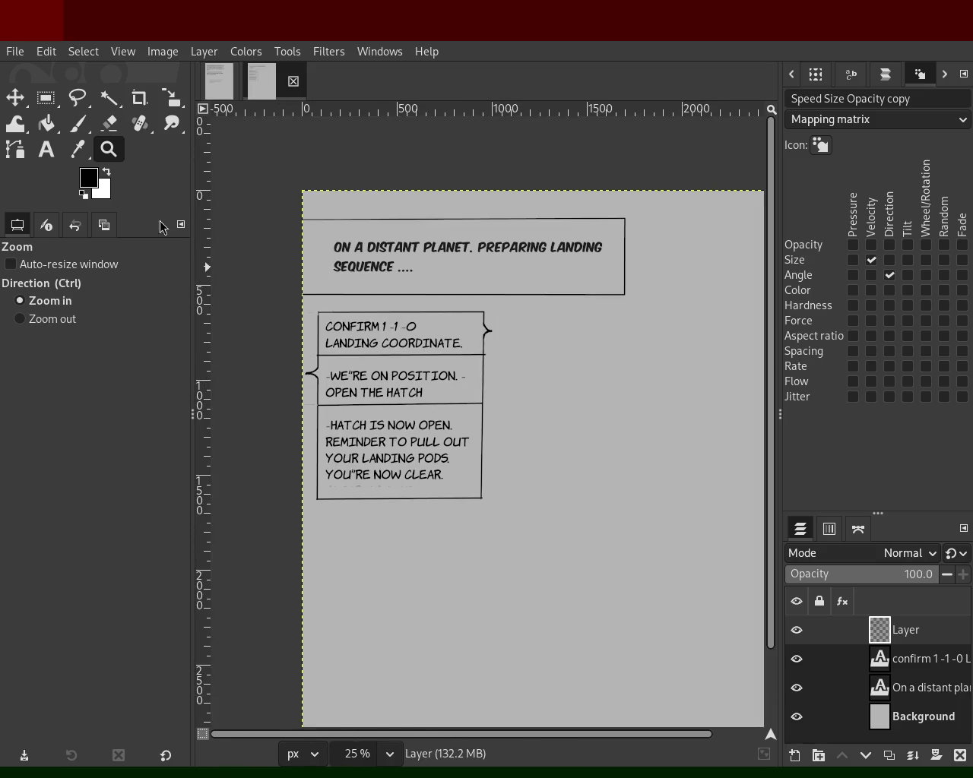
pyautogui.click(46, 98)
pyautogui.moveTo(515, 511); pyautogui.dragTo(269, 303)
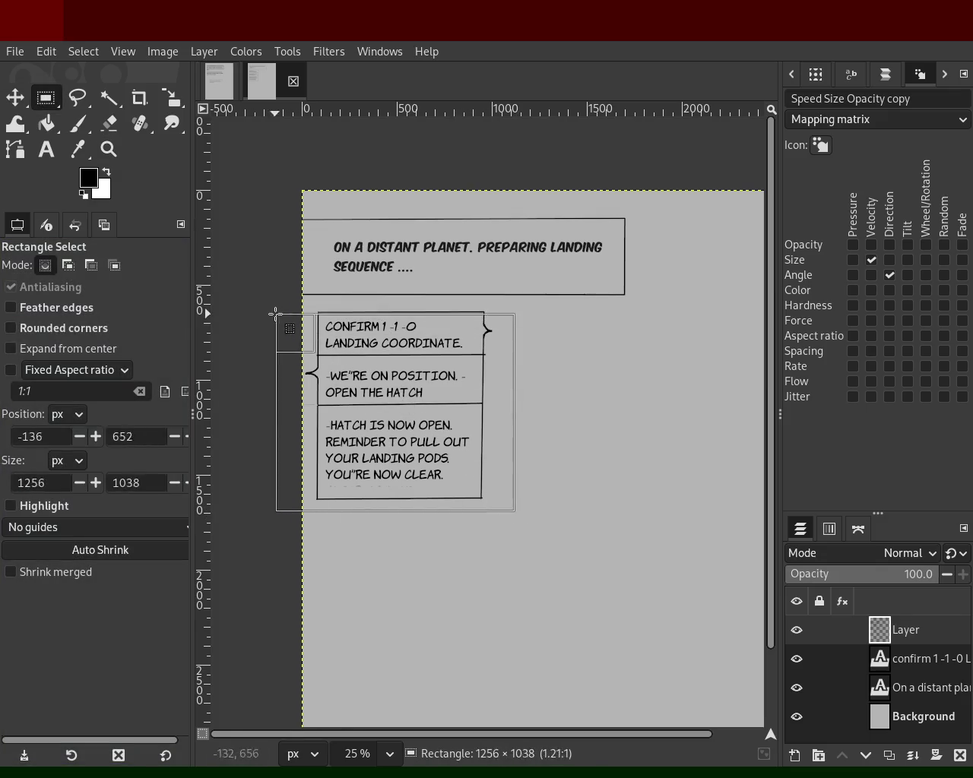
pyautogui.hotkey('ctrl', 'x')
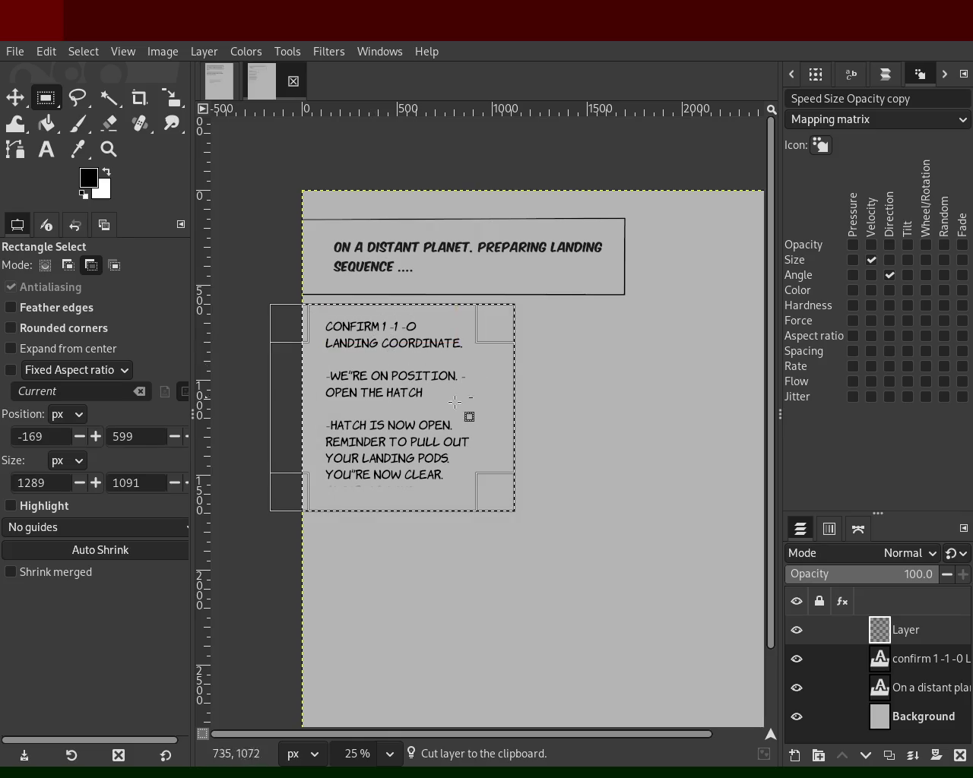
pyautogui.hotkey('ctrl', 'z')
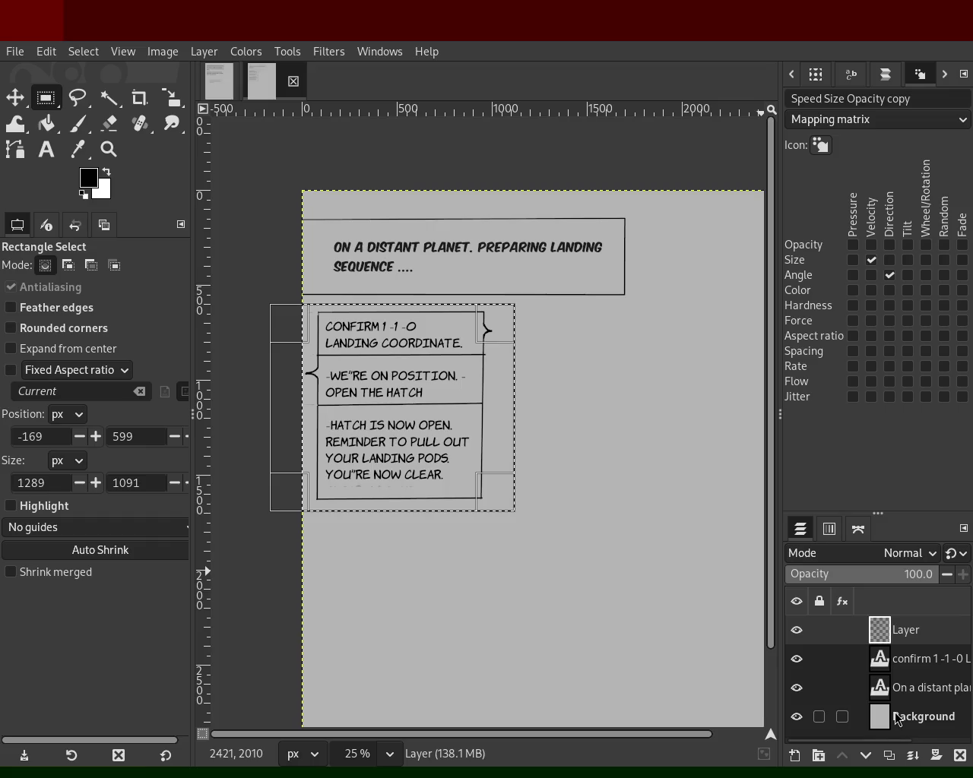
pyautogui.click(883, 692)
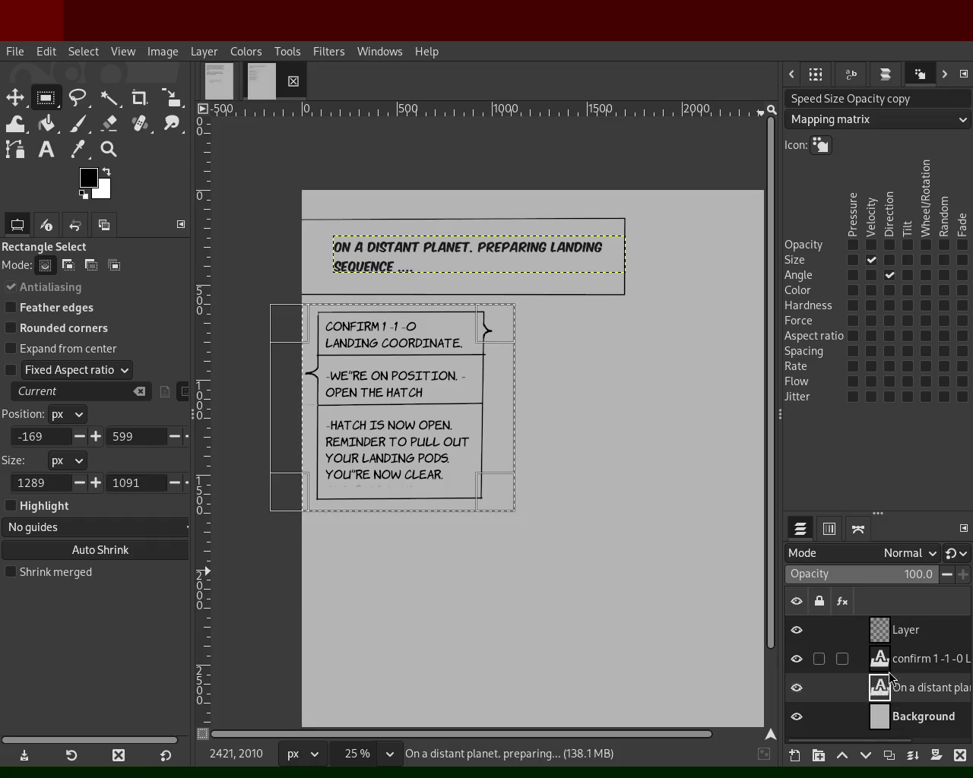
pyautogui.click(885, 666)
pyautogui.press('m')
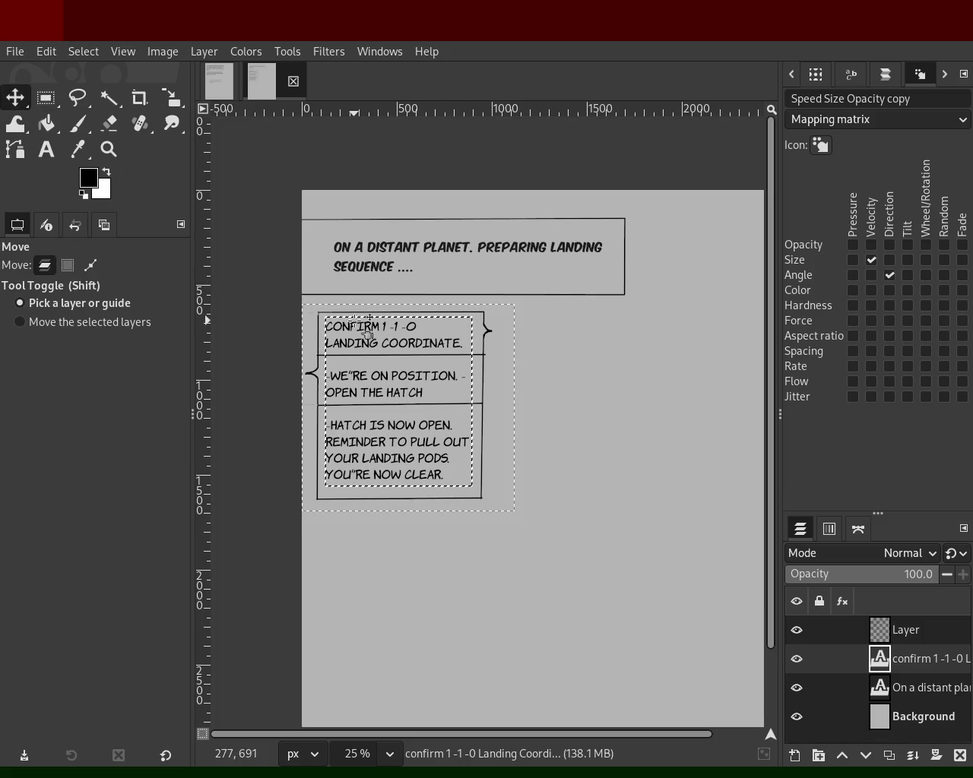
pyautogui.moveTo(366, 323); pyautogui.dragTo(522, 348)
pyautogui.hotkey('ctrl', 'z')
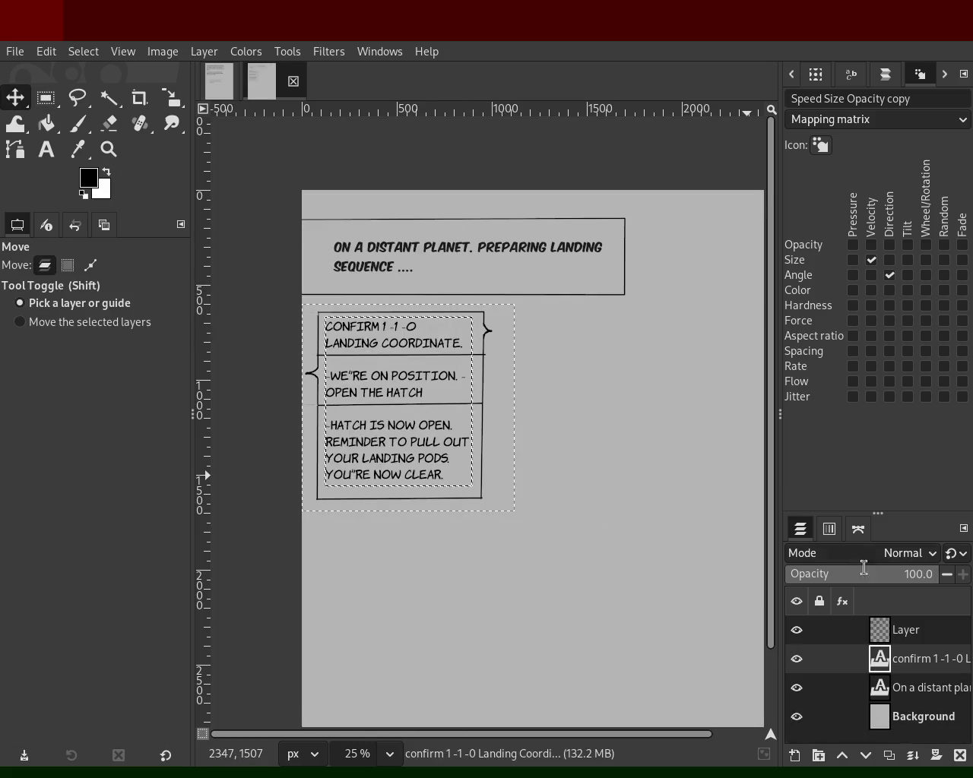
pyautogui.moveTo(422, 340); pyautogui.dragTo(442, 350)
pyautogui.hotkey('ctrl', 'z')
pyautogui.click(109, 149)
pyautogui.keyDown('ctrl'); pyautogui.click(398, 332); pyautogui.keyUp('ctrl')
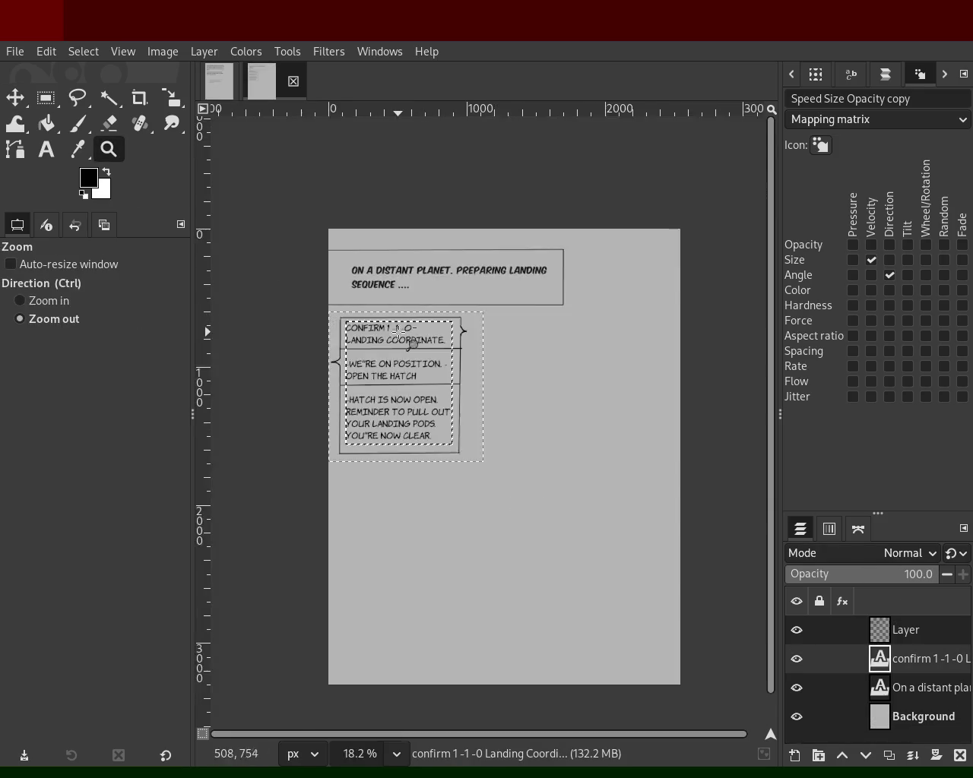
pyautogui.keyDown('ctrl'); pyautogui.click(397, 332); pyautogui.keyUp('ctrl')
pyautogui.click(447, 319)
pyautogui.keyDown('ctrl'); pyautogui.click(486, 297); pyautogui.keyUp('ctrl')
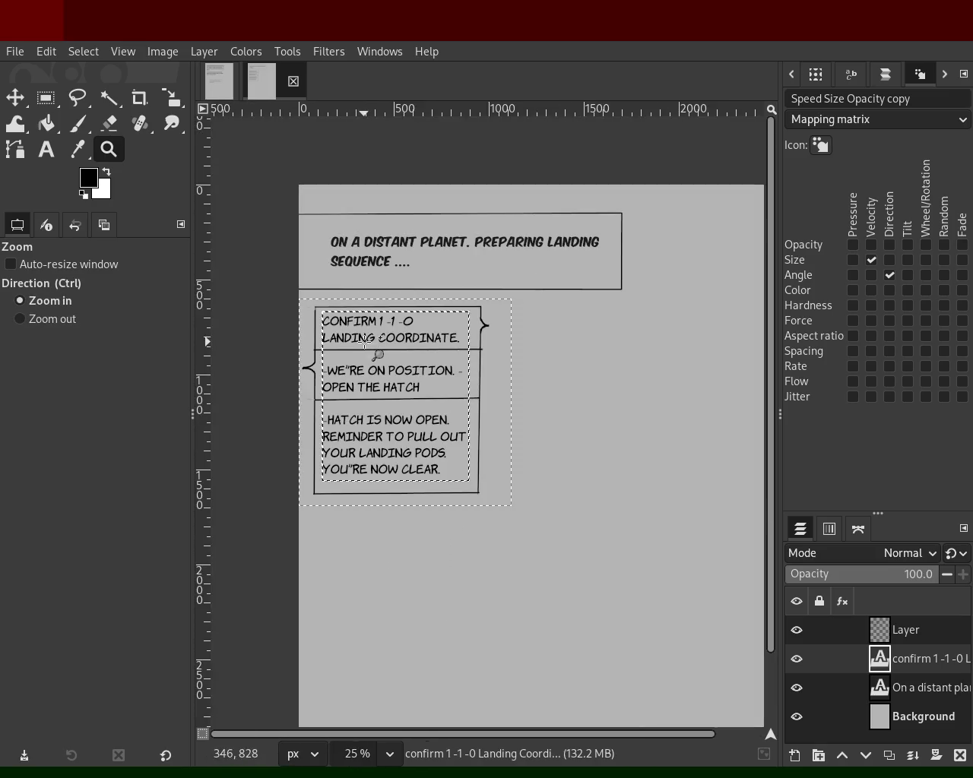
pyautogui.keyDown('ctrl'); pyautogui.click(470, 289); pyautogui.keyUp('ctrl')
pyautogui.click(464, 277)
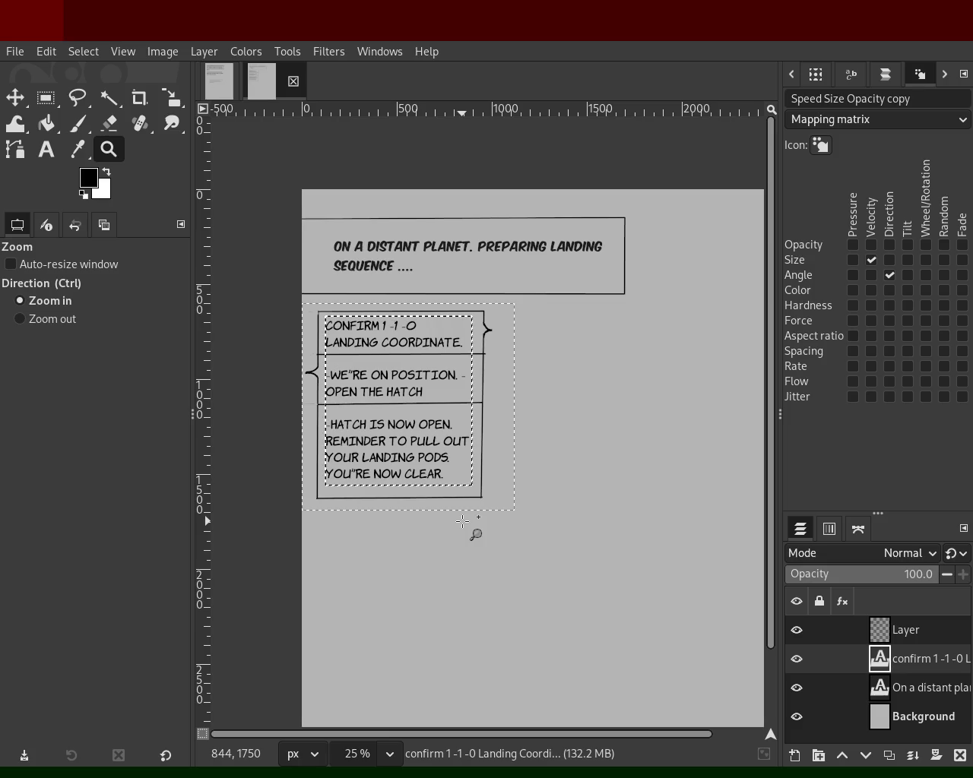
pyautogui.click(437, 479)
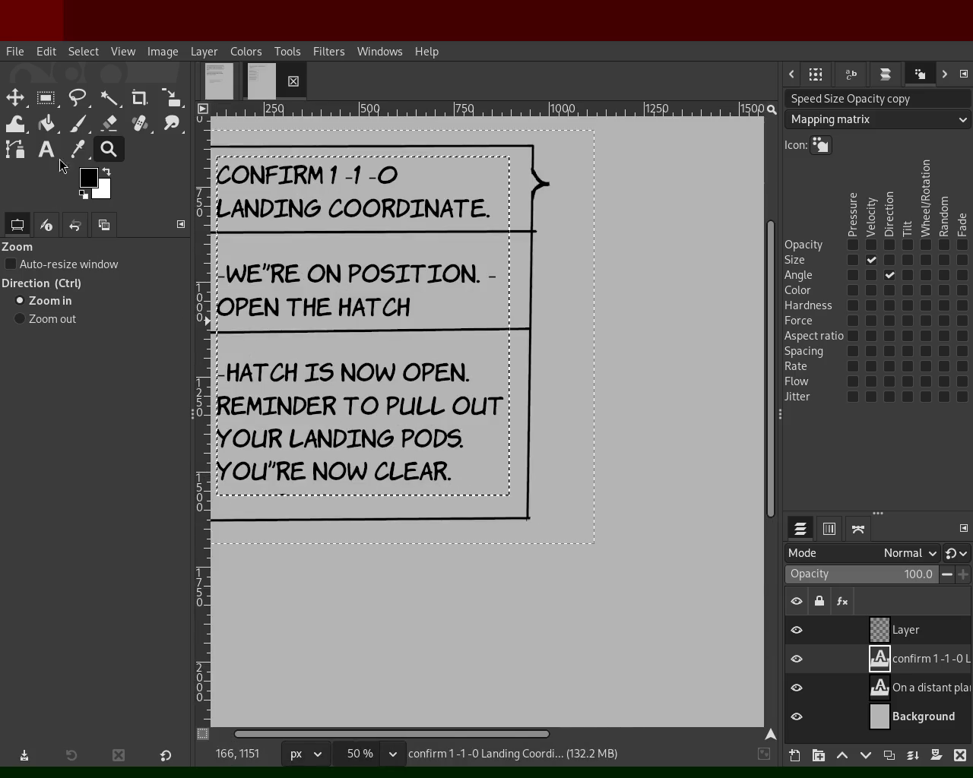
pyautogui.press('t')
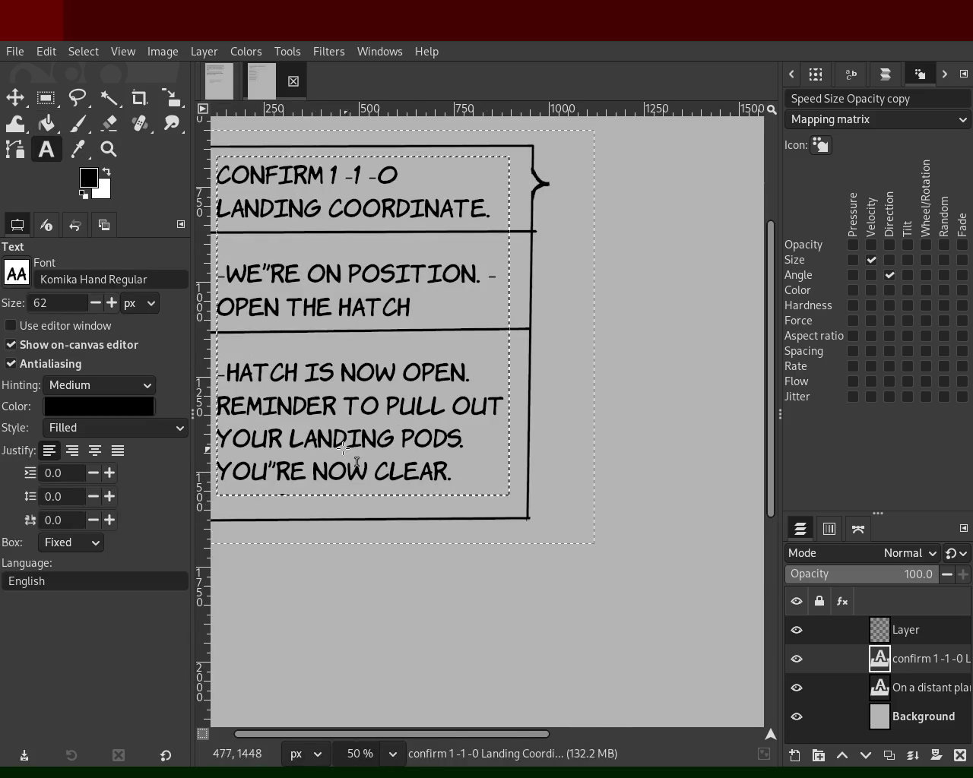
pyautogui.click(441, 472)
pyautogui.doubleClick(441, 471)
pyautogui.press('Right')
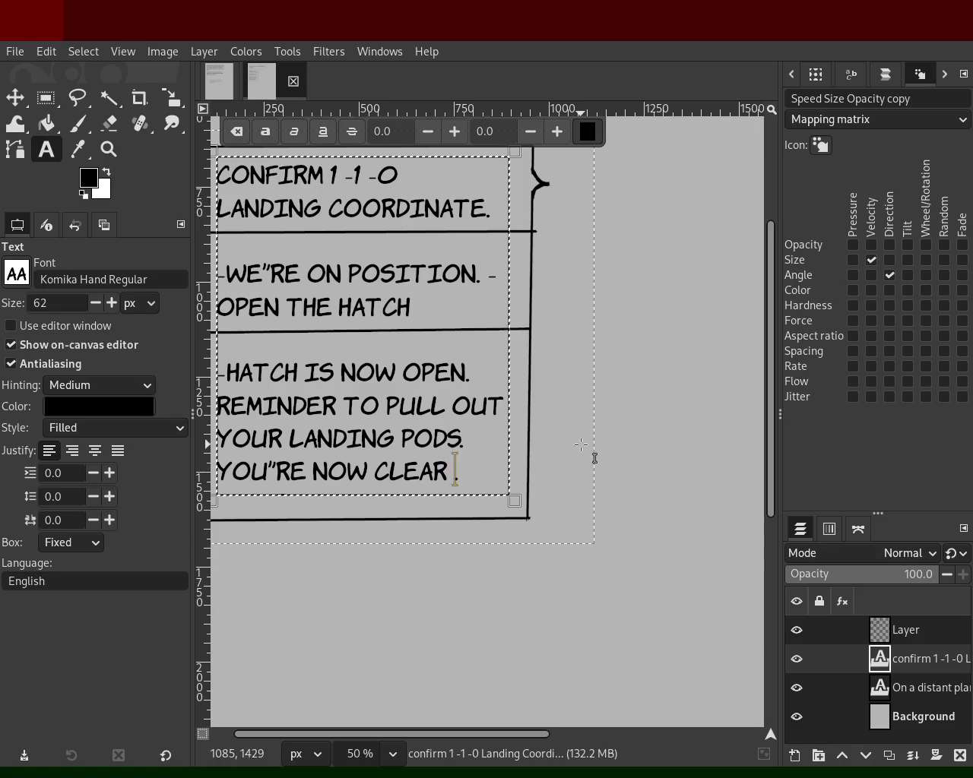
pyautogui.write('FOR')
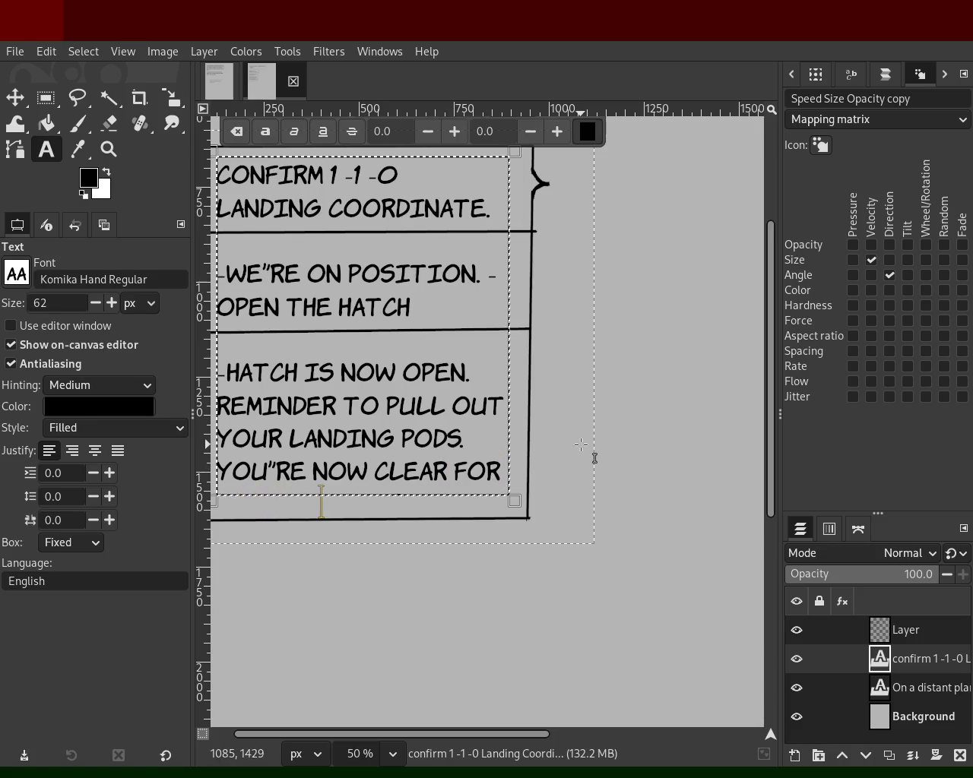
pyautogui.moveTo(434, 508)
pyautogui.mouseDown()
pyautogui.moveTo(437, 551)
pyautogui.moveTo(410, 556)
pyautogui.mouseUp()
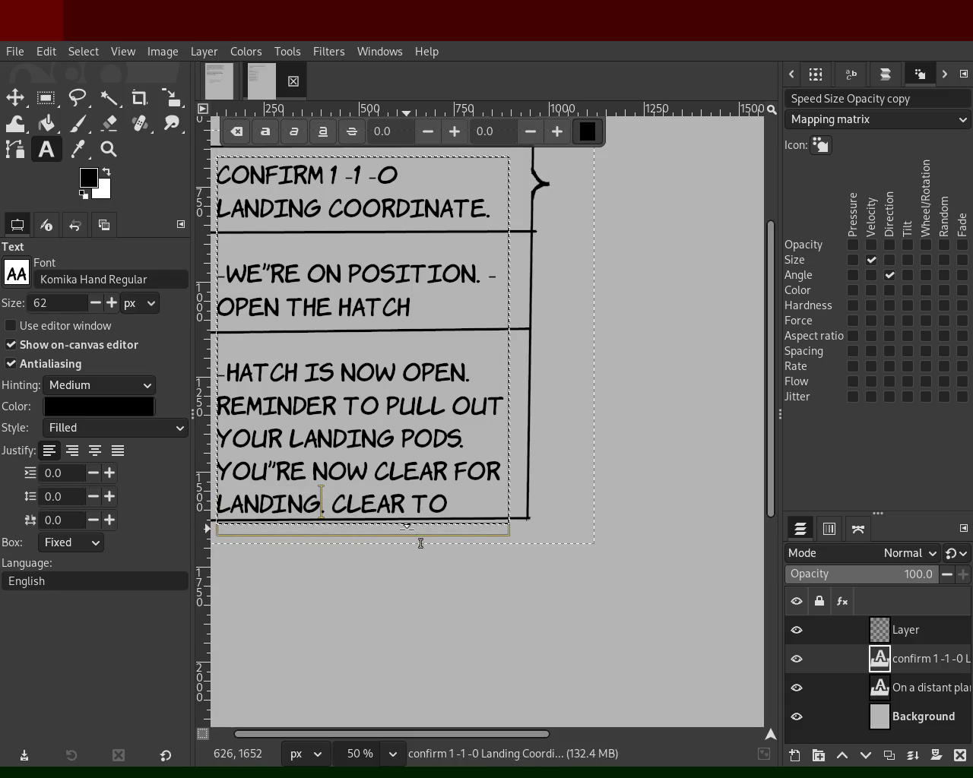
pyautogui.hotkey('ctrl', 'z')
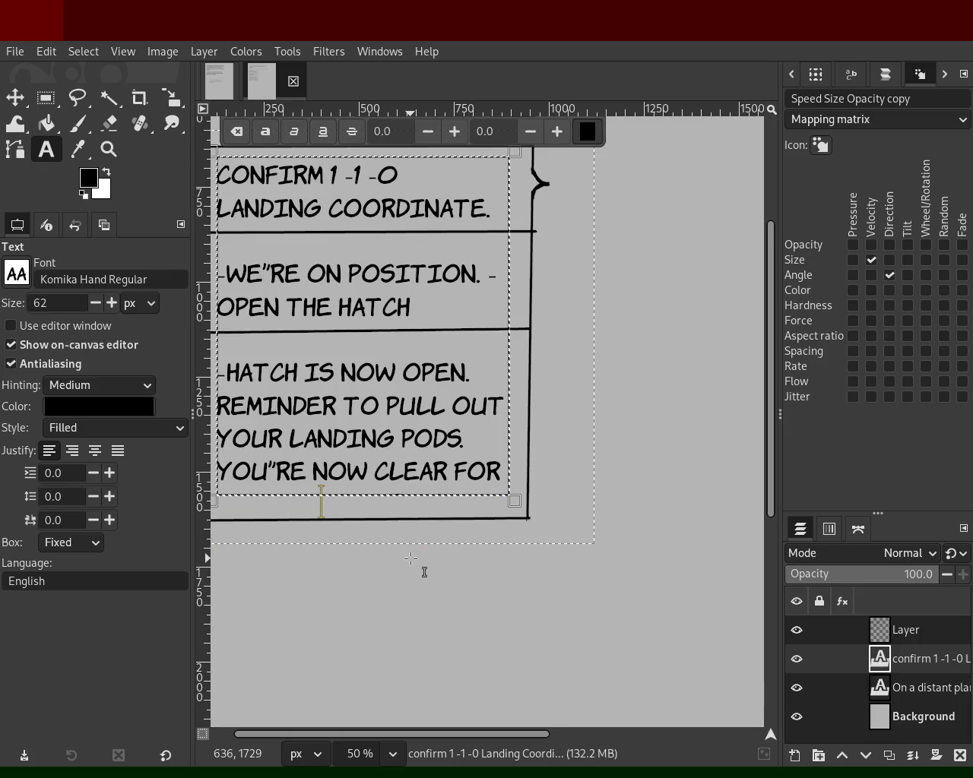
pyautogui.hotkey('ctrl', 'z')
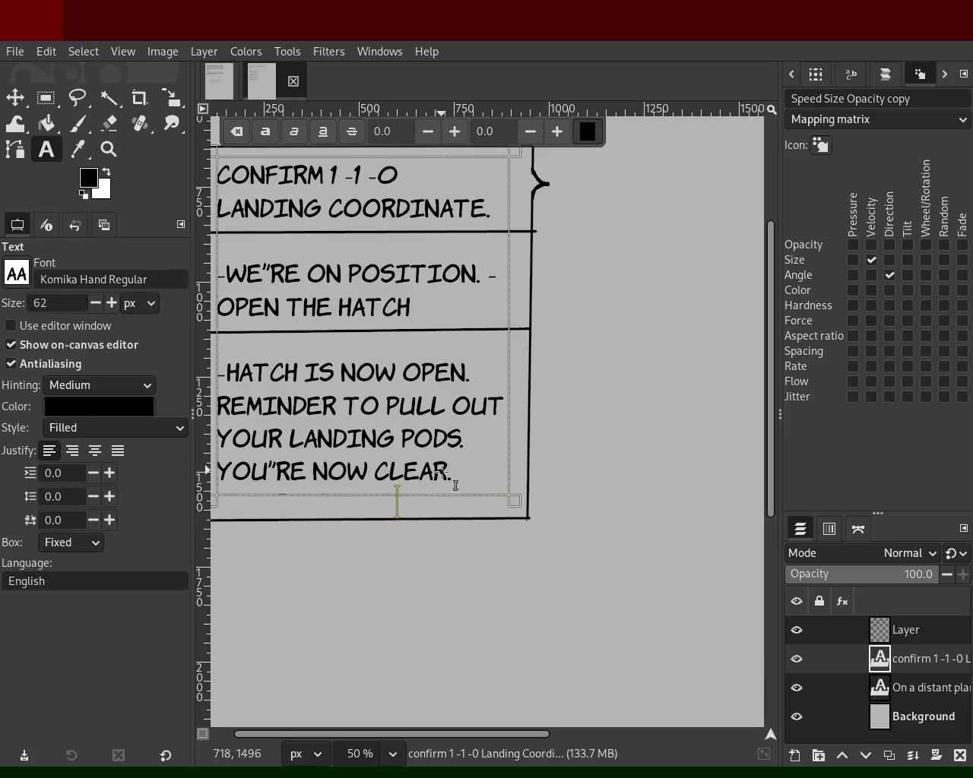
pyautogui.click(109, 149)
pyautogui.scroll(-3, 549, 285)
pyautogui.scroll(1, 548, 285)
pyautogui.scroll(1, 549, 285)
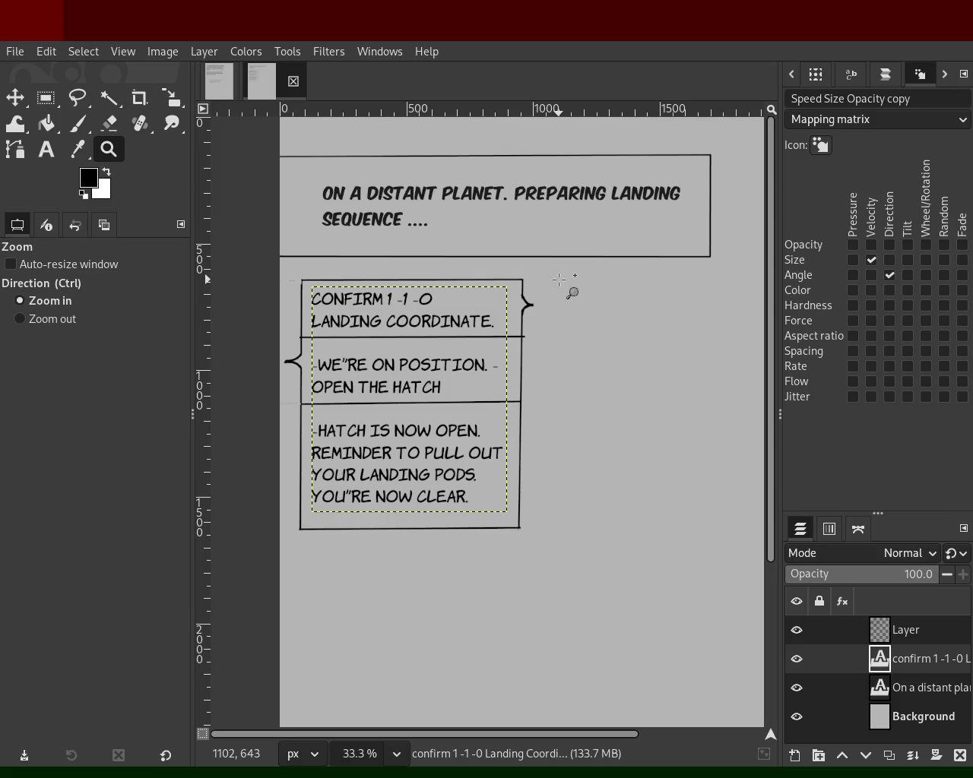
# - Change the first line to 'CONFIRM 11 - 02 LANDING COORDINATE.' and save as 64.xcf
pyautogui.click(434, 308)
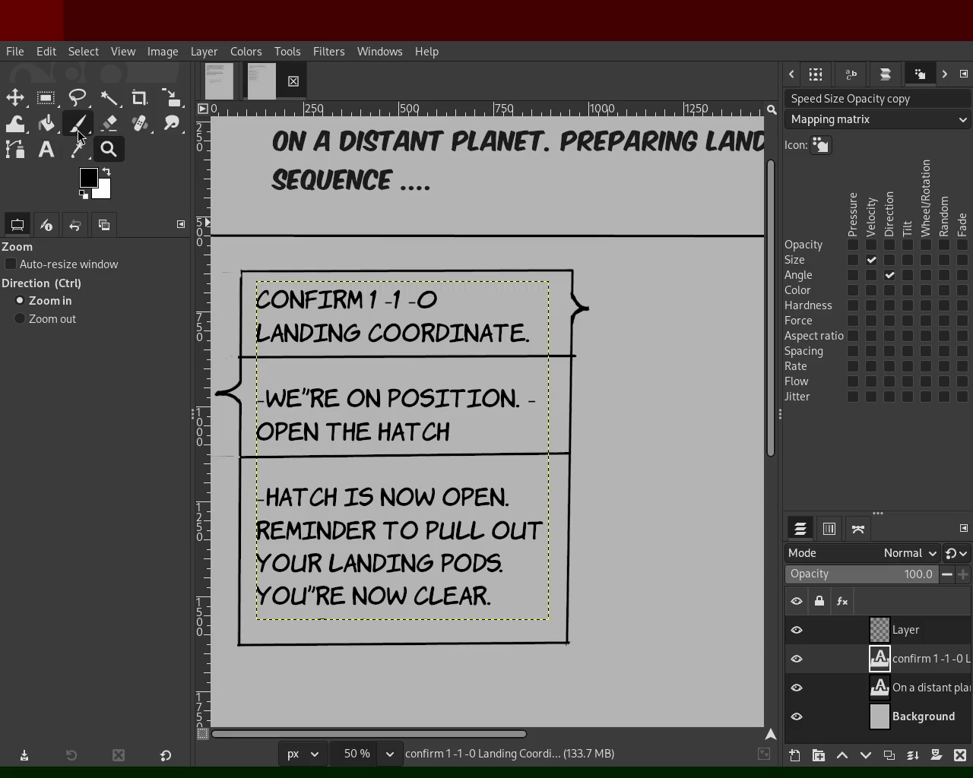
pyautogui.click(47, 149)
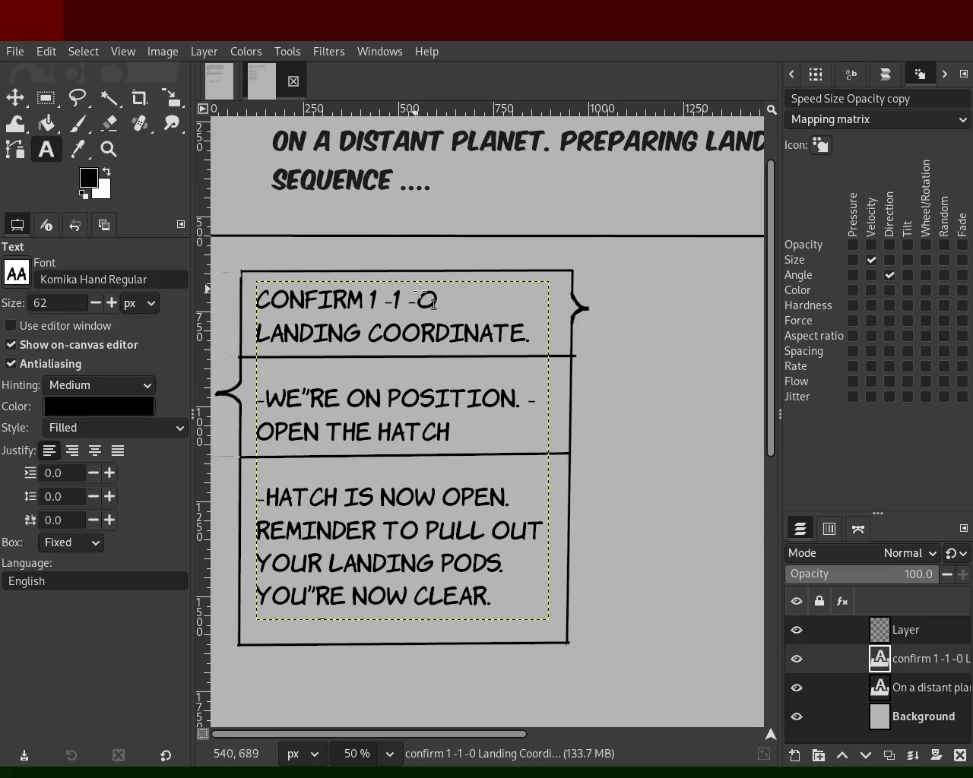
pyautogui.click(419, 294)
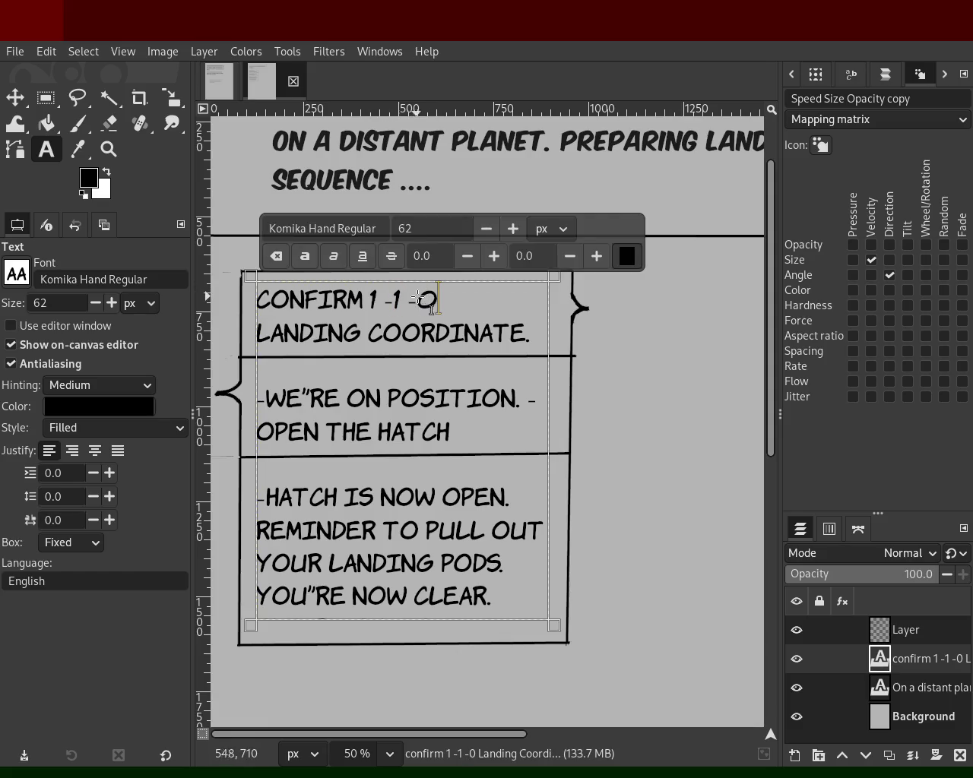
pyautogui.write('2')
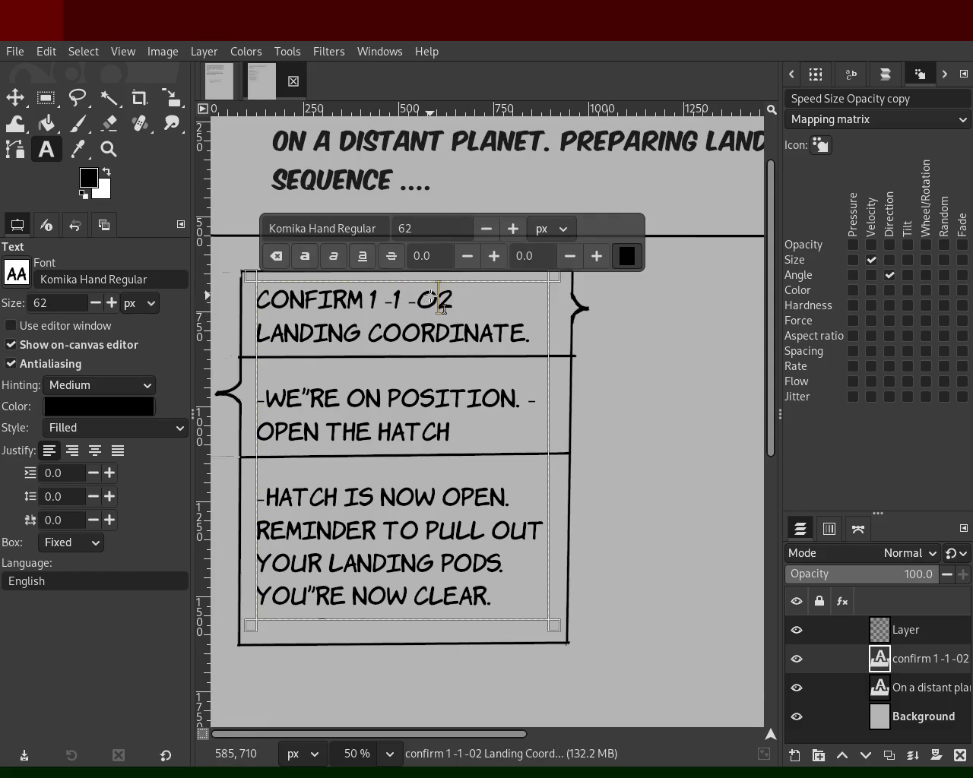
pyautogui.press('Left')
pyautogui.press('Delete')
pyautogui.press('Delete')
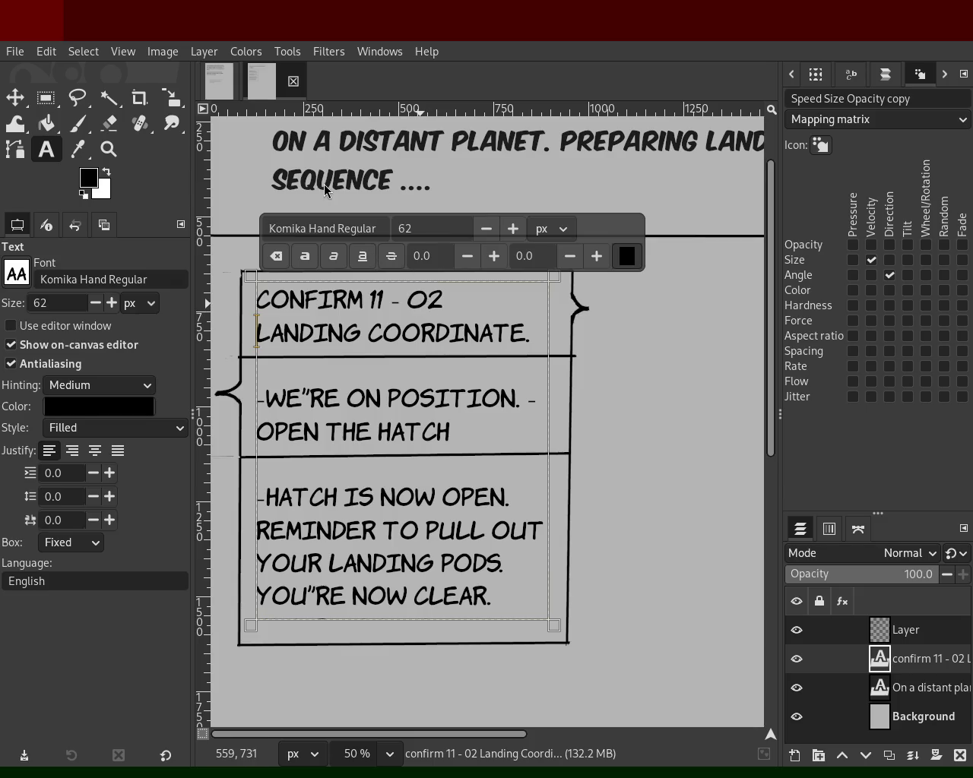
pyautogui.hotkey('ctrl', 's')
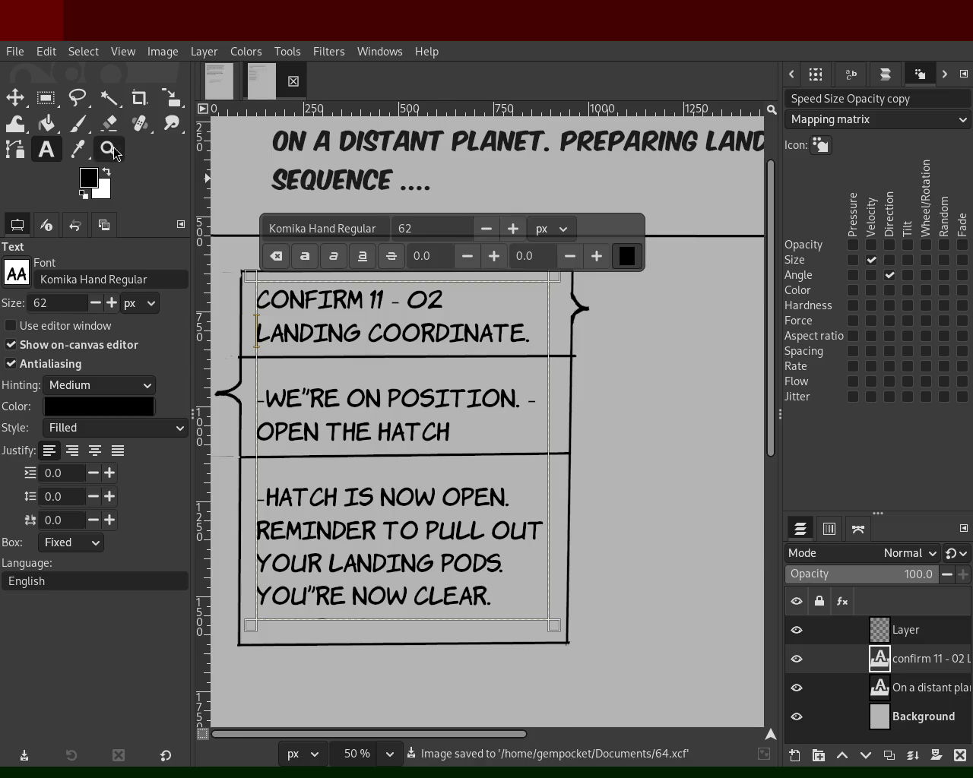
# - Zoom to 100% on the first dialogue box's top-right corner and pick the Paintbrush
pyautogui.click(108, 149)
pyautogui.keyDown('ctrl'); pyautogui.click(381, 297); pyautogui.keyUp('ctrl')
pyautogui.click(383, 298)
pyautogui.click(383, 299)
pyautogui.keyDown('ctrl'); pyautogui.click(376, 308); pyautogui.keyUp('ctrl')
pyautogui.keyDown('ctrl'); pyautogui.click(377, 308); pyautogui.keyUp('ctrl')
pyautogui.click(373, 316)
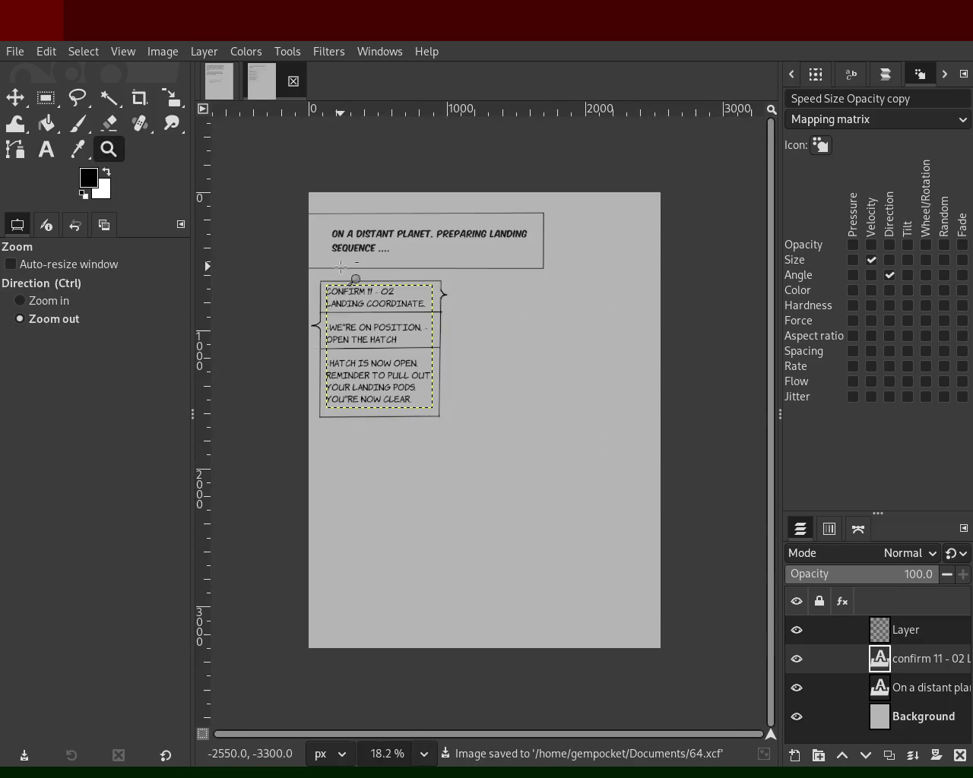
pyautogui.keyDown('ctrl'); pyautogui.click(371, 319); pyautogui.keyUp('ctrl')
pyautogui.click(369, 319)
pyautogui.keyDown('ctrl'); pyautogui.click(380, 327); pyautogui.keyUp('ctrl')
pyautogui.click(389, 341)
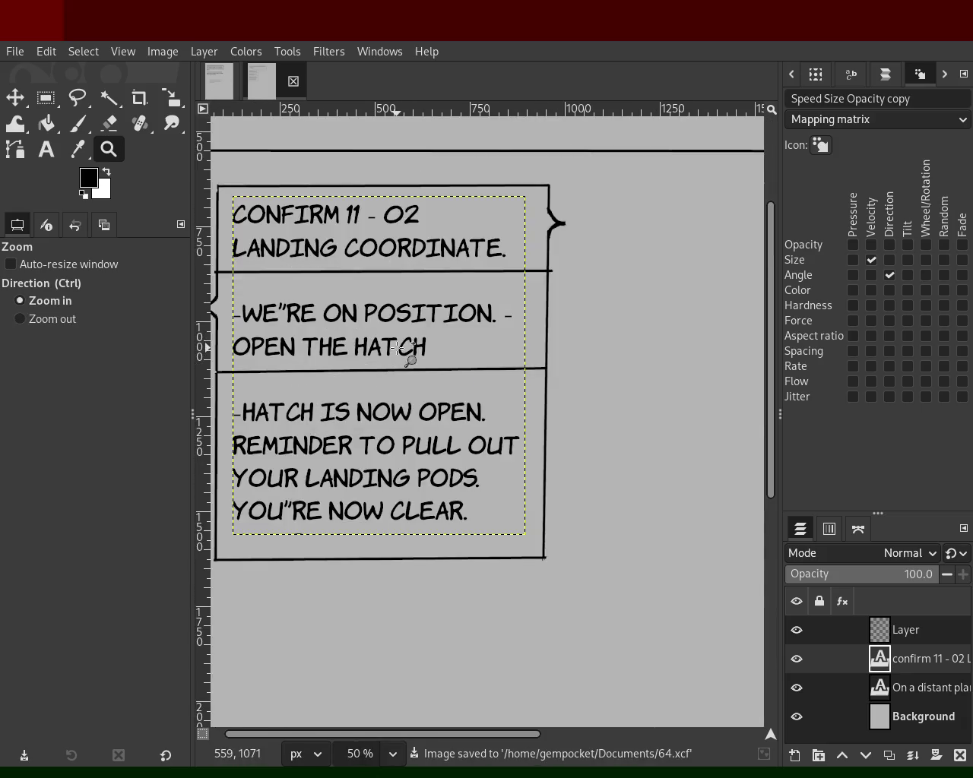
pyautogui.keyDown('ctrl'); pyautogui.click(396, 349); pyautogui.keyUp('ctrl')
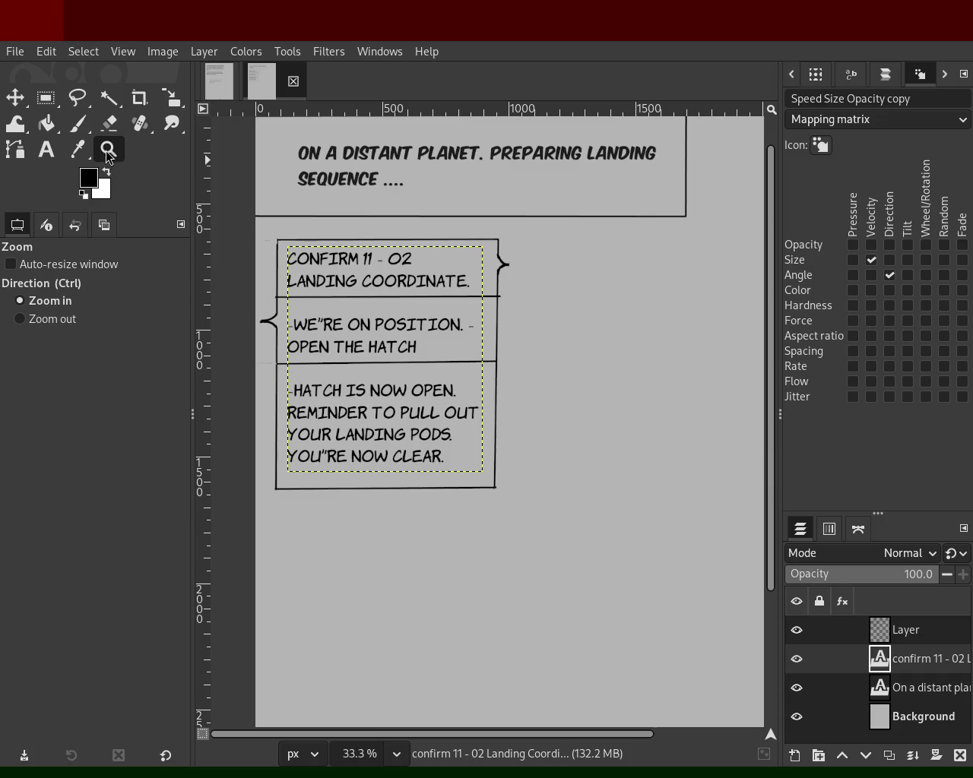
pyautogui.keyDown('ctrl'); pyautogui.click(449, 326); pyautogui.keyUp('ctrl')
pyautogui.click(471, 296)
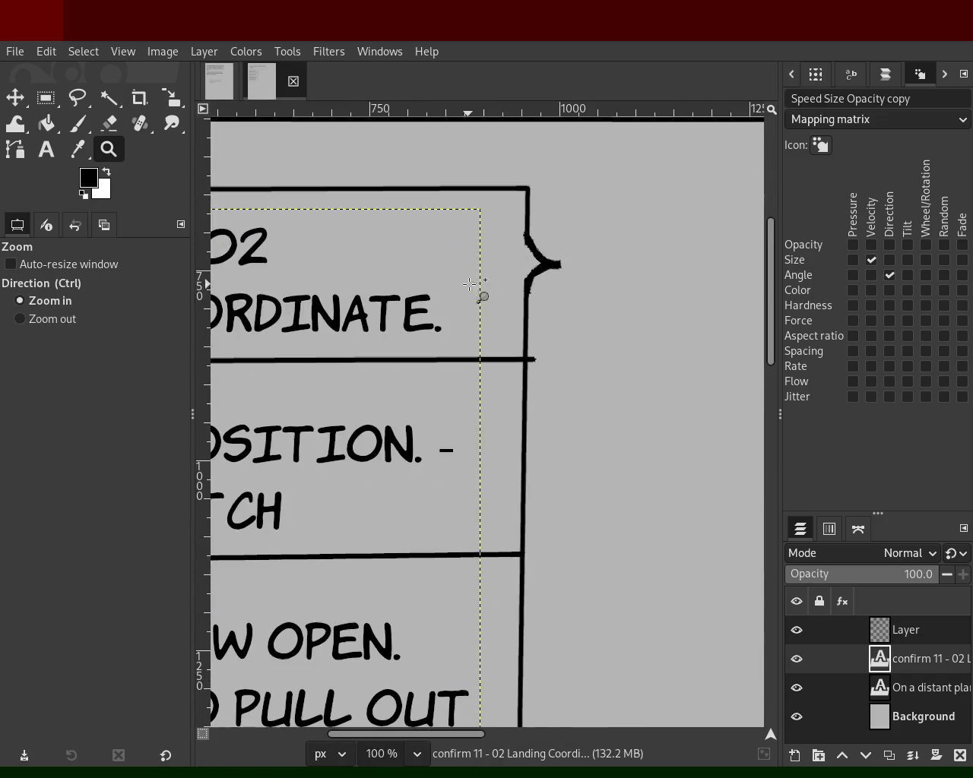
pyautogui.click(77, 123)
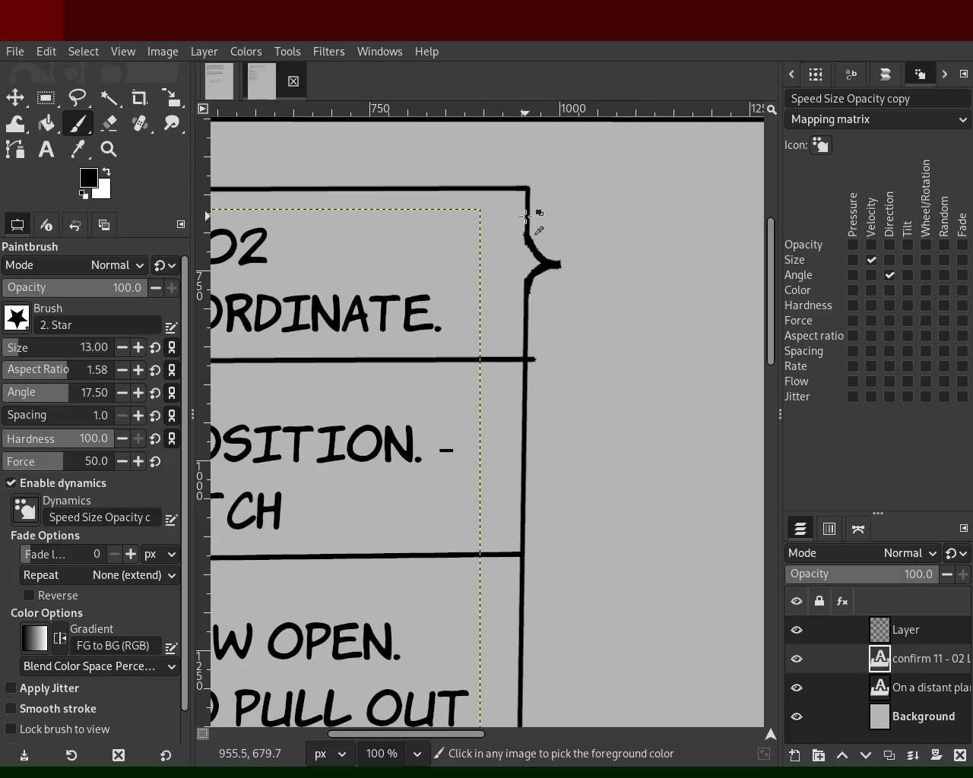
# - On the empty Layer, round the box's top-right corner with a direction-following black stroke
pyautogui.click(904, 630)
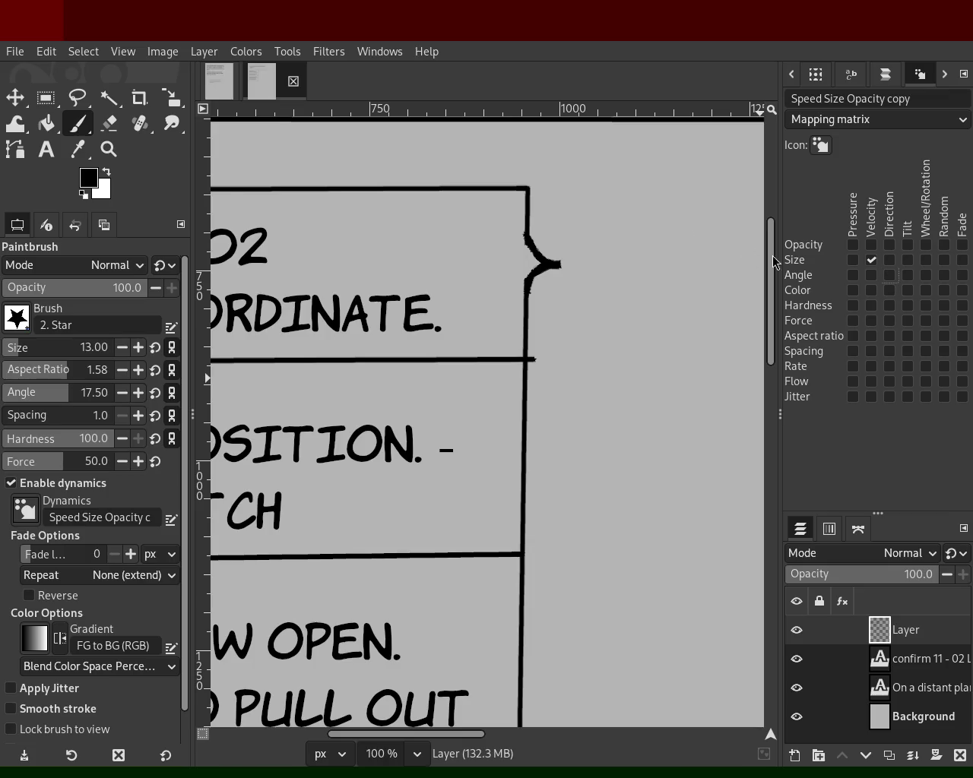
pyautogui.moveTo(528, 205); pyautogui.dragTo(499, 192)
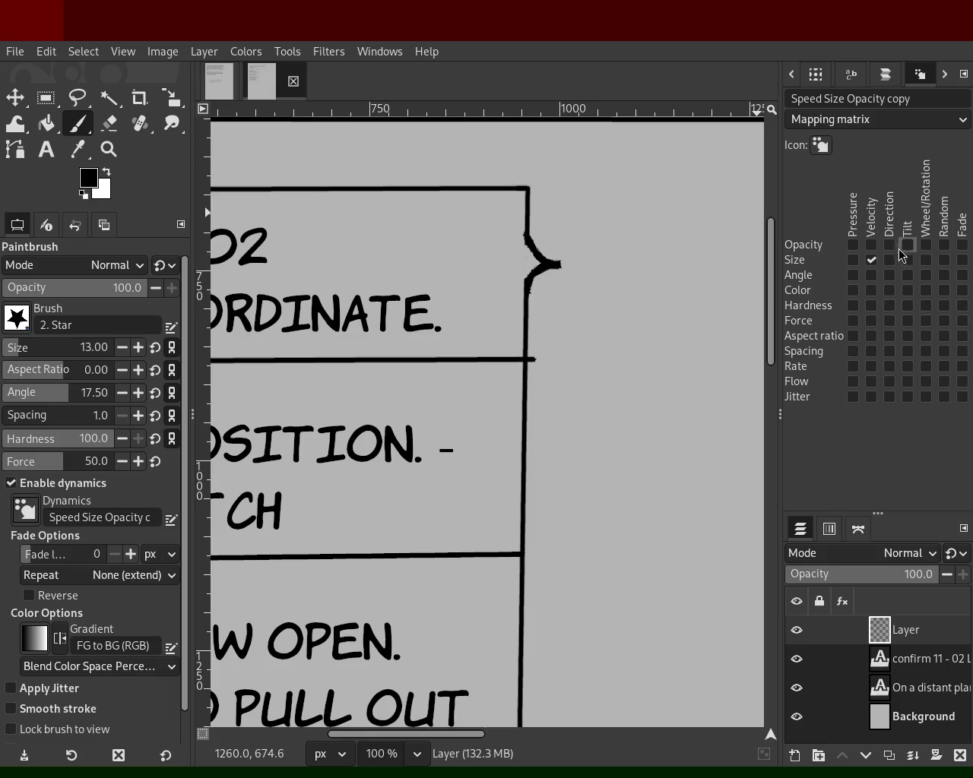
pyautogui.click(890, 275)
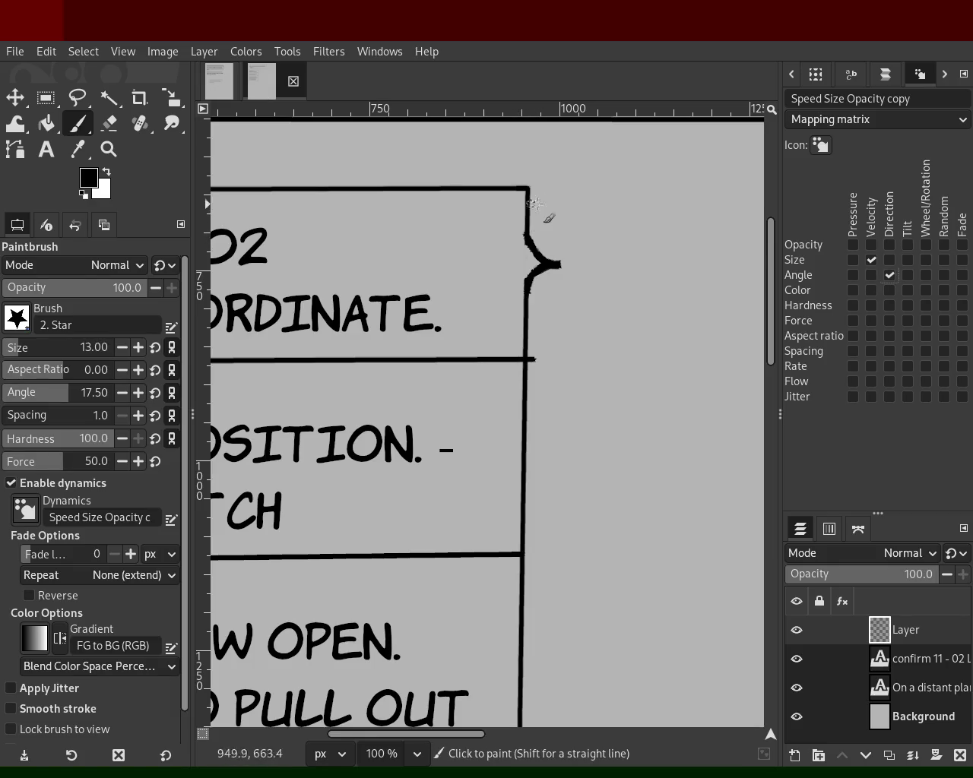
pyautogui.moveTo(528, 204); pyautogui.dragTo(490, 185)
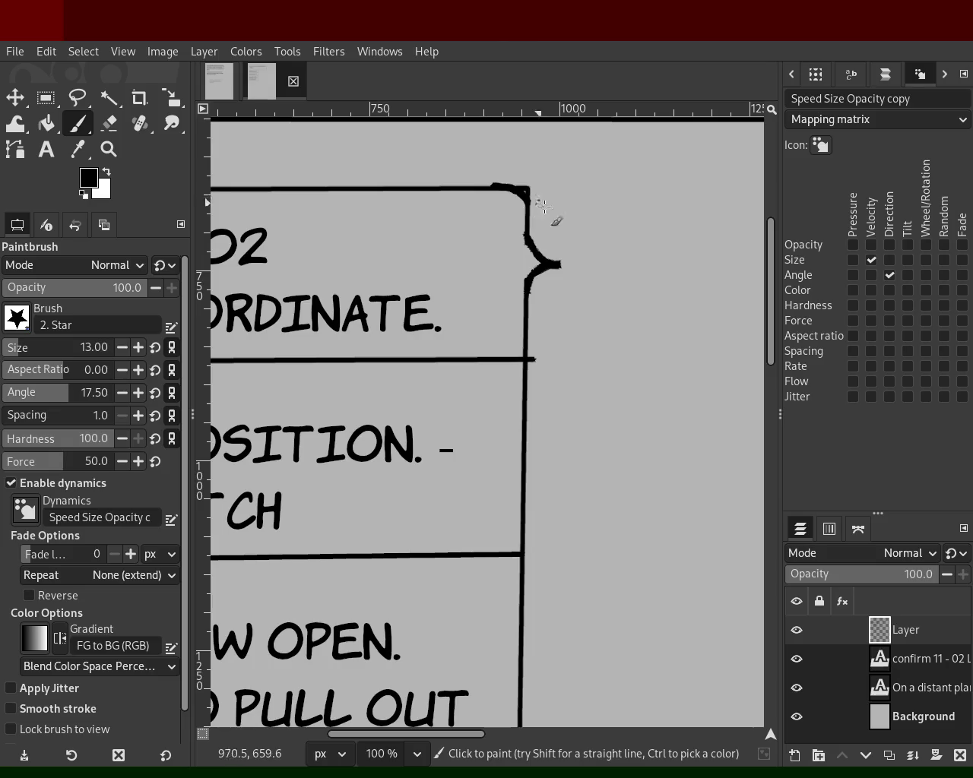
pyautogui.click(109, 149)
pyautogui.scroll(-3, 560, 311)
# - Check the text boxes at several zoom levels, then ready the 2. Star Paintbrush at size 13
pyautogui.scroll(-1, 564, 317)
pyautogui.scroll(1, 555, 308)
pyautogui.scroll(-1, 475, 331)
pyautogui.scroll(-1, 481, 342)
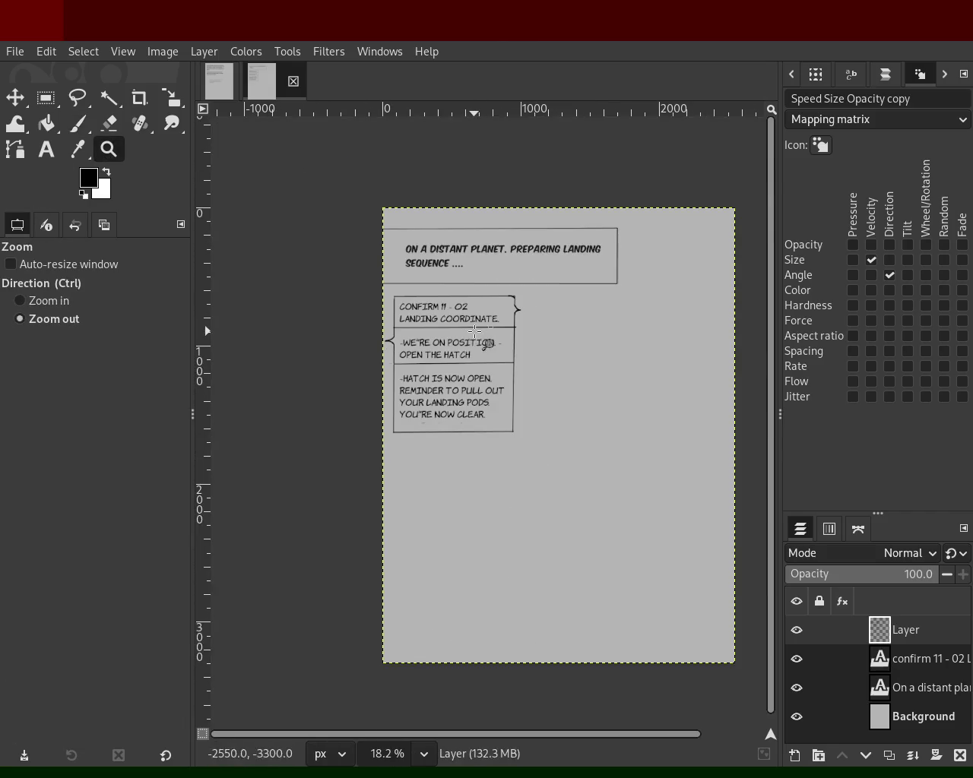
pyautogui.scroll(1, 434, 413)
pyautogui.scroll(1, 350, 483)
pyautogui.scroll(1, 350, 482)
pyautogui.scroll(2, 400, 449)
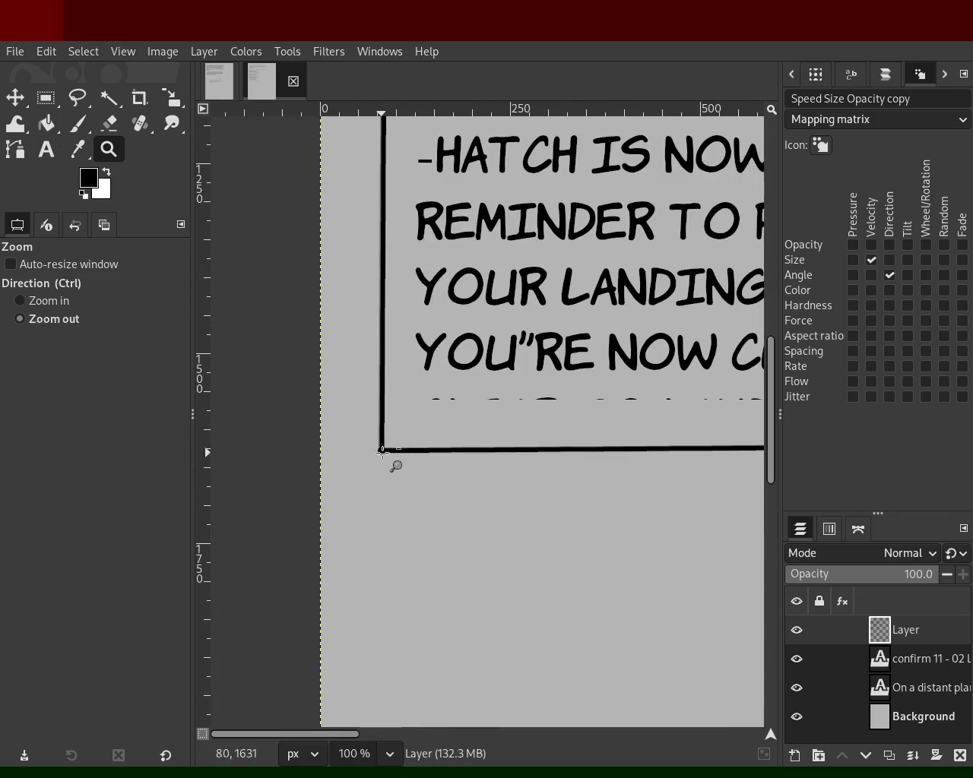
pyautogui.scroll(-4, 393, 462)
pyautogui.scroll(1, 438, 339)
pyautogui.scroll(-1, 437, 339)
pyautogui.scroll(1, 432, 386)
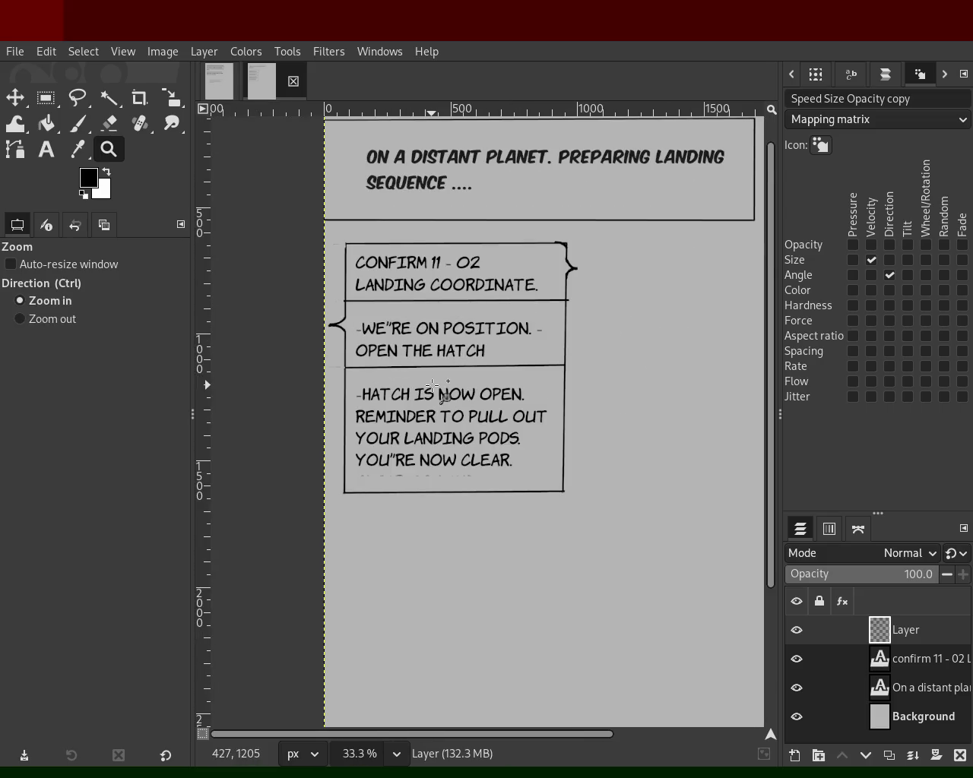
pyautogui.scroll(-1, 415, 405)
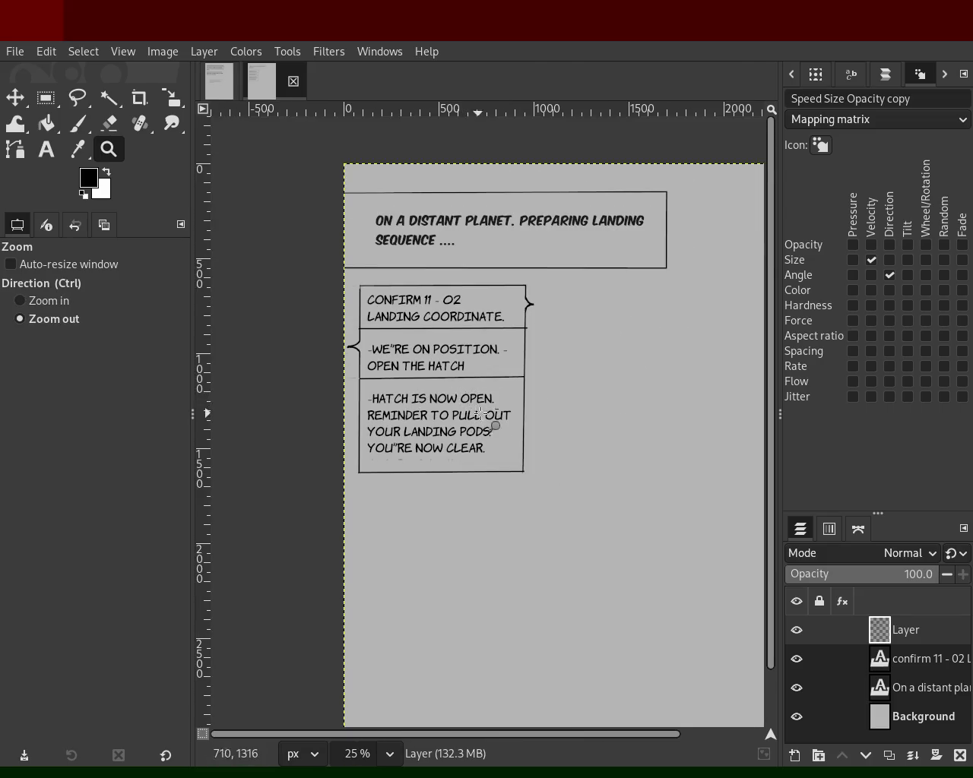
pyautogui.scroll(-1, 524, 394)
pyautogui.scroll(1, 380, 376)
pyautogui.scroll(-1, 376, 376)
pyautogui.scroll(1, 548, 418)
pyautogui.scroll(-1, 551, 420)
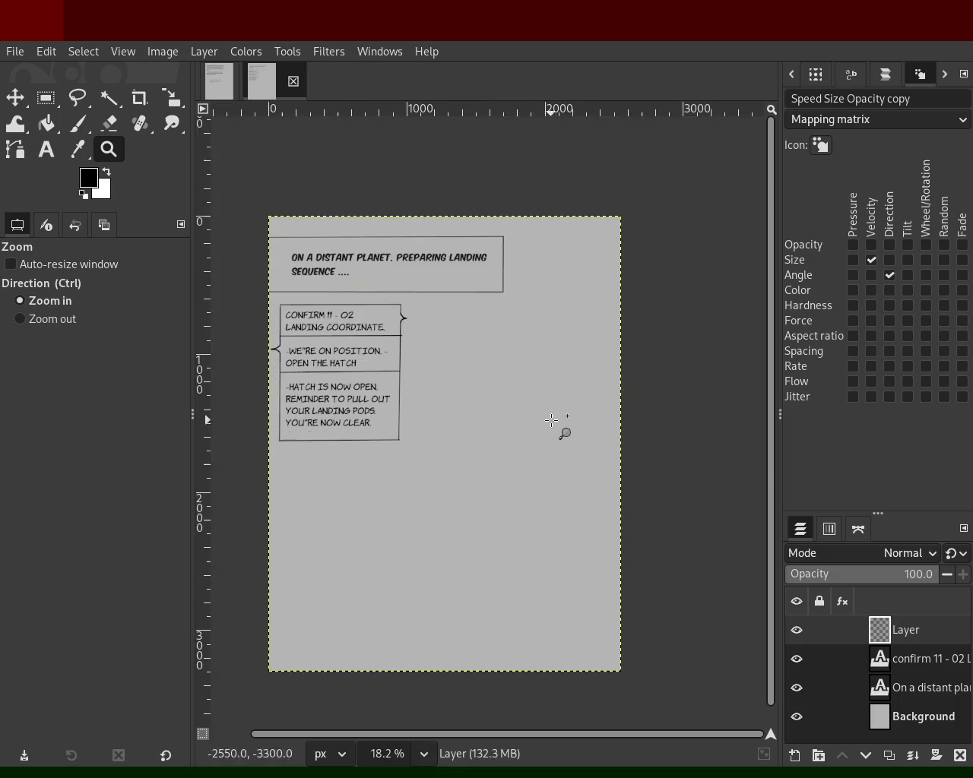
pyautogui.scroll(1, 483, 397)
pyautogui.click(79, 131)
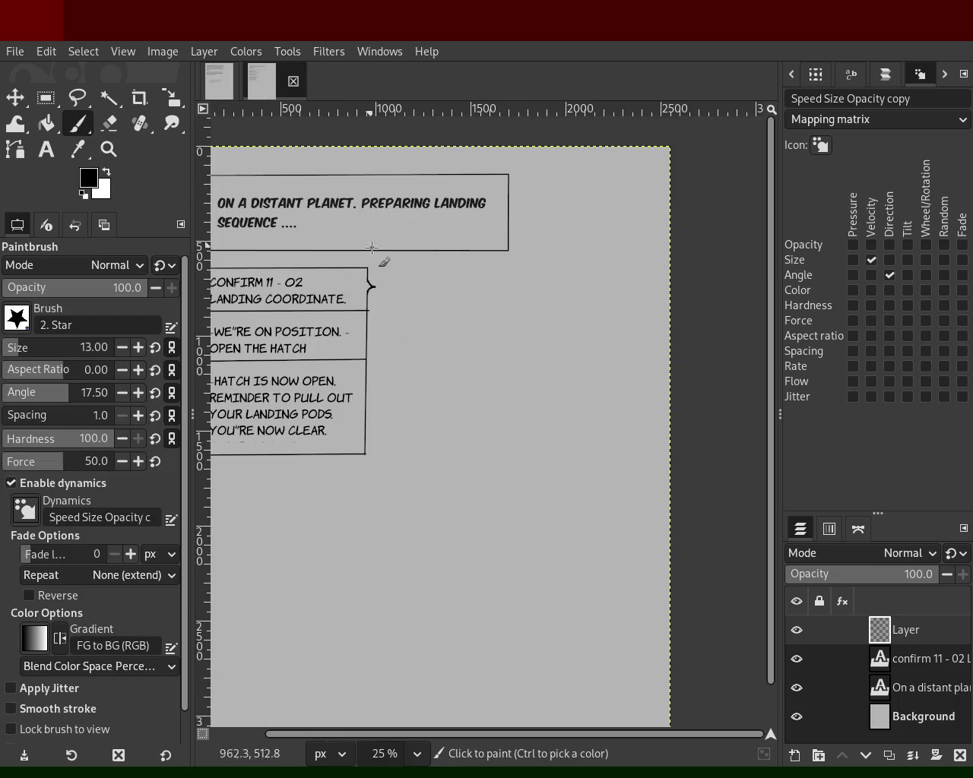
pyautogui.moveTo(544, 310)
pyautogui.mouseDown()
pyautogui.moveTo(511, 302)
pyautogui.moveTo(460, 346)
pyautogui.mouseUp()
pyautogui.hotkey('ctrl', 'z')
pyautogui.hotkey('ctrl', 'z')
pyautogui.moveTo(535, 296); pyautogui.dragTo(428, 355)
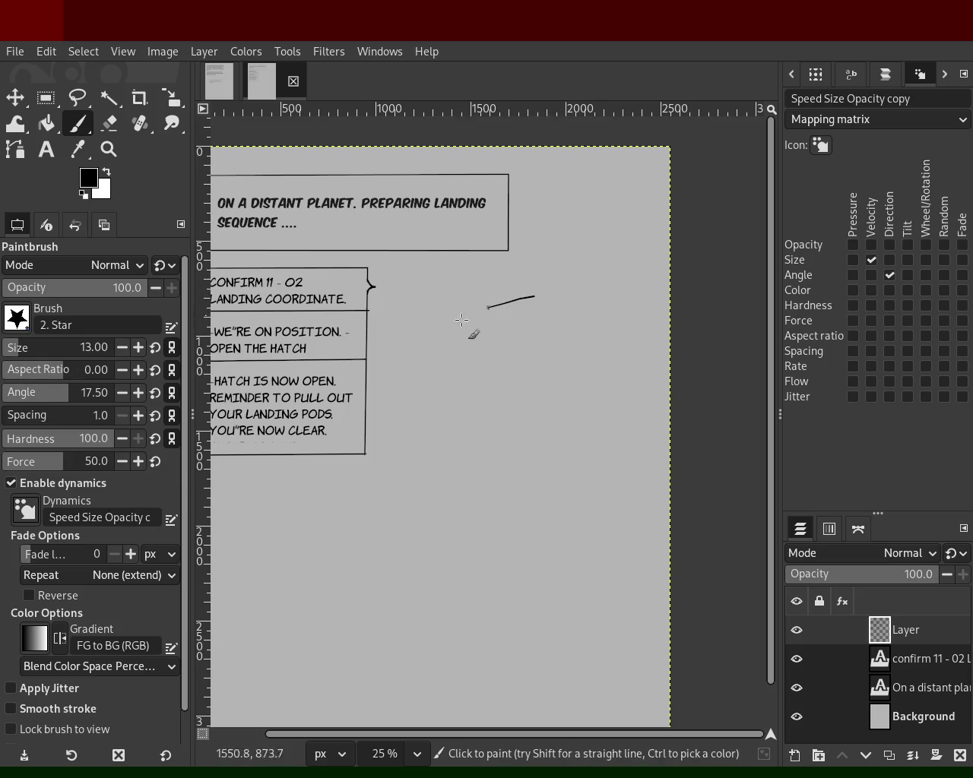
pyautogui.moveTo(571, 300)
pyautogui.mouseDown()
pyautogui.moveTo(572, 368)
pyautogui.moveTo(492, 410)
pyautogui.moveTo(566, 370)
pyautogui.mouseUp()
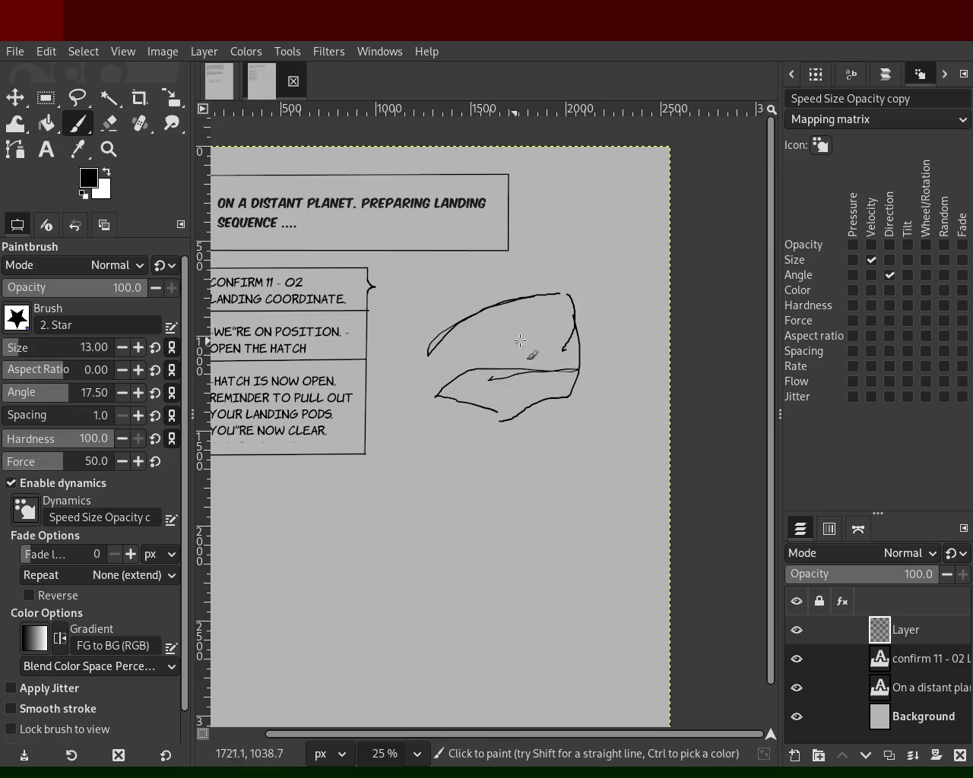
pyautogui.moveTo(528, 304)
pyautogui.mouseDown()
pyautogui.moveTo(479, 380)
pyautogui.moveTo(552, 307)
pyautogui.mouseUp()
pyautogui.keyDown('ctrl'); pyautogui.click(485, 368); pyautogui.keyUp('ctrl')
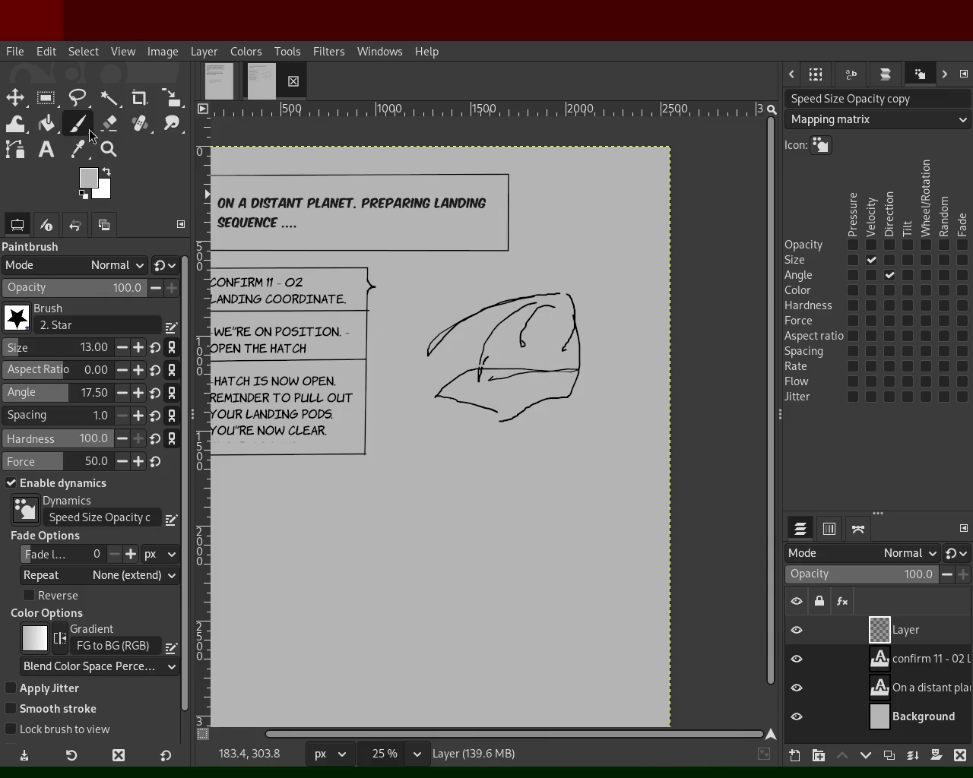
pyautogui.keyDown('ctrl'); pyautogui.click(447, 338); pyautogui.keyUp('ctrl')
pyautogui.moveTo(443, 351)
pyautogui.mouseDown()
pyautogui.moveTo(523, 444)
pyautogui.moveTo(570, 346)
pyautogui.moveTo(508, 296)
pyautogui.moveTo(559, 392)
pyautogui.mouseUp()
pyautogui.moveTo(479, 399)
pyautogui.mouseDown()
pyautogui.moveTo(581, 308)
pyautogui.moveTo(624, 406)
pyautogui.moveTo(494, 545)
pyautogui.moveTo(564, 506)
pyautogui.moveTo(604, 437)
pyautogui.moveTo(523, 339)
pyautogui.moveTo(450, 629)
pyautogui.mouseUp()
pyautogui.moveTo(545, 585)
pyautogui.mouseDown()
pyautogui.moveTo(418, 493)
pyautogui.moveTo(455, 330)
pyautogui.mouseUp()
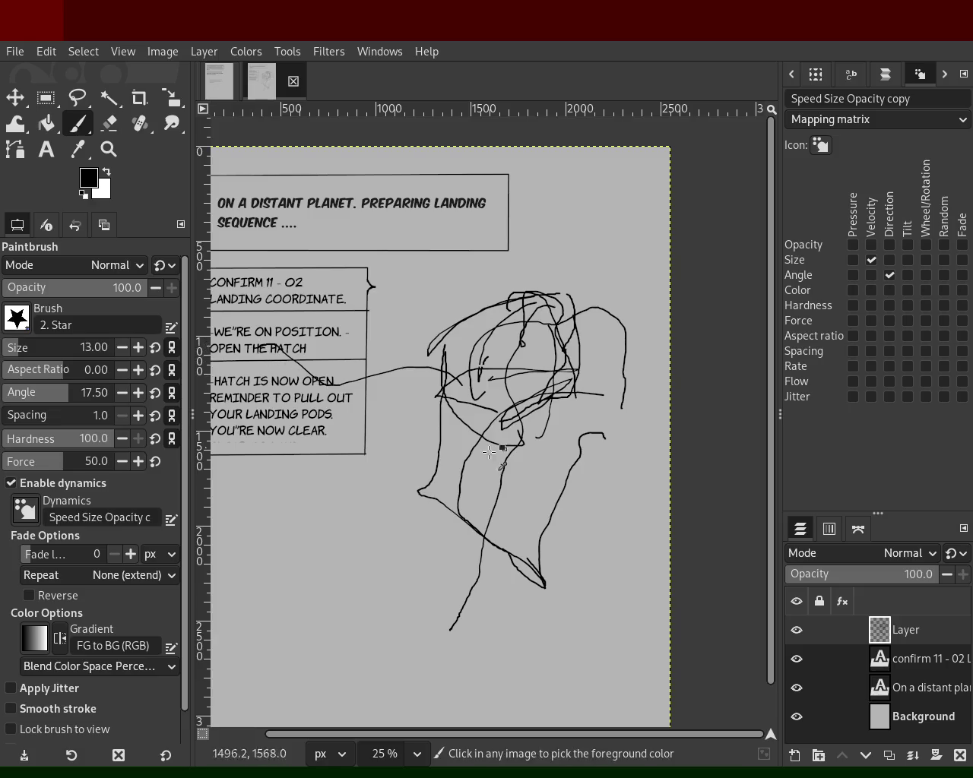
pyautogui.hotkey('ctrl', 'z')
pyautogui.hotkey('ctrl', 'z')
pyautogui.hotkey('ctrl', 'z')
pyautogui.hotkey('ctrl', 'z')
pyautogui.hotkey('ctrl', 'z')
pyautogui.hotkey('ctrl', 'z')
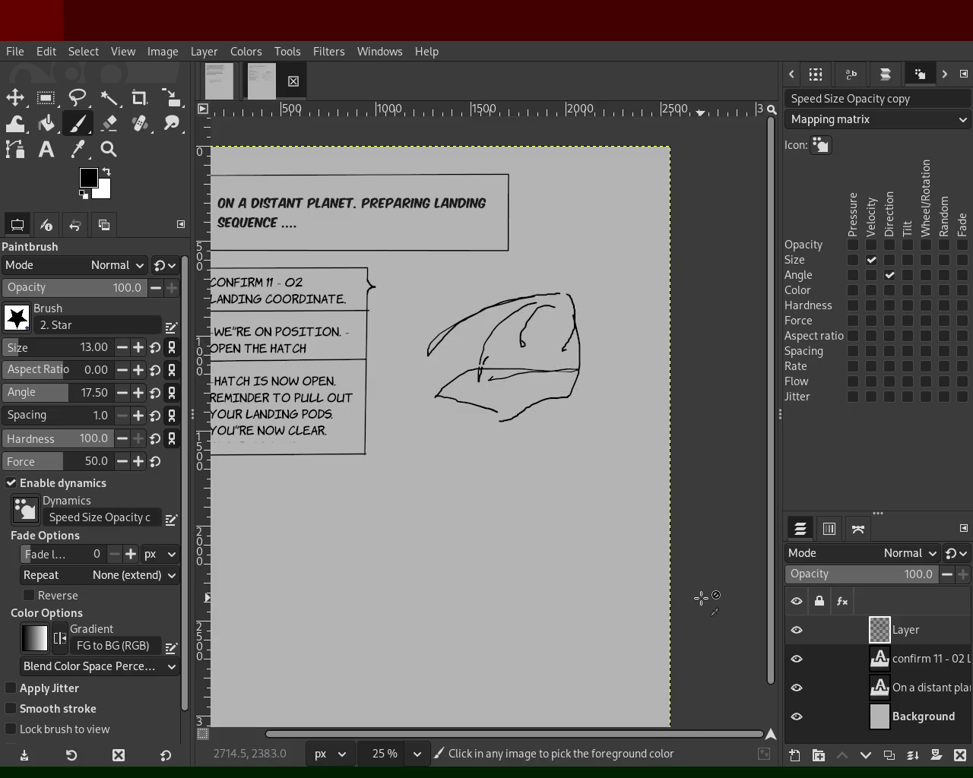
pyautogui.hotkey('ctrl', 'z')
pyautogui.hotkey('ctrl', 'z')
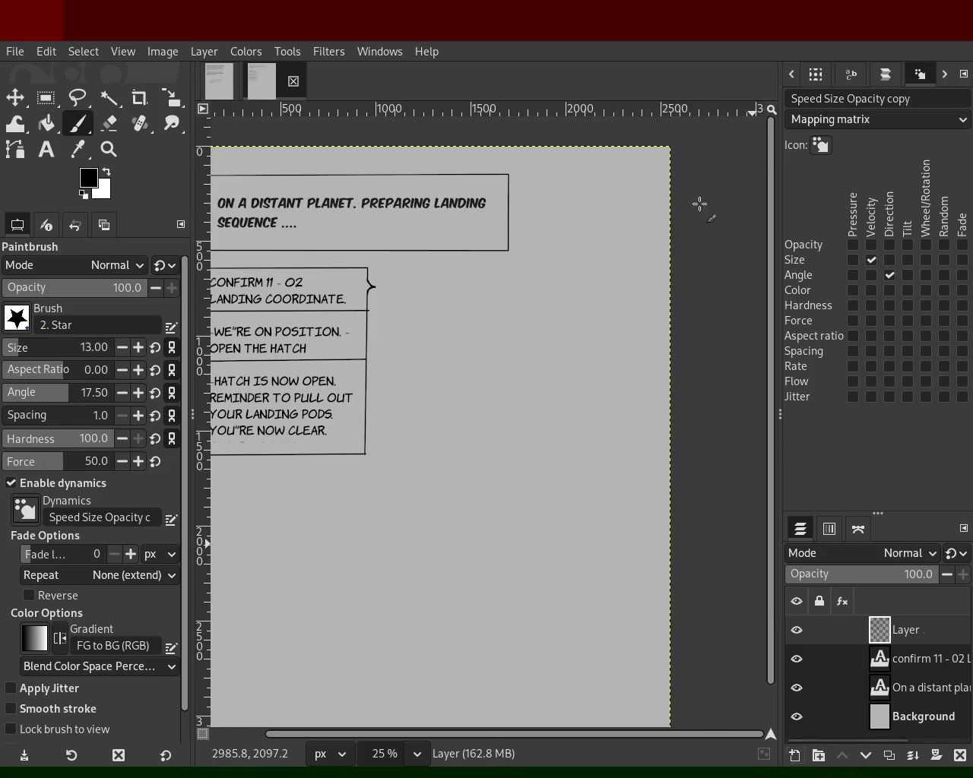
# - Sketch the figure's thin black outline loops on the new layer, undoing stray strokes
pyautogui.moveTo(380, 302)
pyautogui.mouseDown()
pyautogui.moveTo(554, 445)
pyautogui.moveTo(601, 540)
pyautogui.mouseUp()
pyautogui.moveTo(360, 262)
pyautogui.mouseDown()
pyautogui.moveTo(260, 358)
pyautogui.moveTo(520, 592)
pyautogui.moveTo(577, 505)
pyautogui.mouseUp()
pyautogui.moveTo(456, 365)
pyautogui.mouseDown()
pyautogui.moveTo(402, 341)
pyautogui.moveTo(535, 322)
pyautogui.moveTo(375, 247)
pyautogui.mouseUp()
pyautogui.moveTo(380, 398)
pyautogui.mouseDown()
pyautogui.moveTo(179, 458)
pyautogui.moveTo(419, 426)
pyautogui.mouseUp()
pyautogui.hotkey('ctrl', 'z')
pyautogui.moveTo(366, 456)
pyautogui.mouseDown()
pyautogui.moveTo(223, 586)
pyautogui.moveTo(493, 523)
pyautogui.moveTo(668, 534)
pyautogui.moveTo(626, 464)
pyautogui.moveTo(464, 414)
pyautogui.mouseUp()
pyautogui.hotkey('ctrl', 'z')
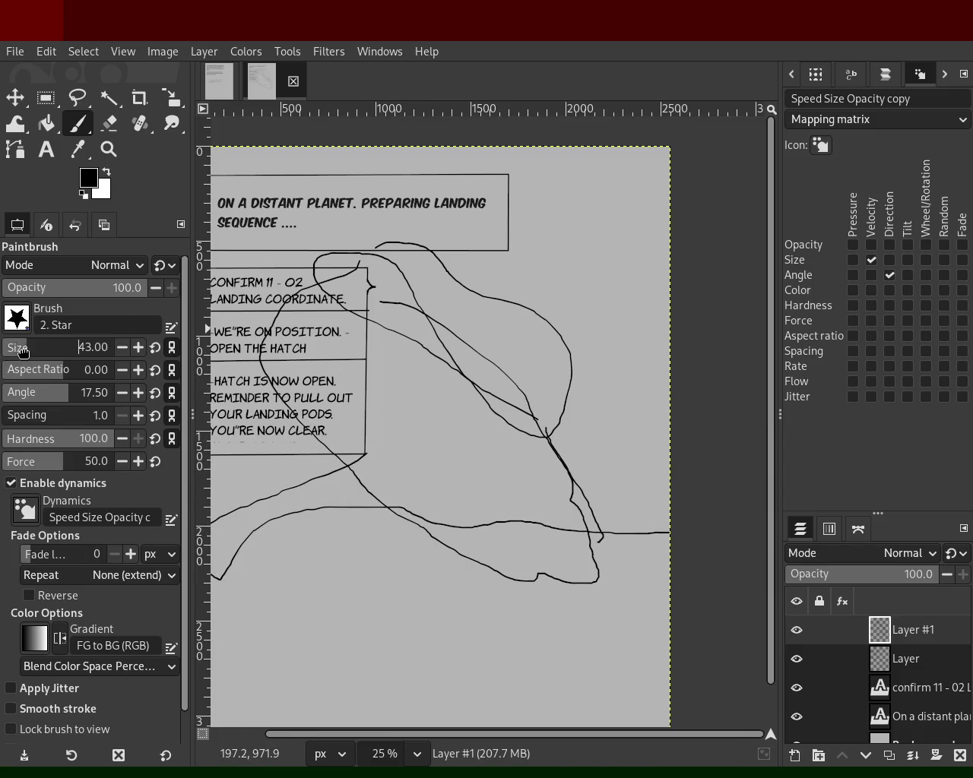
# - Scribble thick size-49 strokes across the figure's middle, then pick the canvas grey
pyautogui.scroll(6, 22, 348)
pyautogui.moveTo(498, 468)
pyautogui.mouseDown()
pyautogui.moveTo(665, 450)
pyautogui.moveTo(600, 456)
pyautogui.moveTo(459, 388)
pyautogui.moveTo(528, 447)
pyautogui.moveTo(454, 344)
pyautogui.moveTo(420, 338)
pyautogui.moveTo(487, 426)
pyautogui.mouseUp()
pyautogui.moveTo(456, 491)
pyautogui.mouseDown()
pyautogui.moveTo(491, 536)
pyautogui.moveTo(568, 549)
pyautogui.moveTo(576, 532)
pyautogui.moveTo(460, 527)
pyautogui.moveTo(294, 541)
pyautogui.moveTo(248, 520)
pyautogui.moveTo(526, 501)
pyautogui.moveTo(550, 458)
pyautogui.moveTo(455, 355)
pyautogui.moveTo(391, 356)
pyautogui.moveTo(464, 331)
pyautogui.moveTo(469, 318)
pyautogui.moveTo(546, 420)
pyautogui.mouseUp()
pyautogui.keyDown('ctrl'); pyautogui.click(526, 502); pyautogui.keyUp('ctrl')
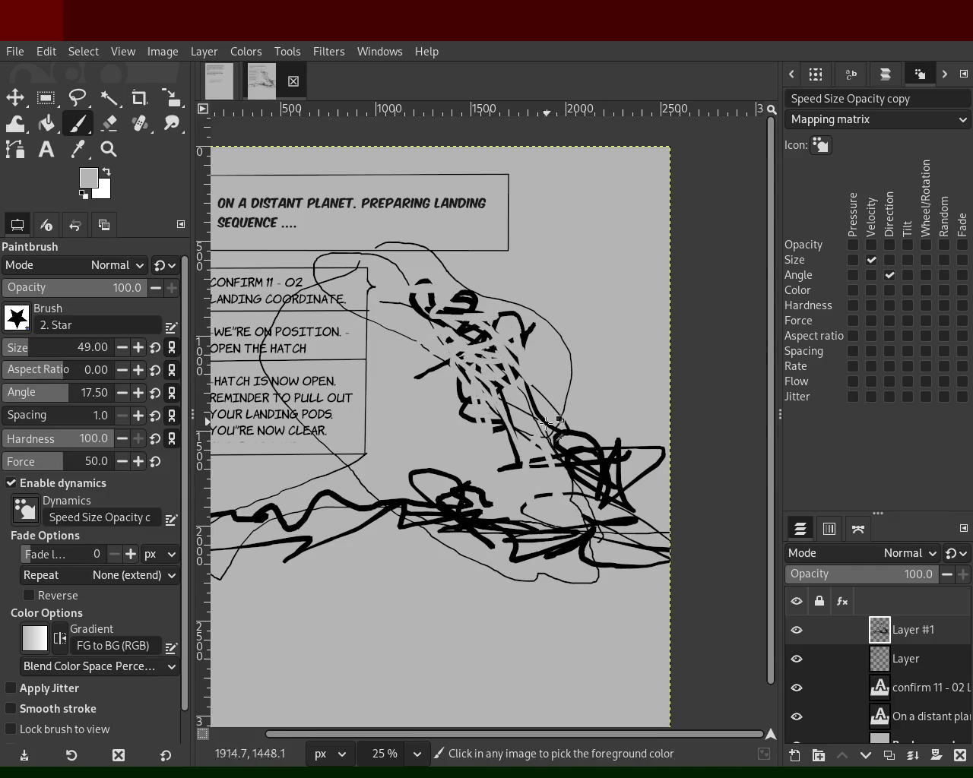
# - Add black strokes along the figure's base and paint canvas grey over some lower lines
pyautogui.keyDown('ctrl'); pyautogui.click(577, 459); pyautogui.keyUp('ctrl')
pyautogui.moveTo(514, 467)
pyautogui.mouseDown()
pyautogui.moveTo(414, 454)
pyautogui.moveTo(488, 449)
pyautogui.moveTo(411, 426)
pyautogui.moveTo(412, 368)
pyautogui.moveTo(458, 463)
pyautogui.moveTo(481, 449)
pyautogui.moveTo(482, 405)
pyautogui.moveTo(440, 463)
pyautogui.mouseUp()
pyautogui.hotkey('ctrl', 'z')
pyautogui.keyDown('ctrl'); pyautogui.click(494, 507); pyautogui.keyUp('ctrl')
pyautogui.moveTo(494, 507)
pyautogui.mouseDown()
pyautogui.moveTo(457, 477)
pyautogui.moveTo(494, 531)
pyautogui.mouseUp()
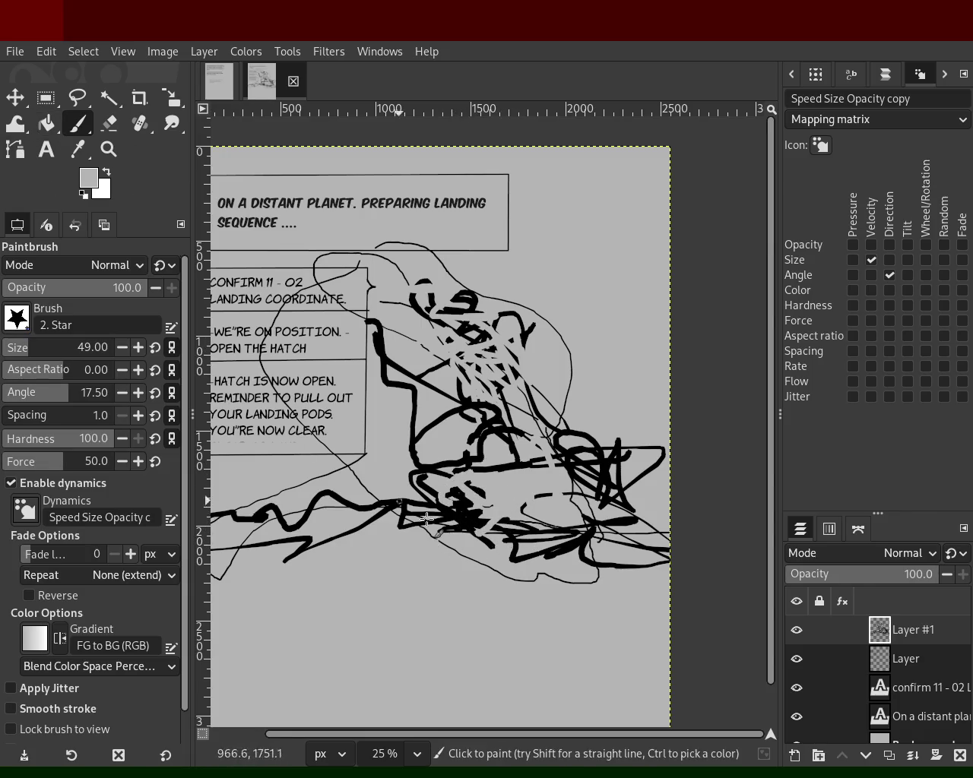
pyautogui.keyDown('ctrl'); pyautogui.click(531, 533); pyautogui.keyUp('ctrl')
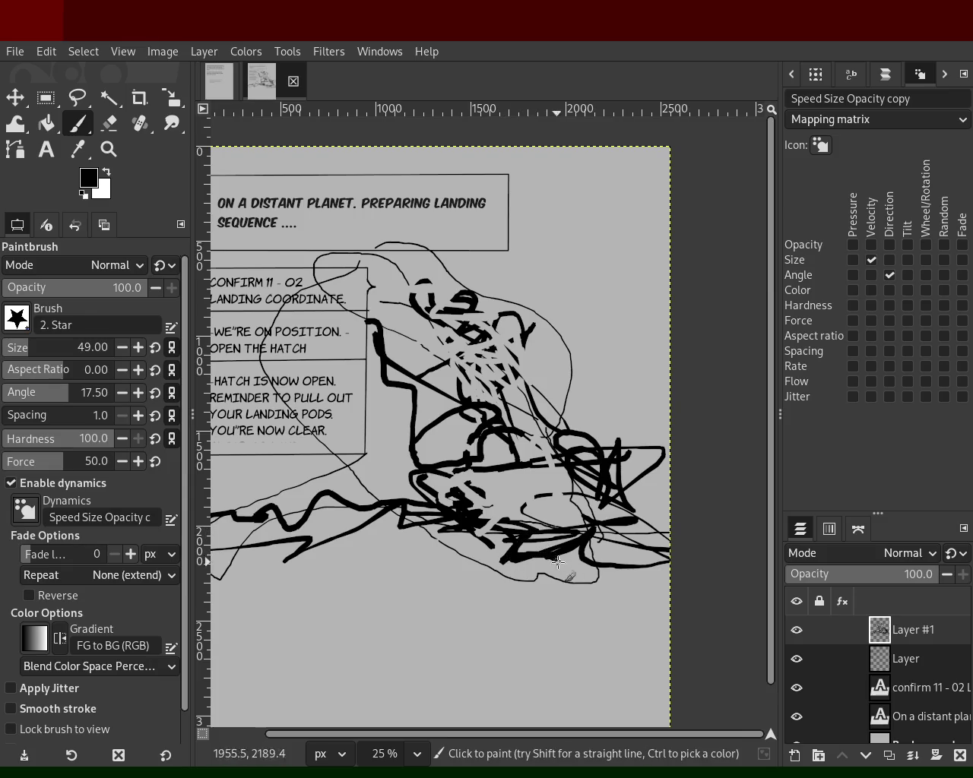
pyautogui.moveTo(558, 562); pyautogui.dragTo(439, 563)
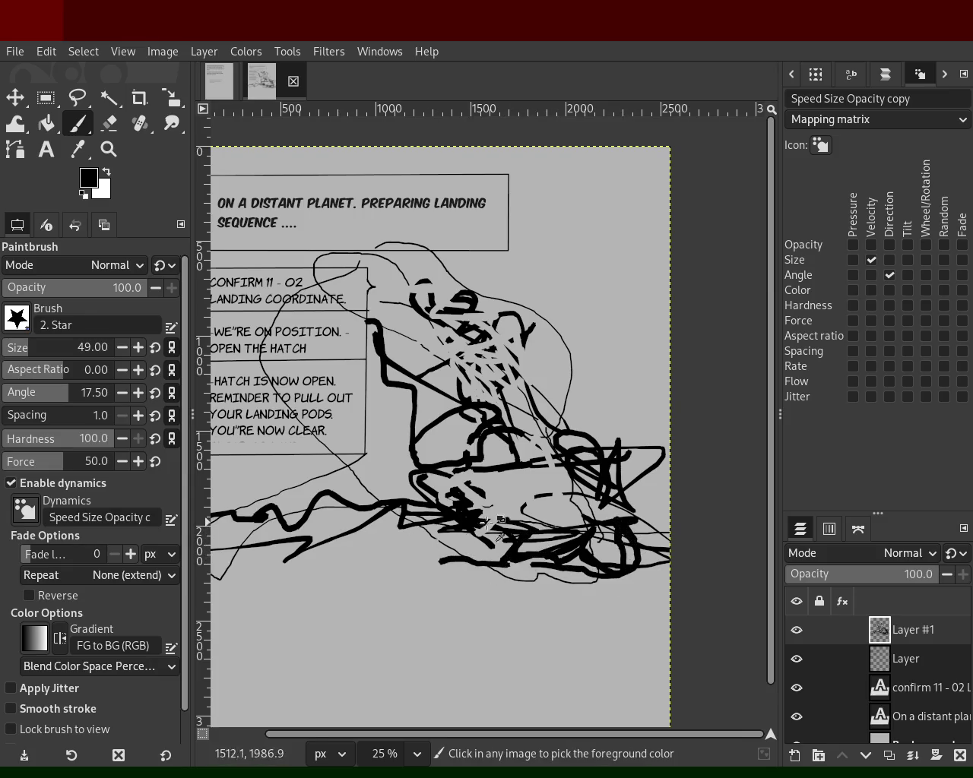
pyautogui.hotkey('ctrl', 'z')
pyautogui.keyDown('ctrl'); pyautogui.click(515, 490); pyautogui.keyUp('ctrl')
pyautogui.moveTo(472, 530)
pyautogui.mouseDown()
pyautogui.moveTo(578, 541)
pyautogui.moveTo(610, 526)
pyautogui.moveTo(560, 451)
pyautogui.mouseUp()
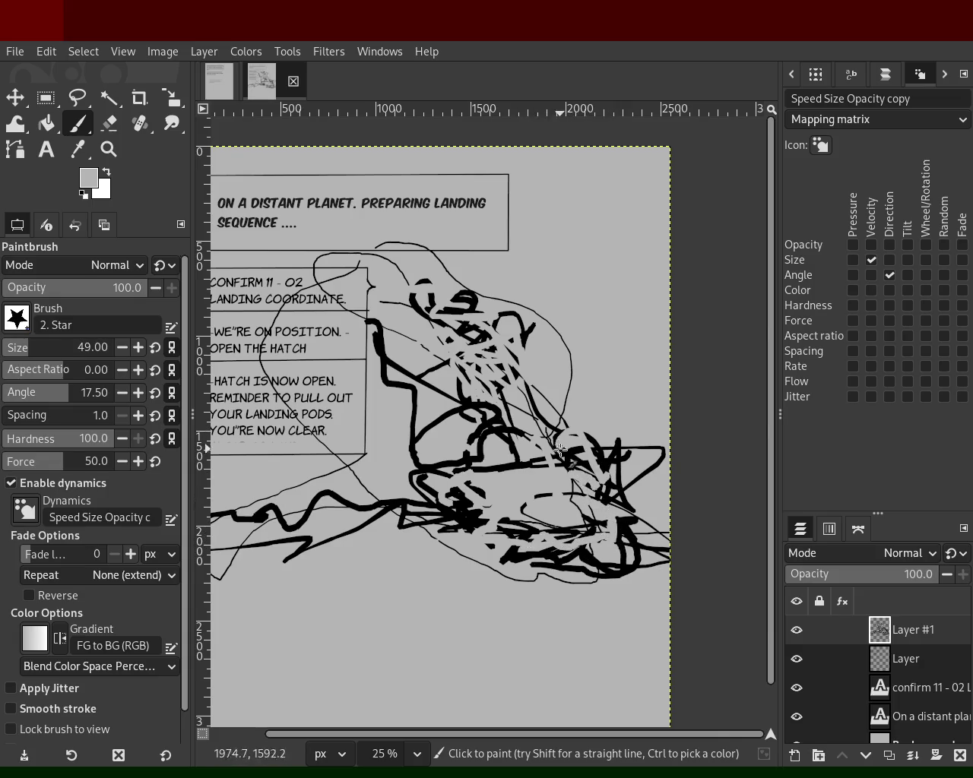
# - Paint more black strokes across the figure's middle and lower part, knocking some back with grey
pyautogui.keyDown('ctrl'); pyautogui.click(503, 441); pyautogui.keyUp('ctrl')
pyautogui.moveTo(498, 421)
pyautogui.mouseDown()
pyautogui.moveTo(434, 331)
pyautogui.moveTo(482, 356)
pyautogui.mouseUp()
pyautogui.keyDown('ctrl'); pyautogui.click(514, 403); pyautogui.keyUp('ctrl')
pyautogui.moveTo(514, 403)
pyautogui.mouseDown()
pyautogui.moveTo(491, 384)
pyautogui.moveTo(515, 384)
pyautogui.moveTo(481, 362)
pyautogui.mouseUp()
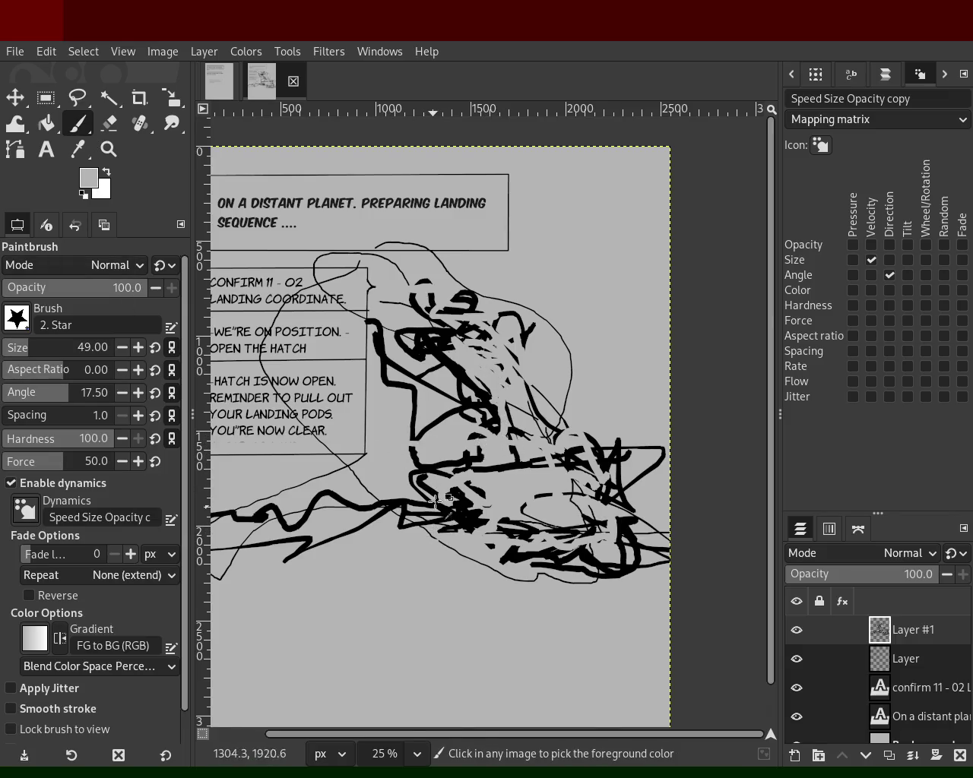
pyautogui.keyDown('ctrl'); pyautogui.click(459, 511); pyautogui.keyUp('ctrl')
pyautogui.moveTo(459, 510)
pyautogui.mouseDown()
pyautogui.moveTo(480, 496)
pyautogui.moveTo(264, 538)
pyautogui.moveTo(393, 523)
pyautogui.moveTo(453, 529)
pyautogui.mouseUp()
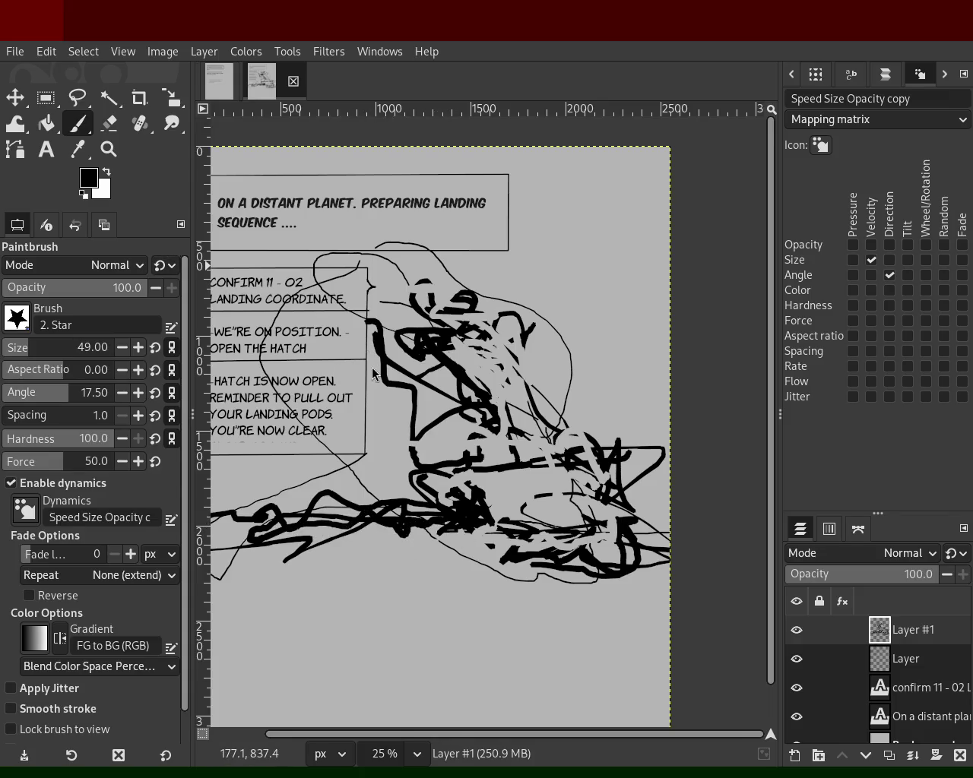
pyautogui.click(106, 151)
pyautogui.press('-')
pyautogui.press('-')
pyautogui.press('-')
pyautogui.press('+')
pyautogui.press('+')
pyautogui.press('+')
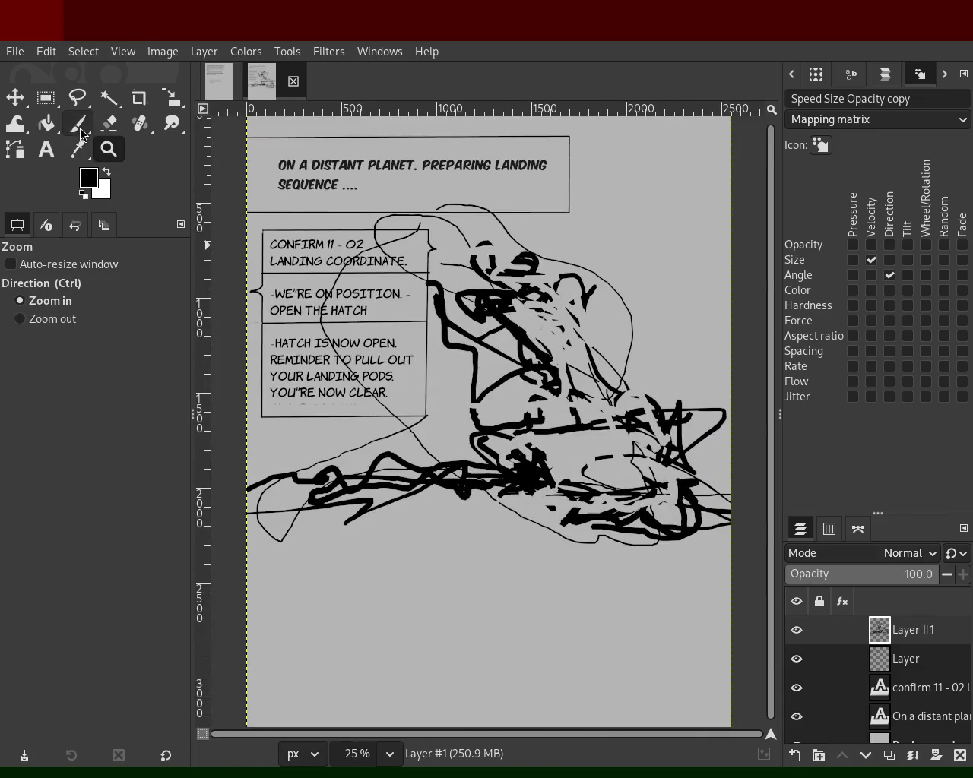
# - With the Paintbrush, add zigzag black strokes left of the base, then cover parts with picked light grey
pyautogui.click(80, 128)
pyautogui.moveTo(620, 487)
pyautogui.mouseDown()
pyautogui.moveTo(267, 492)
pyautogui.moveTo(433, 471)
pyautogui.moveTo(366, 504)
pyautogui.mouseUp()
pyautogui.hotkey('ctrl', 'z')
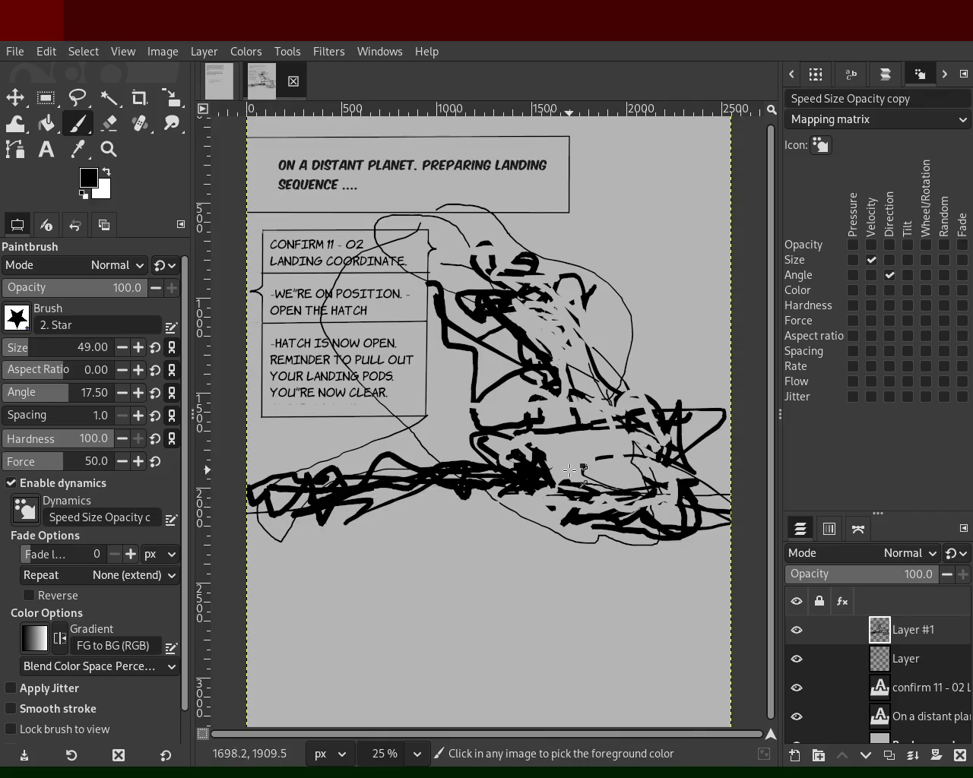
pyautogui.keyDown('ctrl'); pyautogui.click(568, 471); pyautogui.keyUp('ctrl')
pyautogui.moveTo(530, 488); pyautogui.dragTo(395, 470)
pyautogui.moveTo(325, 494); pyautogui.dragTo(520, 471)
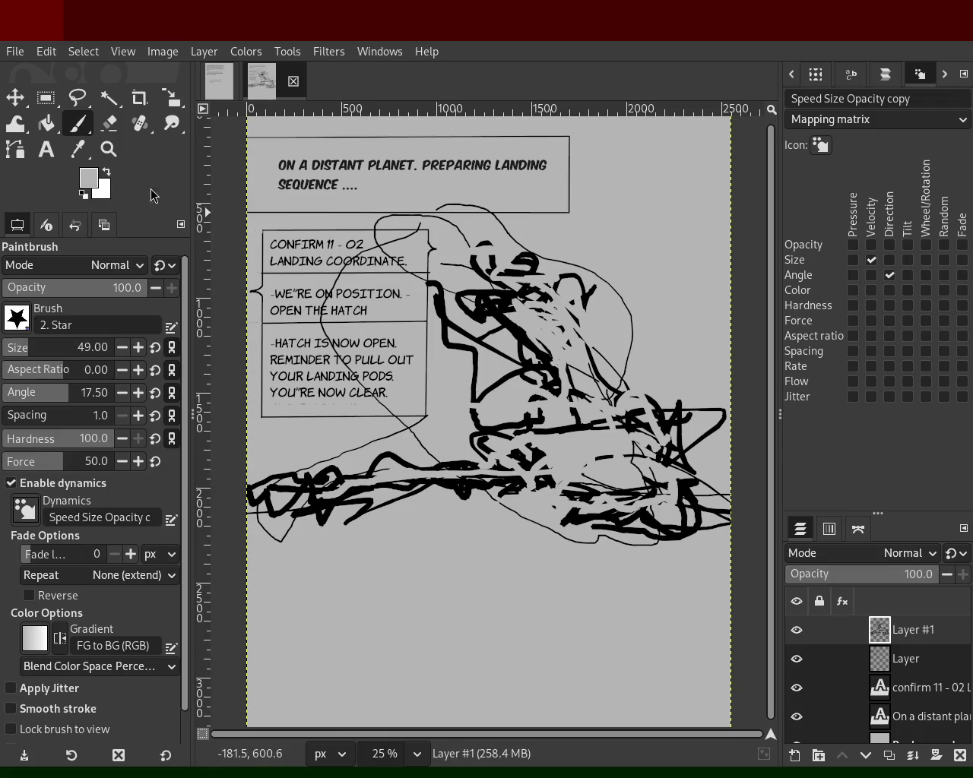
# - Enlarge the brush to size 70 and paint thick black strokes on the figure's right side
pyautogui.click(32, 348)
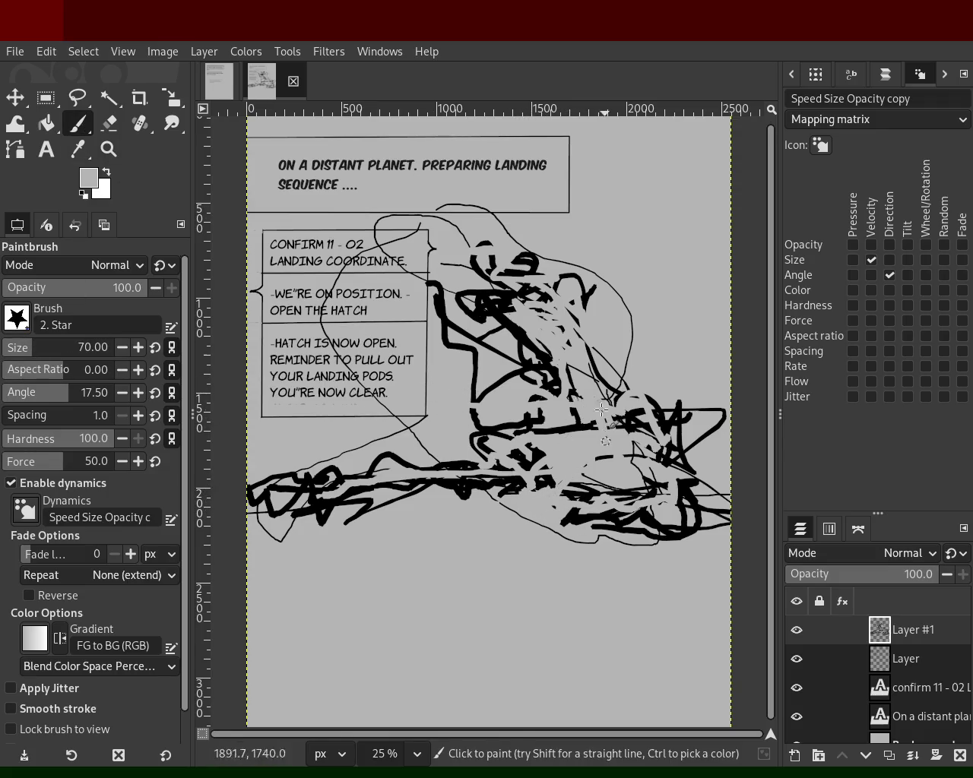
pyautogui.hotkey('ctrl', 'z')
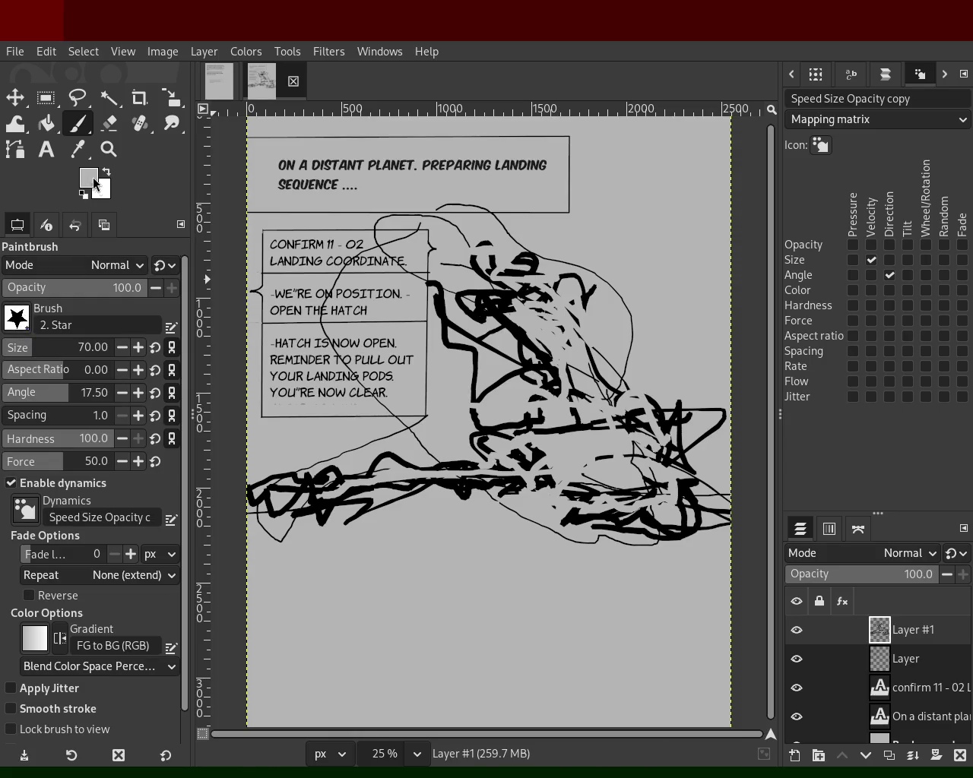
pyautogui.press('d')
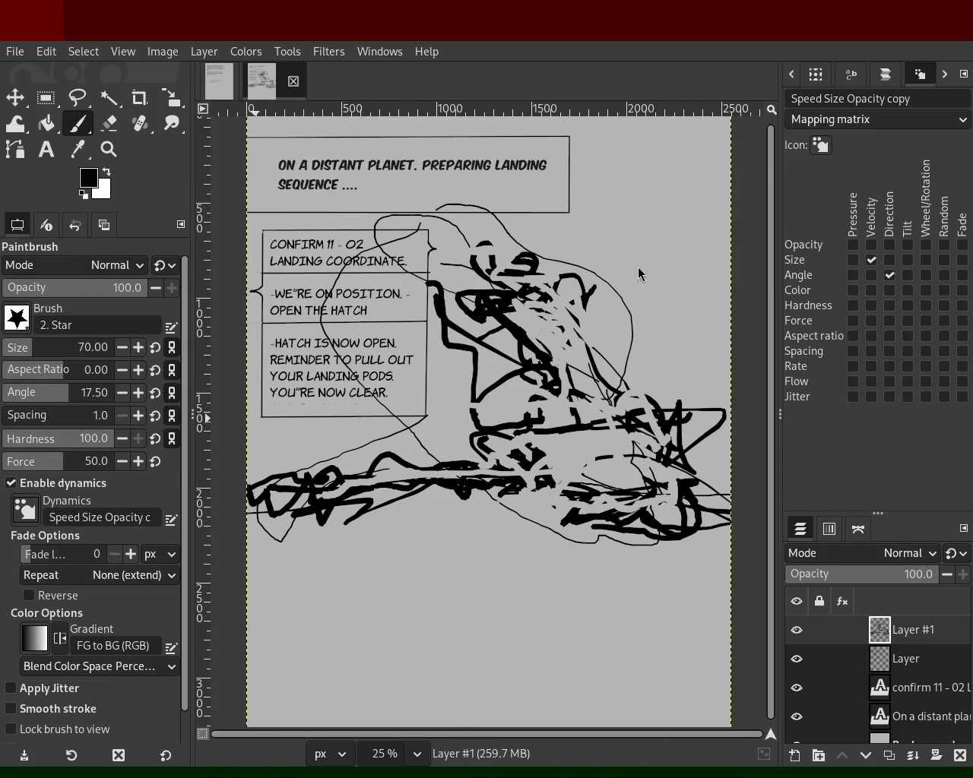
pyautogui.moveTo(631, 342)
pyautogui.mouseDown()
pyautogui.moveTo(561, 402)
pyautogui.moveTo(606, 485)
pyautogui.moveTo(546, 414)
pyautogui.moveTo(579, 388)
pyautogui.moveTo(540, 260)
pyautogui.moveTo(584, 409)
pyautogui.moveTo(622, 376)
pyautogui.moveTo(665, 454)
pyautogui.moveTo(559, 456)
pyautogui.moveTo(629, 456)
pyautogui.moveTo(530, 350)
pyautogui.moveTo(547, 286)
pyautogui.moveTo(526, 372)
pyautogui.moveTo(547, 437)
pyautogui.mouseUp()
pyautogui.hotkey('ctrl', 'z')
# - Paint grey over the head lines, then add thick black strokes down the head and across the lower body
pyautogui.keyDown('ctrl'); pyautogui.click(599, 449); pyautogui.keyUp('ctrl')
pyautogui.moveTo(440, 285); pyautogui.dragTo(475, 419)
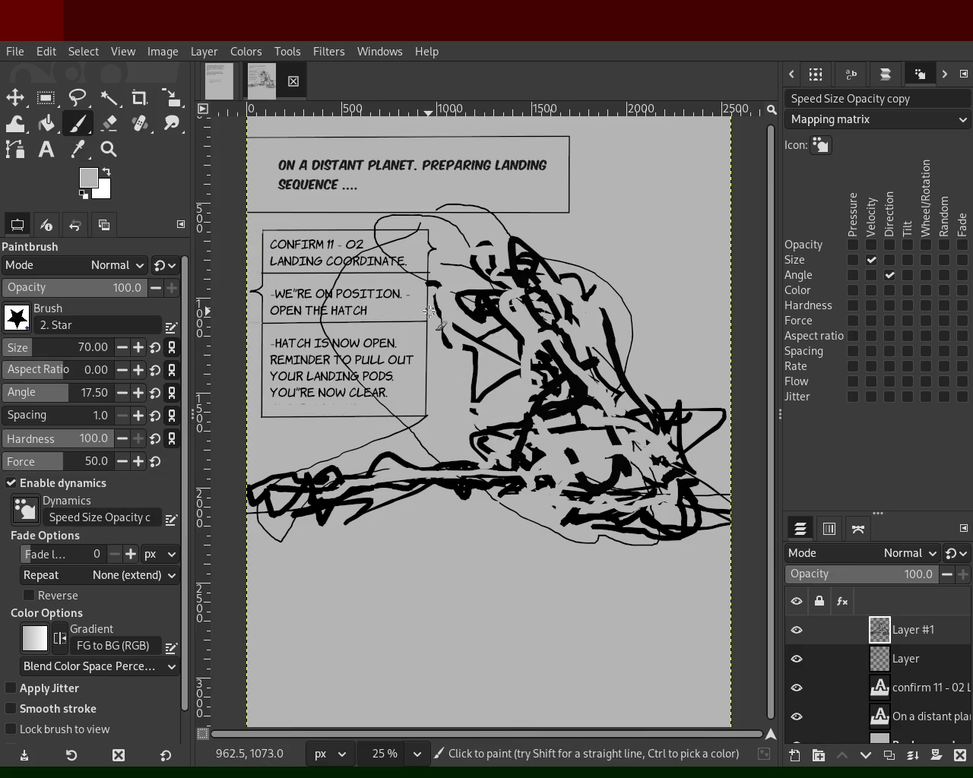
pyautogui.keyDown('ctrl'); pyautogui.click(498, 294); pyautogui.keyUp('ctrl')
pyautogui.moveTo(491, 296)
pyautogui.mouseDown()
pyautogui.moveTo(456, 347)
pyautogui.moveTo(422, 255)
pyautogui.moveTo(486, 228)
pyautogui.moveTo(475, 365)
pyautogui.moveTo(387, 448)
pyautogui.moveTo(501, 414)
pyautogui.mouseUp()
pyautogui.moveTo(411, 453)
pyautogui.mouseDown()
pyautogui.moveTo(294, 468)
pyautogui.moveTo(430, 465)
pyautogui.moveTo(313, 487)
pyautogui.moveTo(542, 500)
pyautogui.moveTo(638, 522)
pyautogui.moveTo(688, 440)
pyautogui.moveTo(729, 442)
pyautogui.moveTo(713, 420)
pyautogui.moveTo(665, 437)
pyautogui.mouseUp()
pyautogui.press('ctrl')
pyautogui.moveTo(545, 357)
pyautogui.mouseDown()
pyautogui.moveTo(516, 299)
pyautogui.moveTo(511, 432)
pyautogui.moveTo(441, 467)
pyautogui.mouseUp()
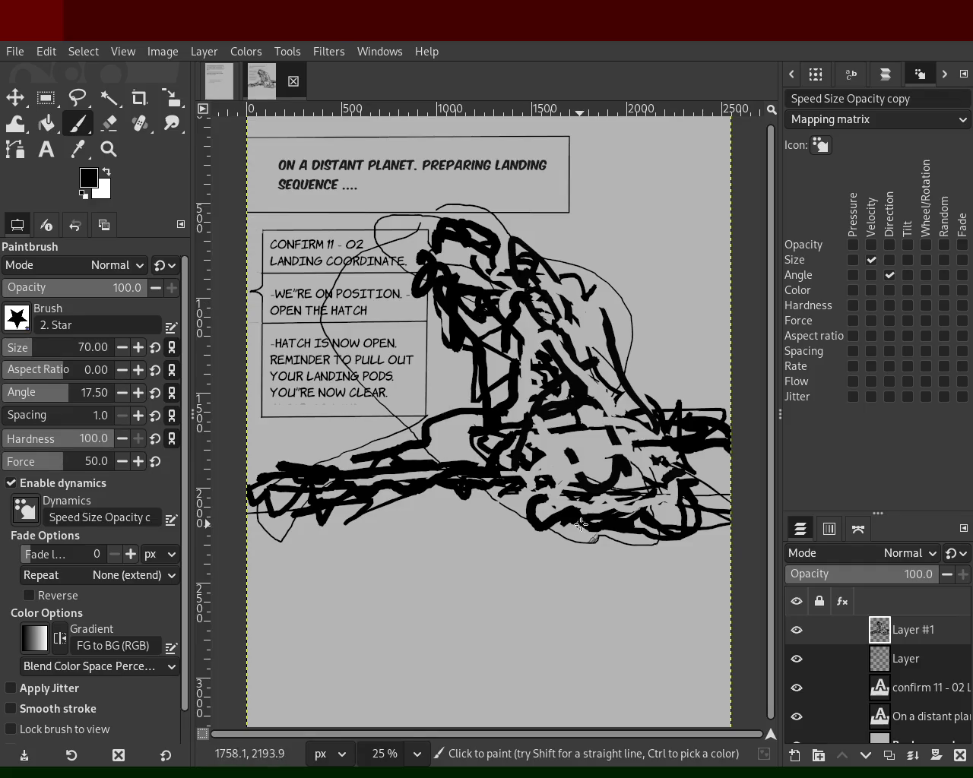
# - Sketch black leg strokes beneath the figure, undoing and redrawing them several times
pyautogui.moveTo(505, 538)
pyautogui.mouseDown()
pyautogui.moveTo(585, 554)
pyautogui.moveTo(548, 587)
pyautogui.mouseUp()
pyautogui.hotkey('ctrl', 'z')
pyautogui.hotkey('ctrl', 'z')
pyautogui.moveTo(517, 546)
pyautogui.mouseDown()
pyautogui.moveTo(542, 582)
pyautogui.moveTo(445, 541)
pyautogui.mouseUp()
pyautogui.hotkey('ctrl', 'z')
pyautogui.moveTo(631, 538)
pyautogui.mouseDown()
pyautogui.moveTo(674, 579)
pyautogui.moveTo(662, 608)
pyautogui.mouseUp()
pyautogui.hotkey('ctrl', 'z')
pyautogui.moveTo(665, 544)
pyautogui.mouseDown()
pyautogui.moveTo(668, 602)
pyautogui.moveTo(530, 548)
pyautogui.moveTo(665, 596)
pyautogui.moveTo(574, 560)
pyautogui.mouseUp()
pyautogui.hotkey('ctrl', 'z')
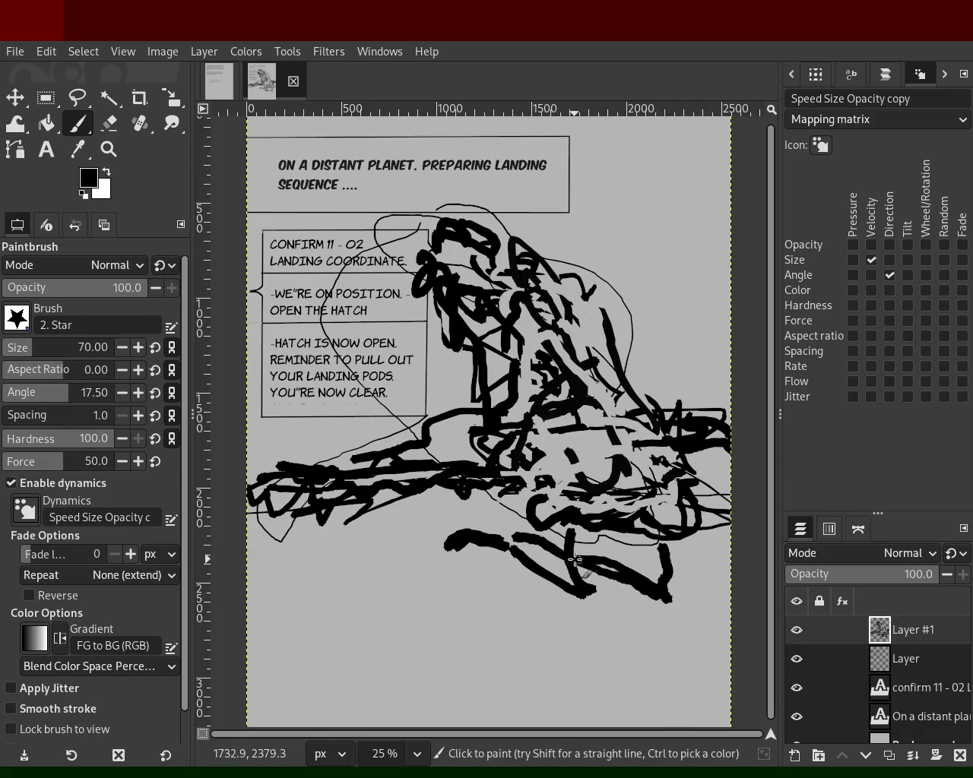
# - Add thick black straight and diagonal strokes forming the lower leg
pyautogui.moveTo(702, 615); pyautogui.dragTo(522, 577)
pyautogui.hotkey('ctrl', 'z')
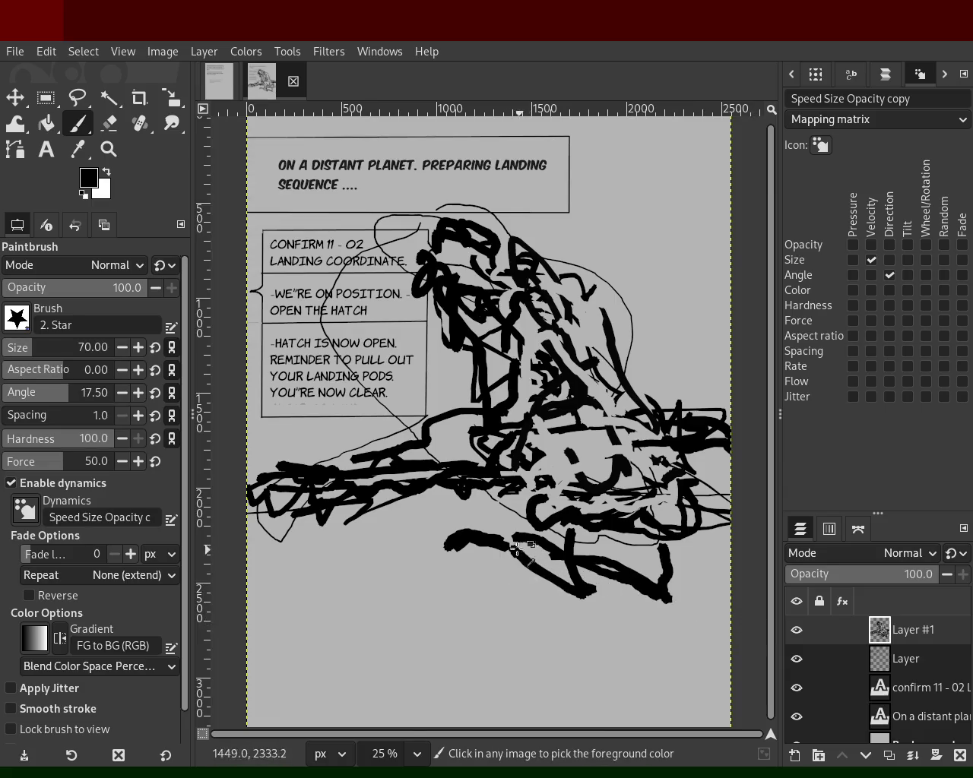
pyautogui.keyDown('shift'); pyautogui.click(557, 562); pyautogui.keyUp('shift')
pyautogui.moveTo(613, 617)
pyautogui.mouseDown()
pyautogui.moveTo(559, 600)
pyautogui.moveTo(642, 621)
pyautogui.mouseUp()
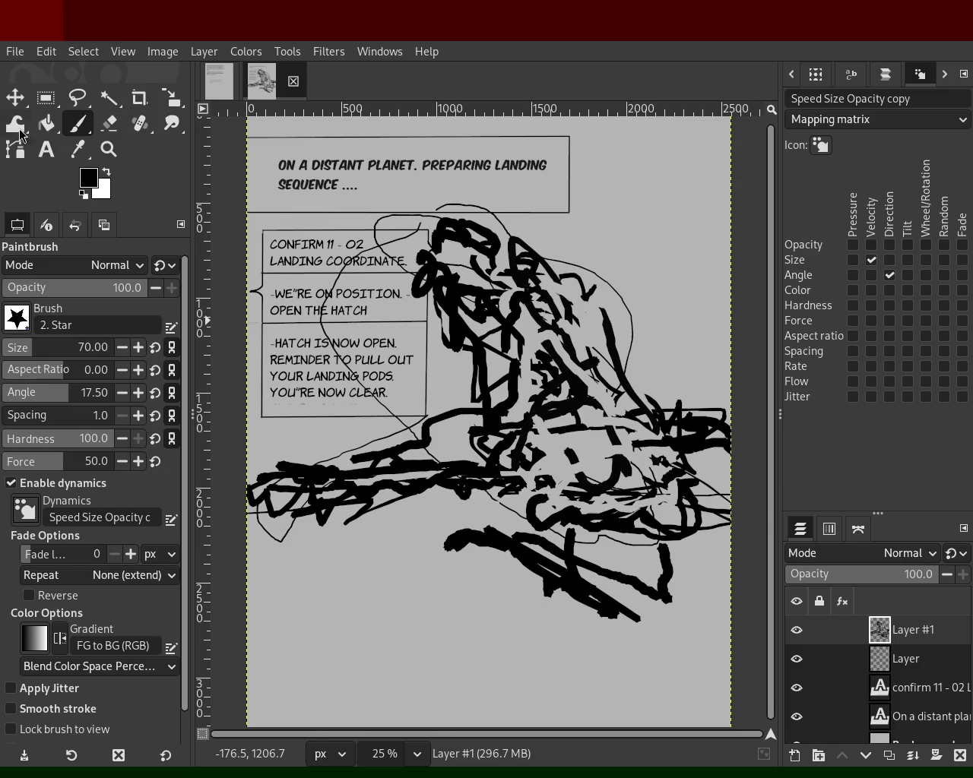
# - Replace 'PODS' with 'GEAR' so the caption reads 'YOUR LANDING GEAR', and save as 64.xcf
pyautogui.click(46, 149)
pyautogui.doubleClick(352, 375)
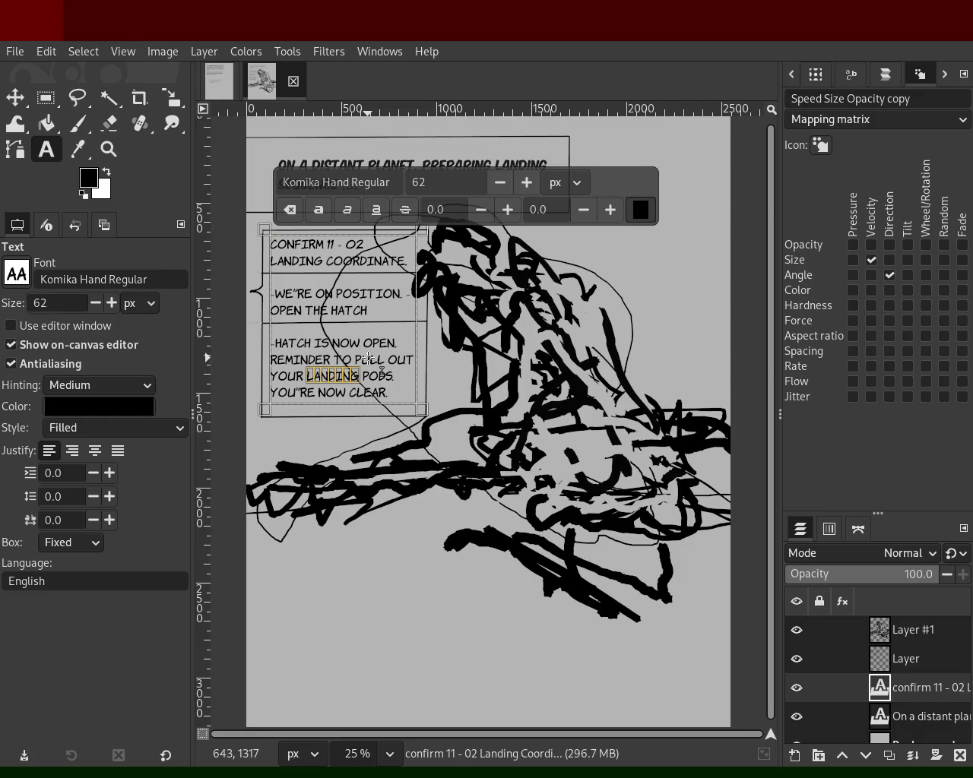
pyautogui.doubleClick(367, 377)
pyautogui.write('GEAR')
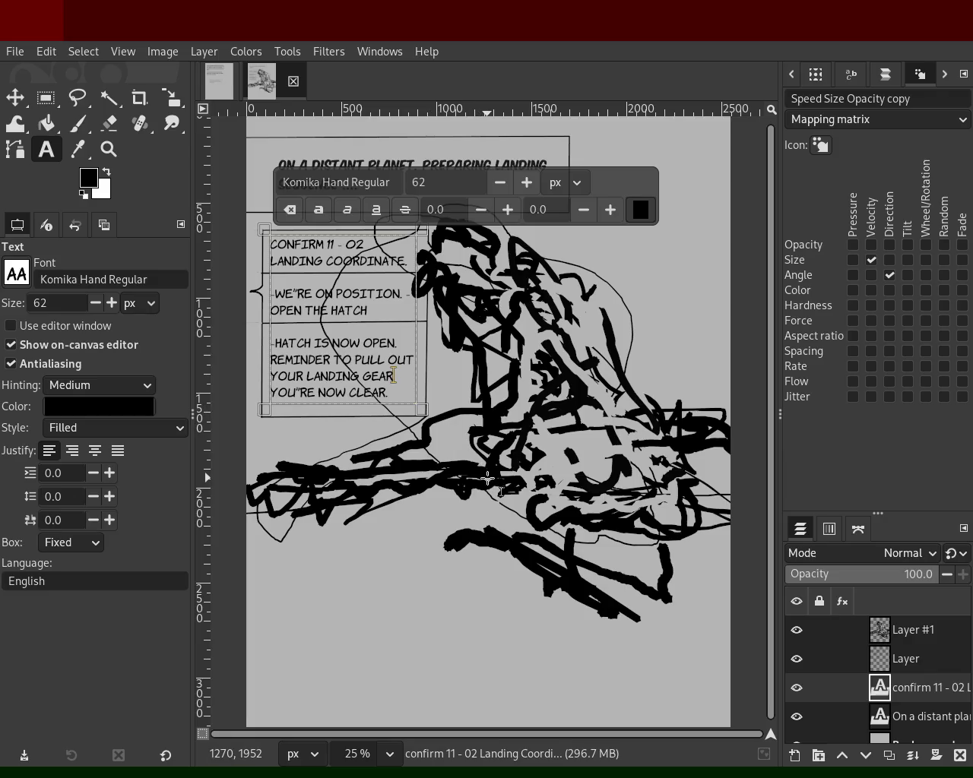
pyautogui.hotkey('ctrl', 's')
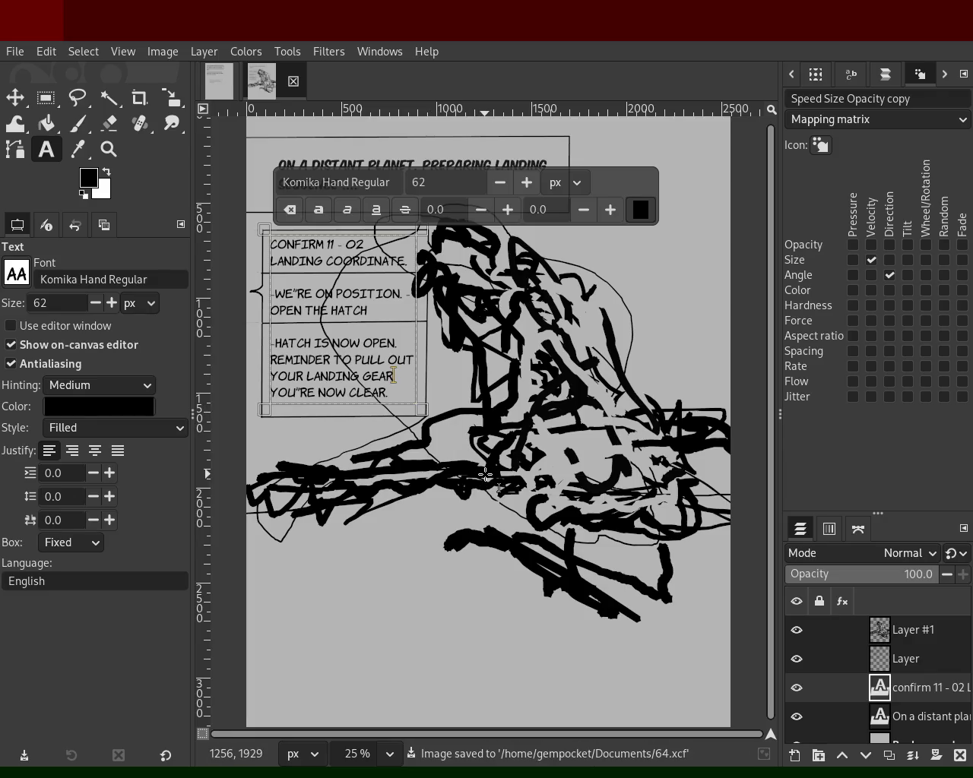
pyautogui.click(76, 123)
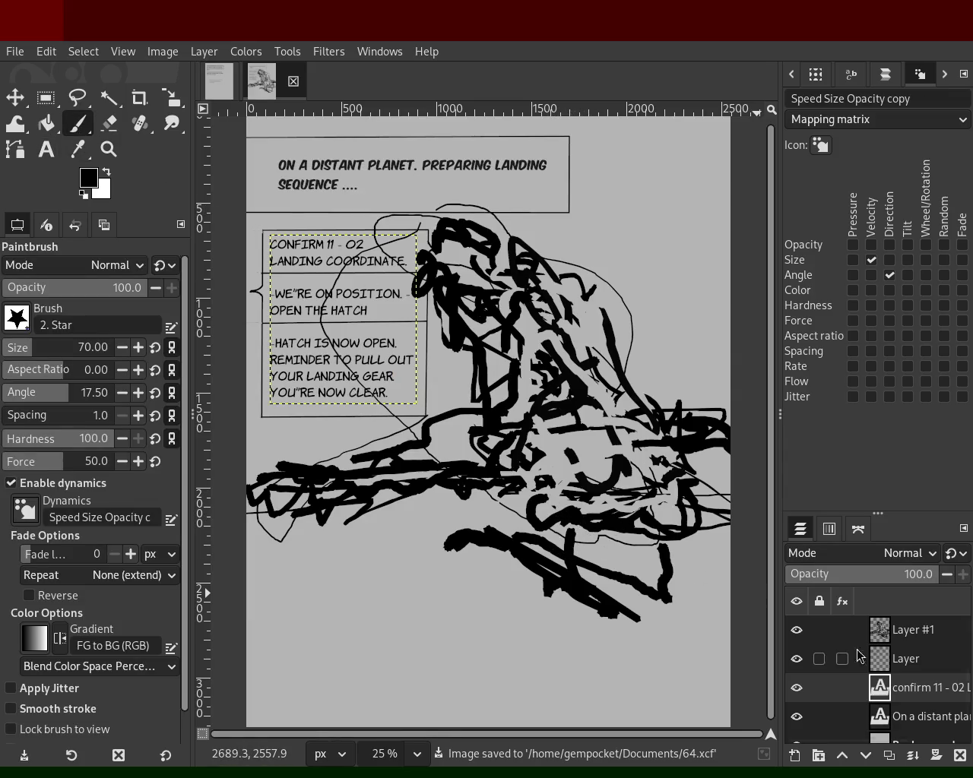
# - On Layer #1, paint thick black 2. Star brush strokes over the central figure, undoing stray marks
pyautogui.click(884, 636)
pyautogui.moveTo(456, 480)
pyautogui.mouseDown()
pyautogui.moveTo(652, 478)
pyautogui.moveTo(581, 464)
pyautogui.mouseUp()
pyautogui.hotkey('ctrl', 'z')
pyautogui.moveTo(628, 434)
pyautogui.mouseDown()
pyautogui.moveTo(605, 444)
pyautogui.moveTo(523, 440)
pyautogui.moveTo(634, 452)
pyautogui.moveTo(604, 459)
pyautogui.moveTo(659, 465)
pyautogui.moveTo(542, 344)
pyautogui.mouseUp()
pyautogui.hotkey('ctrl', 'z')
pyautogui.keyDown('ctrl'); pyautogui.click(596, 436); pyautogui.keyUp('ctrl')
pyautogui.keyDown('ctrl'); pyautogui.click(579, 402); pyautogui.keyUp('ctrl')
pyautogui.moveTo(579, 403)
pyautogui.mouseDown()
pyautogui.moveTo(623, 447)
pyautogui.moveTo(481, 459)
pyautogui.moveTo(501, 451)
pyautogui.moveTo(547, 365)
pyautogui.moveTo(535, 421)
pyautogui.mouseUp()
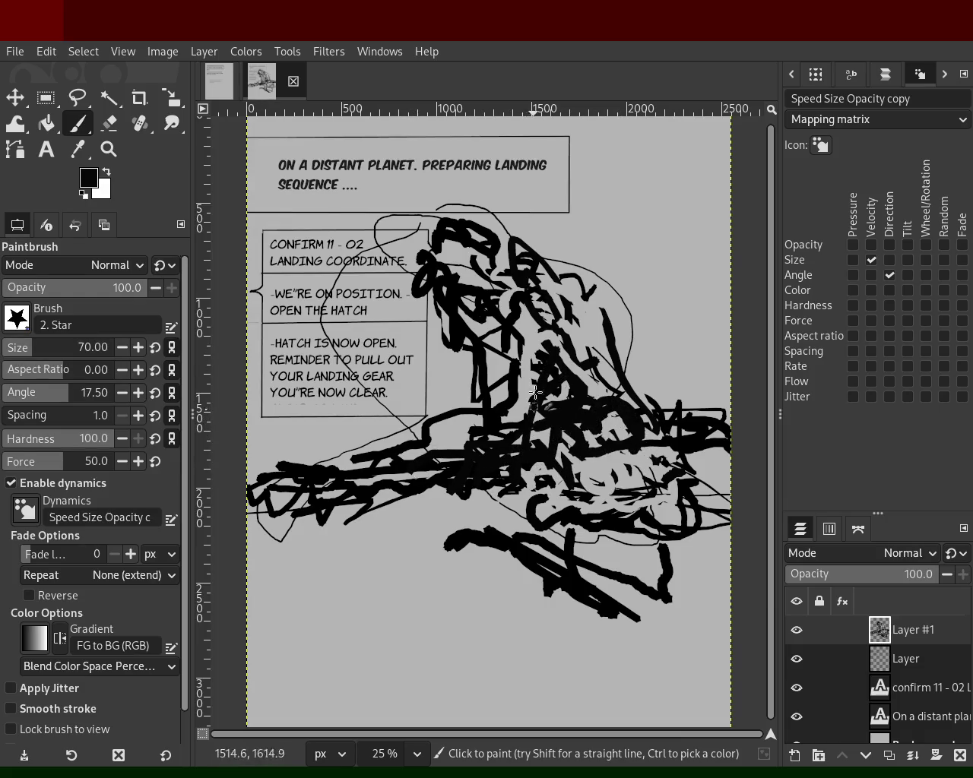
pyautogui.moveTo(538, 349); pyautogui.dragTo(566, 380)
pyautogui.hotkey('ctrl', 'z')
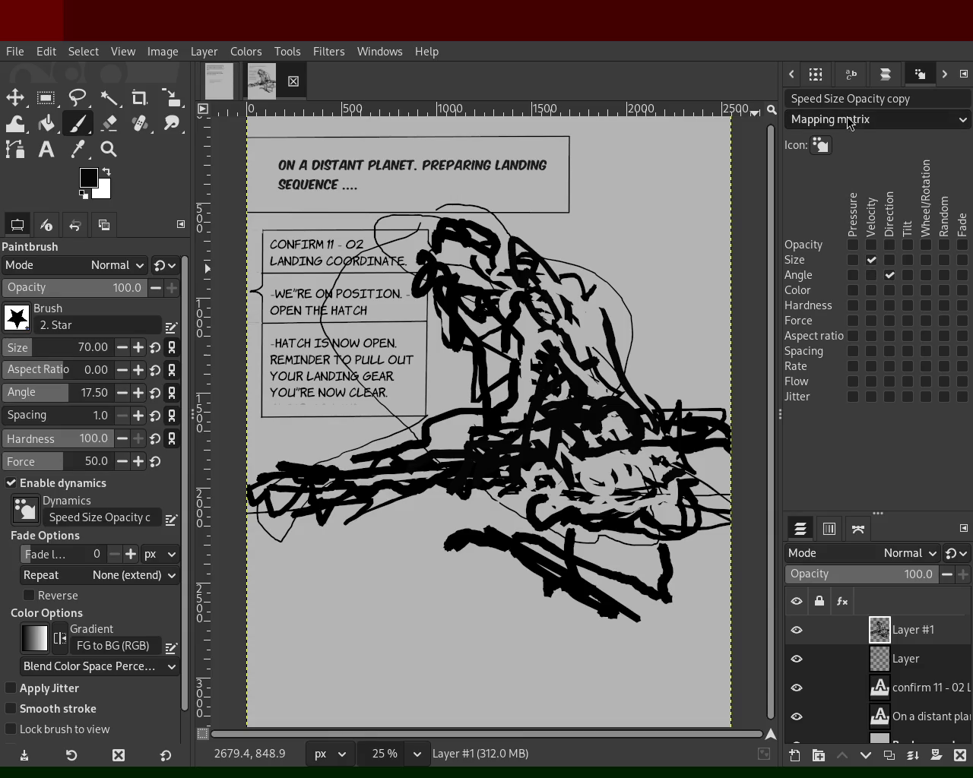
pyautogui.press('Down')
pyautogui.press('Down')
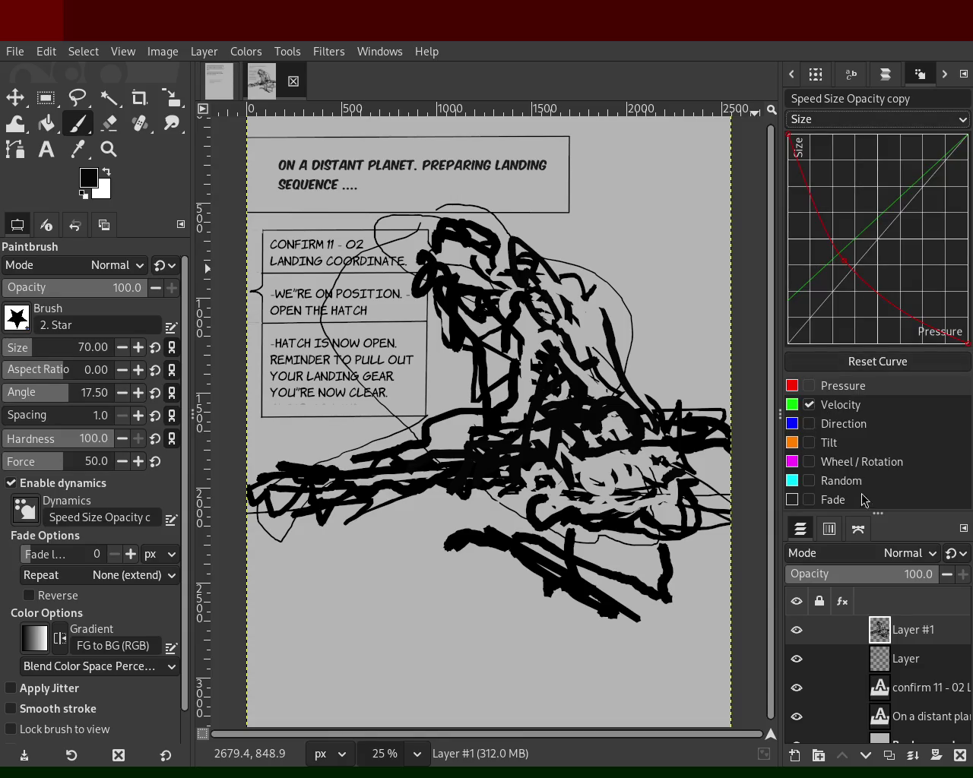
# - Reset the brush's Size dynamics curve to a straight line and try test strokes, then undo them
pyautogui.click(836, 360)
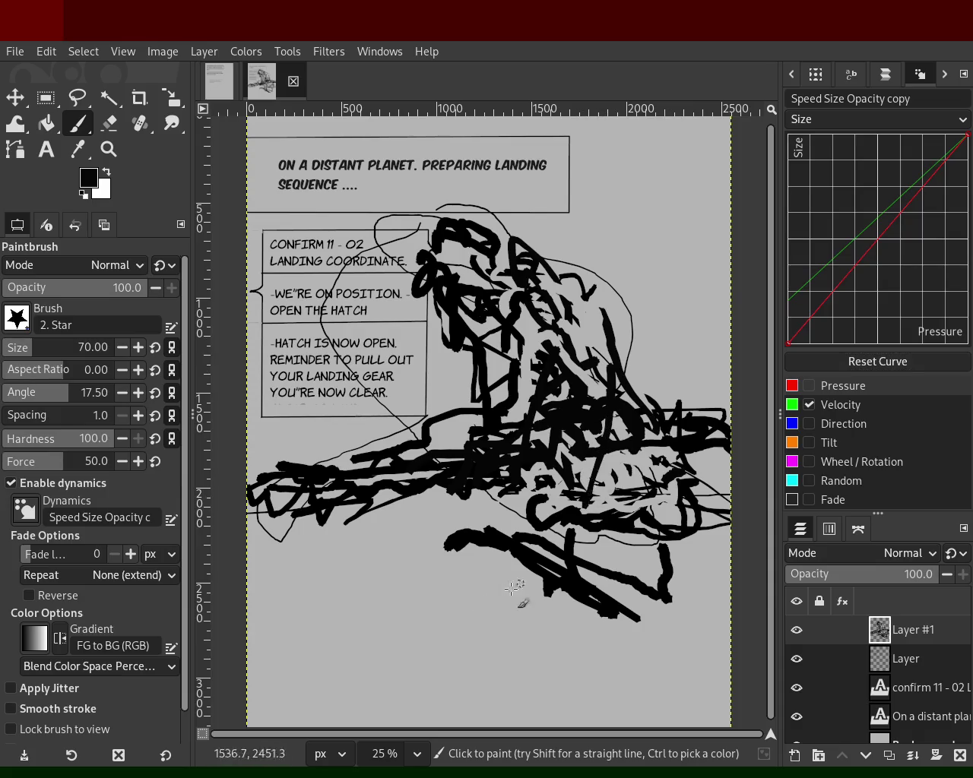
pyautogui.moveTo(427, 607); pyautogui.dragTo(335, 726)
pyautogui.moveTo(370, 600); pyautogui.dragTo(449, 726)
pyautogui.moveTo(353, 564)
pyautogui.mouseDown()
pyautogui.moveTo(334, 669)
pyautogui.moveTo(418, 618)
pyautogui.moveTo(277, 660)
pyautogui.mouseUp()
pyautogui.hotkey('ctrl', 'z')
pyautogui.hotkey('ctrl', 'z')
pyautogui.moveTo(343, 625)
pyautogui.mouseDown()
pyautogui.moveTo(367, 641)
pyautogui.moveTo(666, 684)
pyautogui.mouseUp()
pyautogui.hotkey('ctrl', 'z')
pyautogui.hotkey('ctrl', 'z')
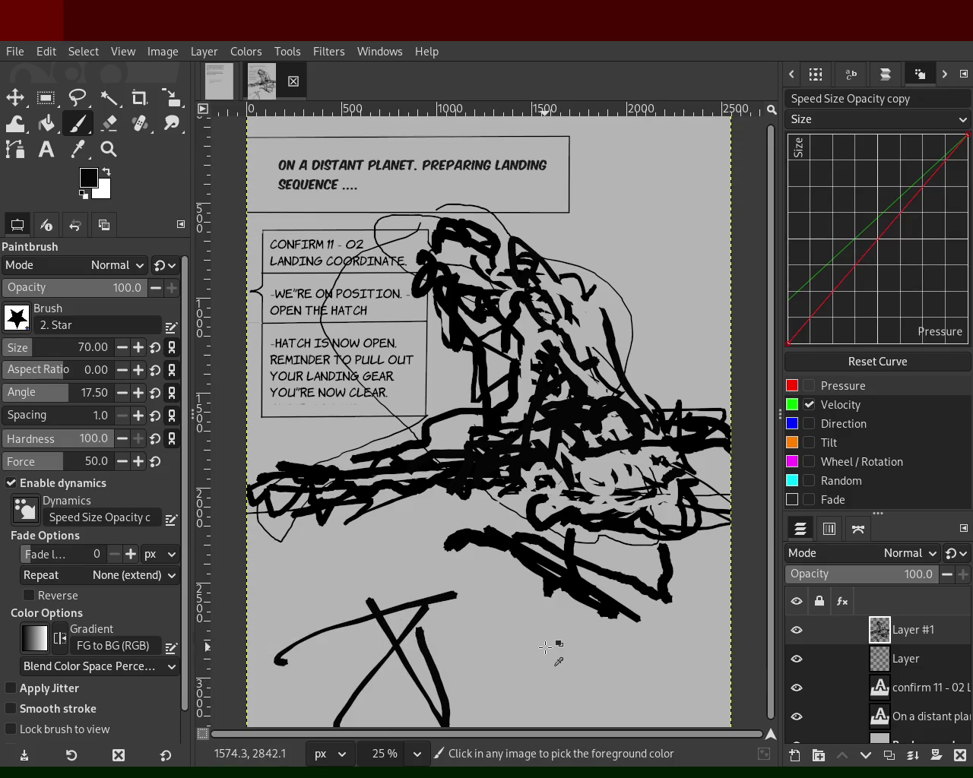
# - Paint light grey touches over the figure's centre using colours picked from the canvas
pyautogui.hotkey('ctrl', 'z')
pyautogui.hotkey('ctrl', 'z')
pyautogui.hotkey('ctrl', 'z')
pyautogui.keyDown('ctrl'); pyautogui.click(591, 481); pyautogui.keyUp('ctrl')
pyautogui.moveTo(632, 454); pyautogui.dragTo(593, 438)
pyautogui.hotkey('ctrl', 'z')
pyautogui.moveTo(501, 443)
pyautogui.mouseDown()
pyautogui.moveTo(564, 436)
pyautogui.moveTo(564, 385)
pyautogui.mouseUp()
pyautogui.keyDown('ctrl'); pyautogui.click(613, 418); pyautogui.keyUp('ctrl')
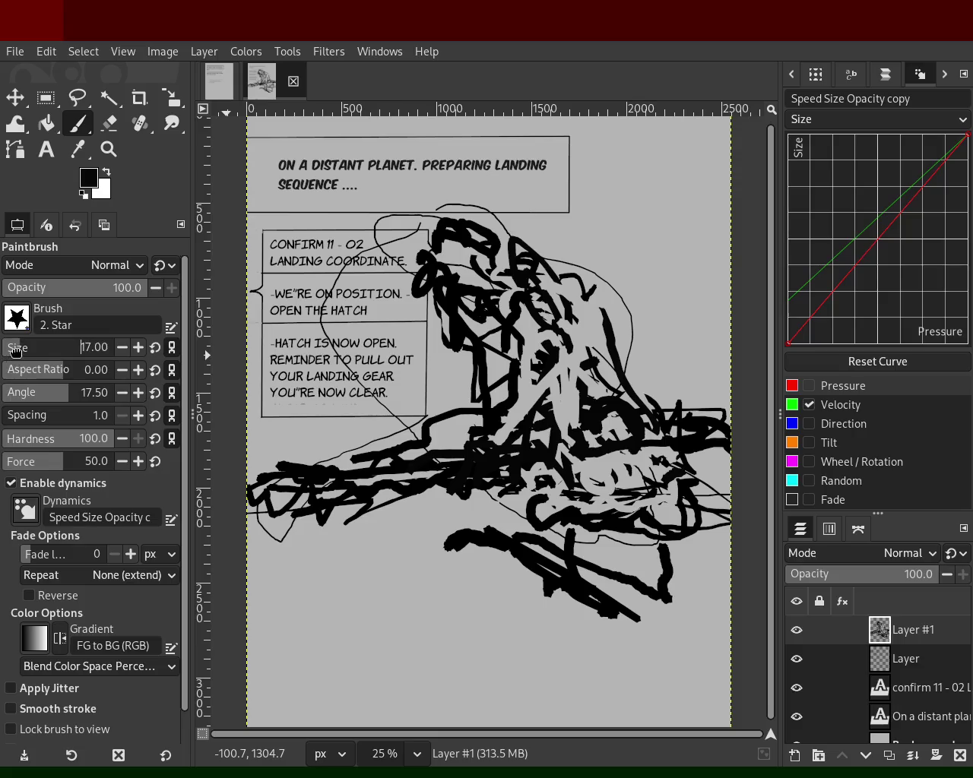
pyautogui.scroll(1, 15, 351)
pyautogui.hotkey('ctrl', 'z')
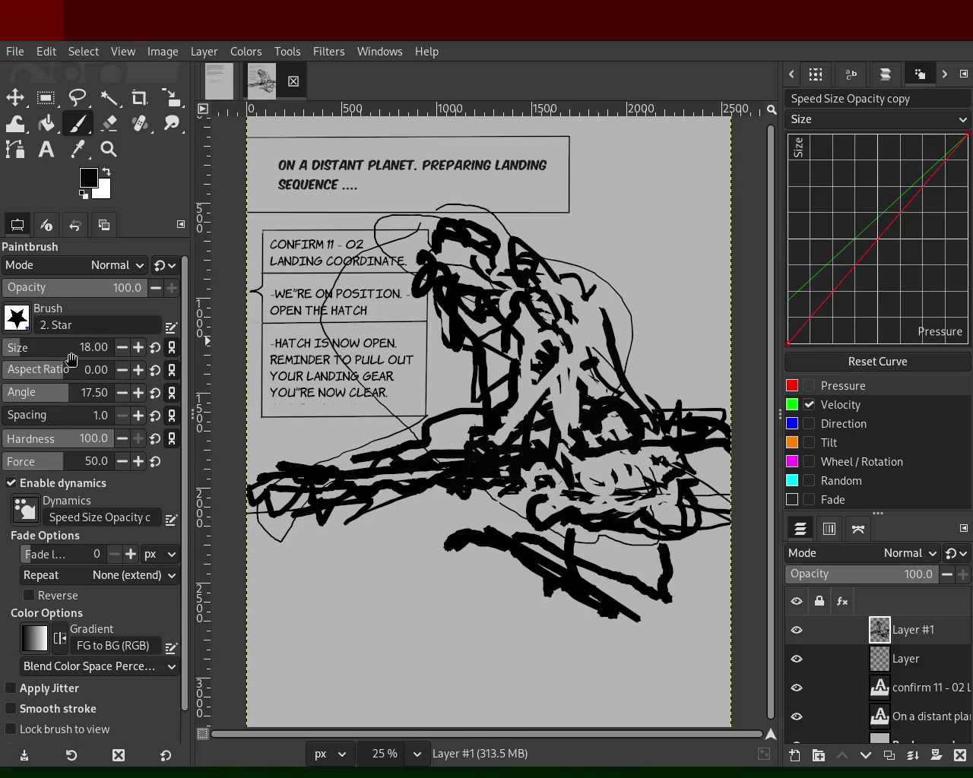
# - Set brush size to 50 and raise the Size curve's low-pressure end, testing strokes on the figure
pyautogui.click(21, 350)
pyautogui.moveTo(571, 422); pyautogui.dragTo(577, 362)
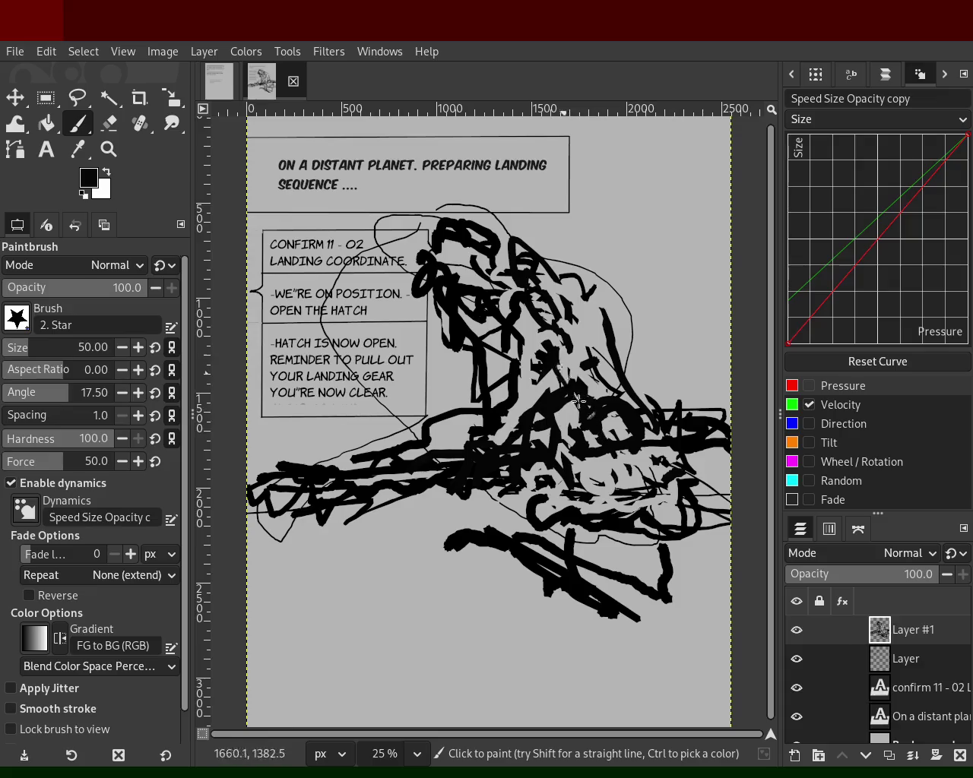
pyautogui.hotkey('ctrl', 'z')
pyautogui.moveTo(789, 342); pyautogui.dragTo(789, 252)
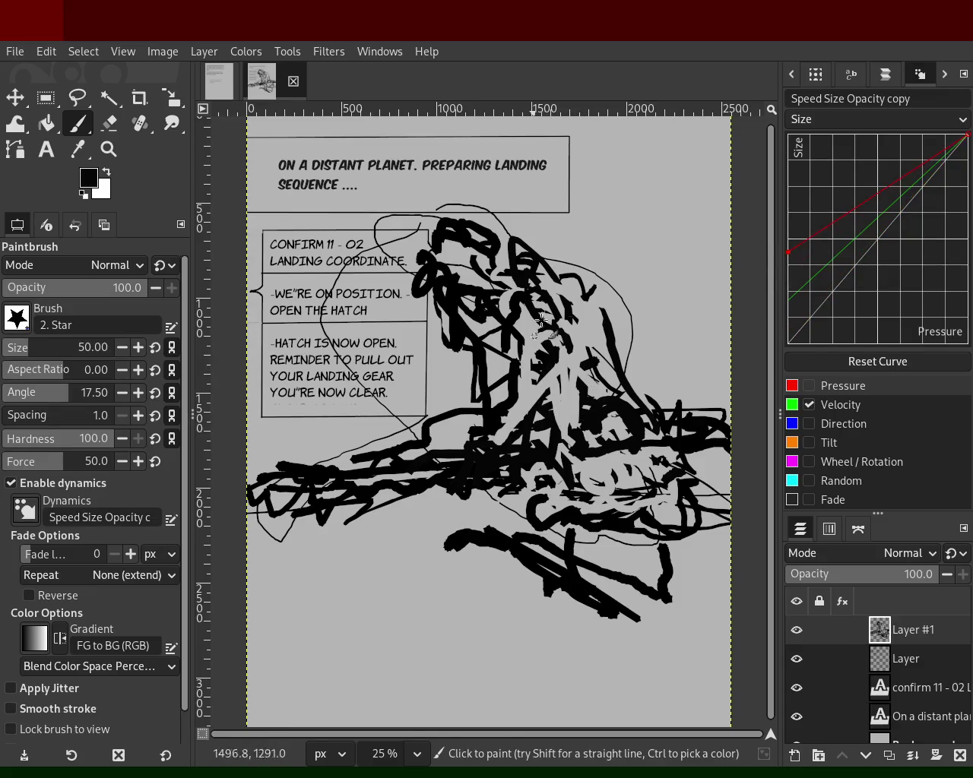
pyautogui.moveTo(581, 317); pyautogui.dragTo(594, 368)
pyautogui.hotkey('ctrl', 'z')
pyautogui.moveTo(634, 212); pyautogui.dragTo(628, 487)
pyautogui.hotkey('ctrl', 'z')
pyautogui.moveTo(576, 293); pyautogui.dragTo(556, 406)
pyautogui.hotkey('ctrl', 'z')
# - Fine-tune the Size curve's starting point higher, then slightly lower, and zoom in on the figure
pyautogui.moveTo(789, 252); pyautogui.dragTo(788, 192)
pyautogui.moveTo(641, 363); pyautogui.dragTo(645, 216)
pyautogui.hotkey('ctrl', 'z')
pyautogui.moveTo(789, 191); pyautogui.dragTo(789, 244)
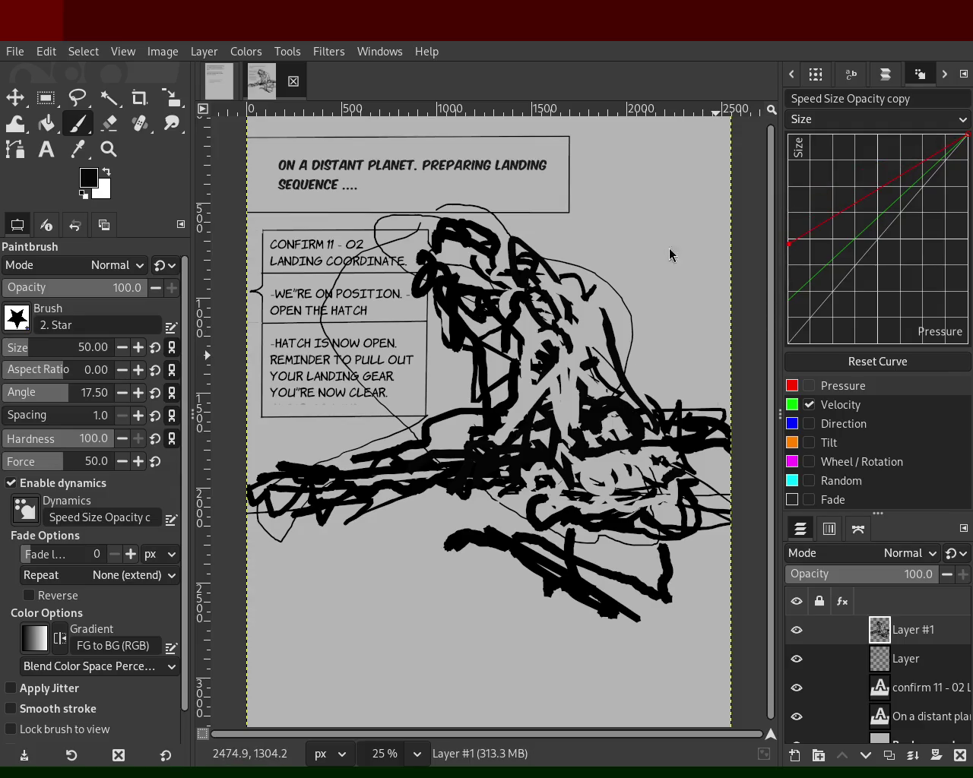
pyautogui.press('z')
pyautogui.keyDown('ctrl'); pyautogui.click(433, 457); pyautogui.keyUp('ctrl')
pyautogui.click(312, 357)
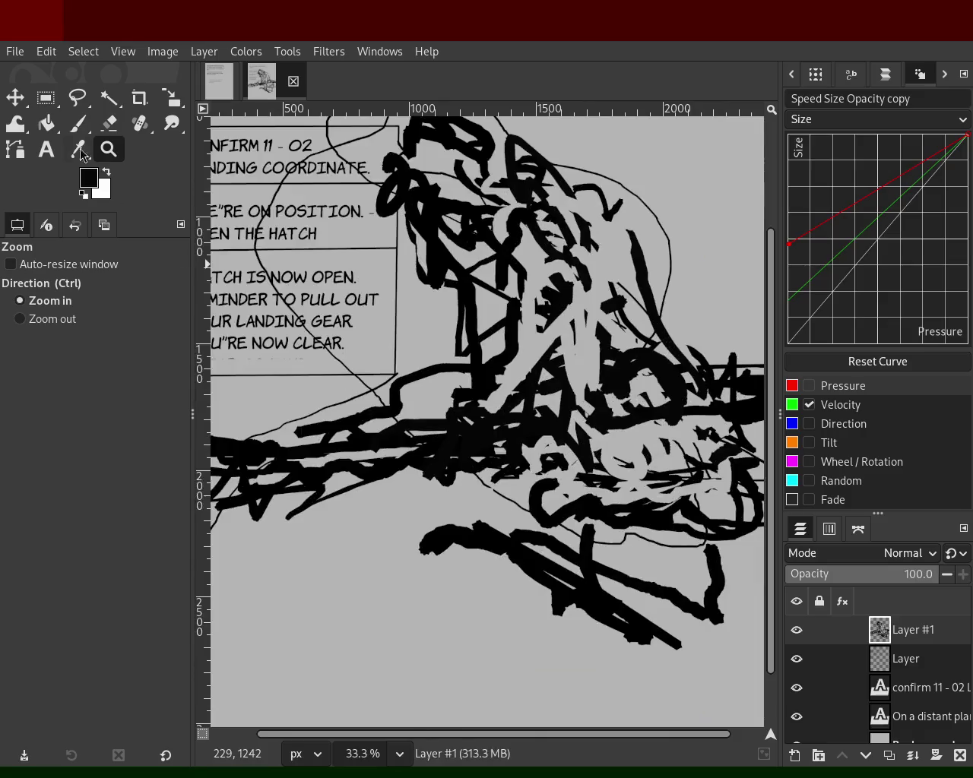
# - Add black strokes down and across the lower part of the figure
pyautogui.press('p')
pyautogui.moveTo(552, 437)
pyautogui.mouseDown()
pyautogui.moveTo(558, 451)
pyautogui.moveTo(509, 298)
pyautogui.moveTo(608, 291)
pyautogui.moveTo(625, 232)
pyautogui.moveTo(596, 193)
pyautogui.moveTo(566, 179)
pyautogui.moveTo(524, 204)
pyautogui.moveTo(471, 196)
pyautogui.moveTo(470, 146)
pyautogui.moveTo(527, 259)
pyautogui.moveTo(578, 249)
pyautogui.moveTo(567, 371)
pyautogui.moveTo(532, 319)
pyautogui.moveTo(485, 470)
pyautogui.moveTo(522, 468)
pyautogui.moveTo(545, 452)
pyautogui.moveTo(554, 394)
pyautogui.moveTo(566, 489)
pyautogui.moveTo(589, 509)
pyautogui.moveTo(616, 510)
pyautogui.mouseUp()
pyautogui.keyDown('ctrl'); pyautogui.click(570, 250); pyautogui.keyUp('ctrl')
pyautogui.hotkey('ctrl', 'z')
pyautogui.keyDown('ctrl'); pyautogui.click(585, 467); pyautogui.keyUp('ctrl')
pyautogui.moveTo(585, 467)
pyautogui.mouseDown()
pyautogui.moveTo(532, 506)
pyautogui.moveTo(304, 468)
pyautogui.moveTo(476, 441)
pyautogui.moveTo(469, 431)
pyautogui.moveTo(434, 460)
pyautogui.moveTo(490, 357)
pyautogui.moveTo(500, 248)
pyautogui.moveTo(501, 361)
pyautogui.moveTo(508, 303)
pyautogui.moveTo(566, 375)
pyautogui.moveTo(665, 448)
pyautogui.moveTo(577, 440)
pyautogui.moveTo(603, 472)
pyautogui.moveTo(629, 424)
pyautogui.moveTo(566, 441)
pyautogui.moveTo(706, 426)
pyautogui.moveTo(556, 477)
pyautogui.mouseUp()
# - Paint black over the grey area and sweep light grey across the figure's black lines
pyautogui.keyDown('ctrl'); pyautogui.click(421, 449); pyautogui.keyUp('ctrl')
pyautogui.keyDown('ctrl'); pyautogui.click(464, 417); pyautogui.keyUp('ctrl')
pyautogui.keyDown('ctrl'); pyautogui.click(687, 425); pyautogui.keyUp('ctrl')
pyautogui.keyDown('ctrl'); pyautogui.click(613, 477); pyautogui.keyUp('ctrl')
pyautogui.moveTo(627, 434)
pyautogui.mouseDown()
pyautogui.moveTo(648, 497)
pyautogui.moveTo(691, 479)
pyautogui.moveTo(712, 442)
pyautogui.moveTo(651, 456)
pyautogui.mouseUp()
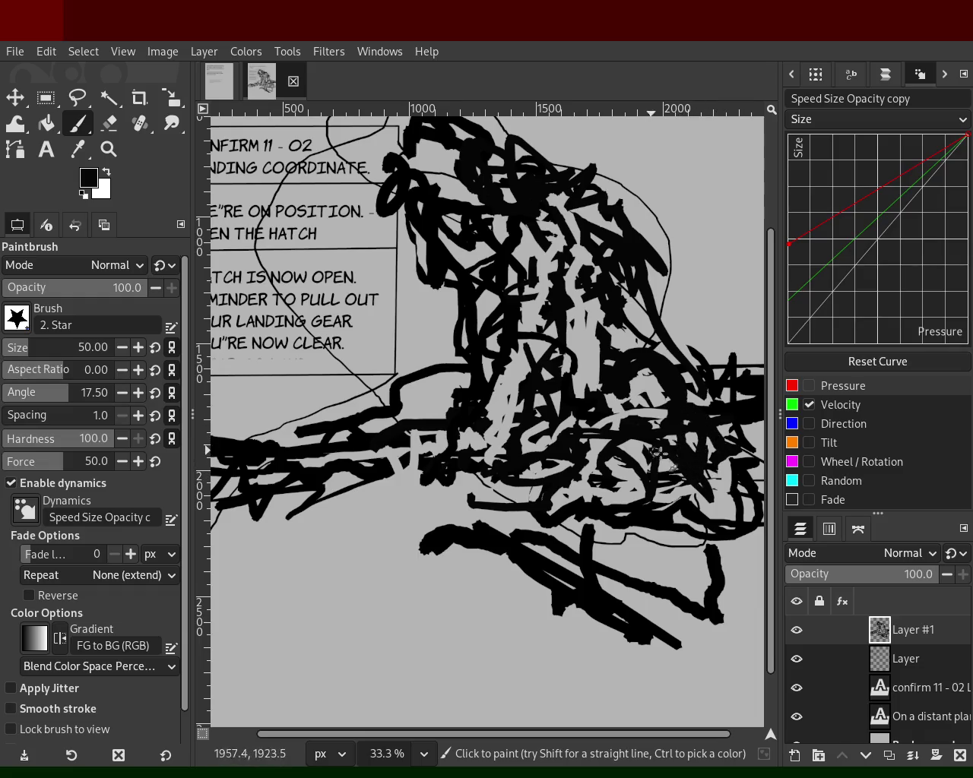
pyautogui.keyDown('ctrl'); pyautogui.click(719, 475); pyautogui.keyUp('ctrl')
pyautogui.moveTo(719, 474)
pyautogui.mouseDown()
pyautogui.moveTo(638, 471)
pyautogui.moveTo(729, 479)
pyautogui.moveTo(616, 461)
pyautogui.moveTo(539, 475)
pyautogui.moveTo(485, 427)
pyautogui.moveTo(579, 334)
pyautogui.moveTo(644, 327)
pyautogui.moveTo(551, 302)
pyautogui.moveTo(530, 224)
pyautogui.moveTo(496, 237)
pyautogui.moveTo(436, 190)
pyautogui.moveTo(447, 181)
pyautogui.mouseUp()
pyautogui.keyDown('ctrl'); pyautogui.click(544, 514); pyautogui.keyUp('ctrl')
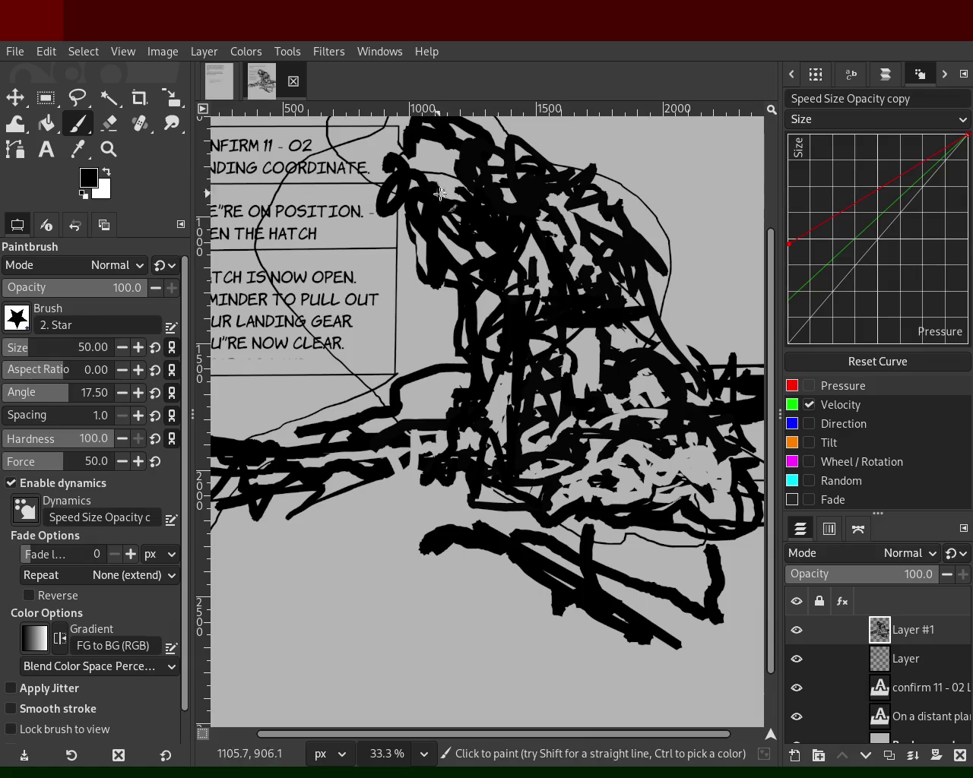
# - Paint light grey near the figure's head and a grey line down the figure
pyautogui.keyDown('ctrl'); pyautogui.click(448, 182); pyautogui.keyUp('ctrl')
pyautogui.moveTo(448, 183)
pyautogui.mouseDown()
pyautogui.moveTo(488, 224)
pyautogui.moveTo(483, 210)
pyautogui.moveTo(532, 247)
pyautogui.moveTo(519, 222)
pyautogui.mouseUp()
pyautogui.keyDown('ctrl'); pyautogui.click(513, 240); pyautogui.keyUp('ctrl')
pyautogui.keyDown('ctrl'); pyautogui.click(558, 202); pyautogui.keyUp('ctrl')
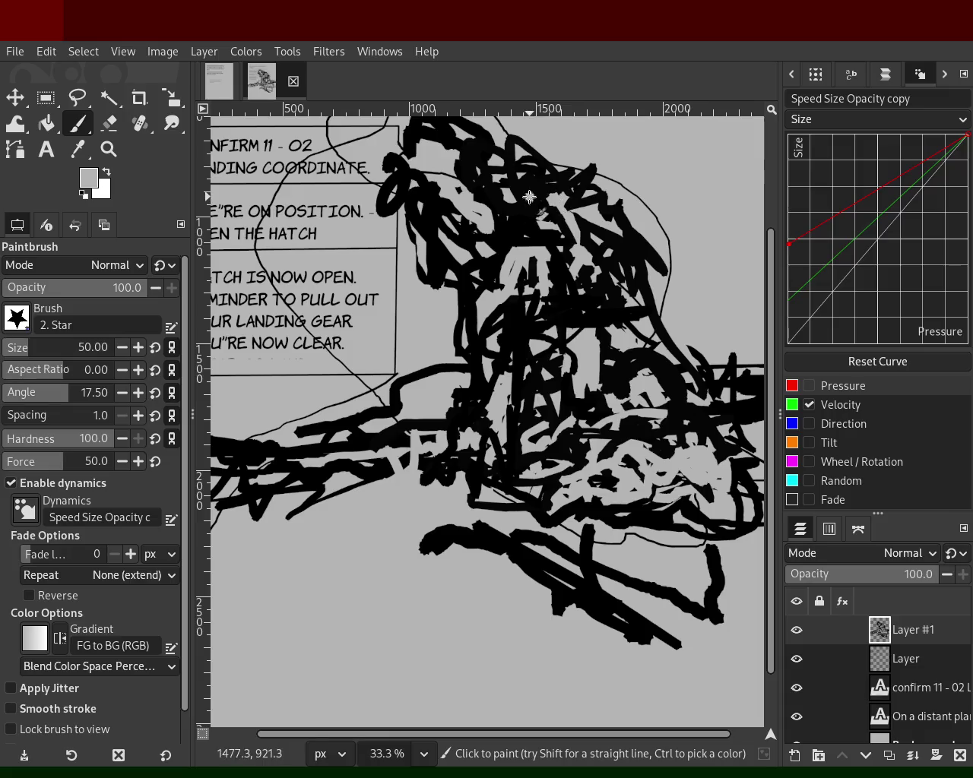
pyautogui.moveTo(529, 197)
pyautogui.mouseDown()
pyautogui.moveTo(545, 201)
pyautogui.moveTo(562, 181)
pyautogui.moveTo(566, 348)
pyautogui.mouseUp()
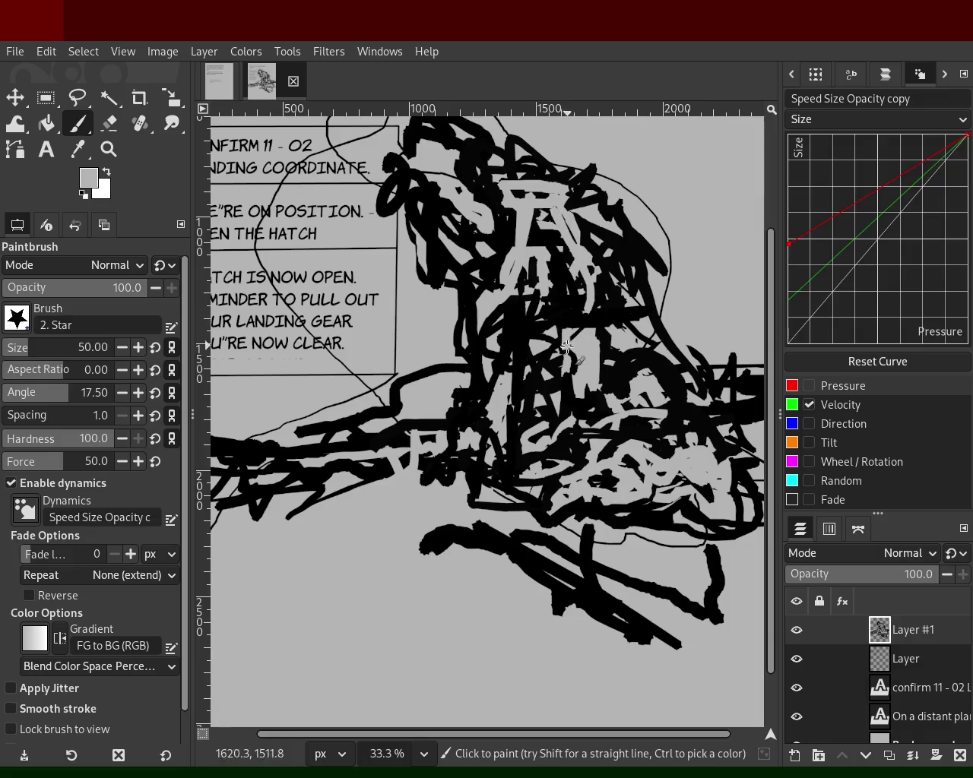
pyautogui.keyDown('ctrl'); pyautogui.click(572, 310); pyautogui.keyUp('ctrl')
pyautogui.keyDown('ctrl'); pyautogui.click(543, 277); pyautogui.keyUp('ctrl')
pyautogui.moveTo(541, 271)
pyautogui.mouseDown()
pyautogui.moveTo(496, 378)
pyautogui.moveTo(521, 438)
pyautogui.mouseUp()
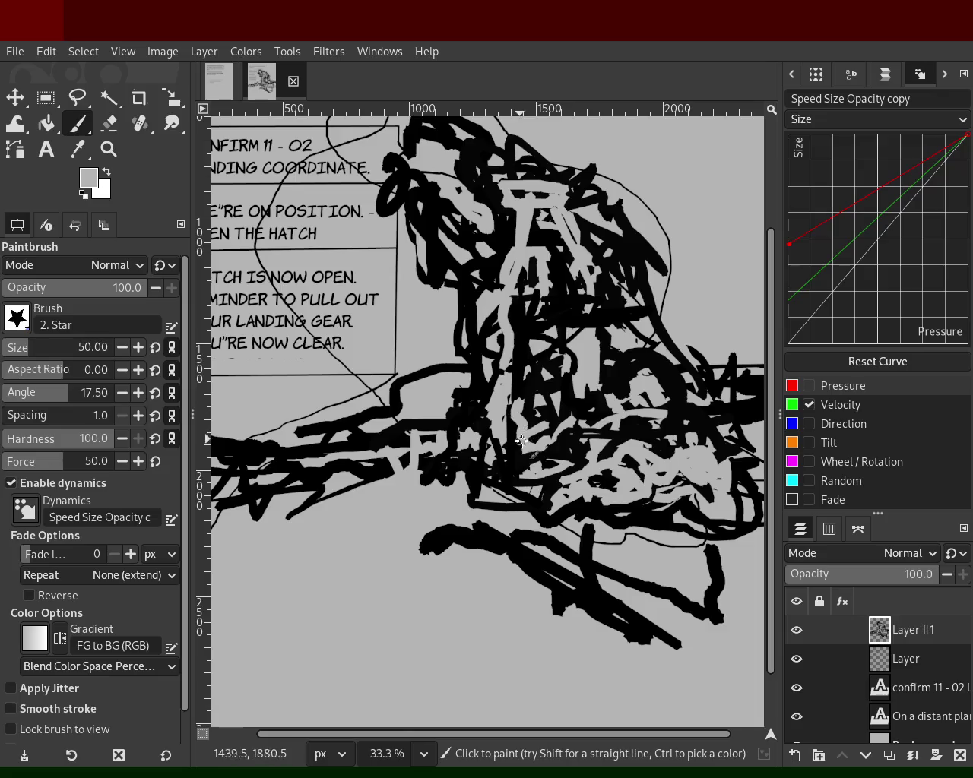
# - Touch up the figure and paint light grey over the lower black lines
pyautogui.keyDown('ctrl'); pyautogui.click(521, 440); pyautogui.keyUp('ctrl')
pyautogui.keyDown('ctrl'); pyautogui.click(507, 382); pyautogui.keyUp('ctrl')
pyautogui.moveTo(507, 383)
pyautogui.mouseDown()
pyautogui.moveTo(538, 463)
pyautogui.moveTo(602, 467)
pyautogui.moveTo(610, 416)
pyautogui.moveTo(573, 425)
pyautogui.moveTo(539, 408)
pyautogui.mouseUp()
pyautogui.hotkey('ctrl', 'z')
pyautogui.keyDown('ctrl'); pyautogui.click(580, 454); pyautogui.keyUp('ctrl')
pyautogui.keyDown('ctrl'); pyautogui.click(619, 423); pyautogui.keyUp('ctrl')
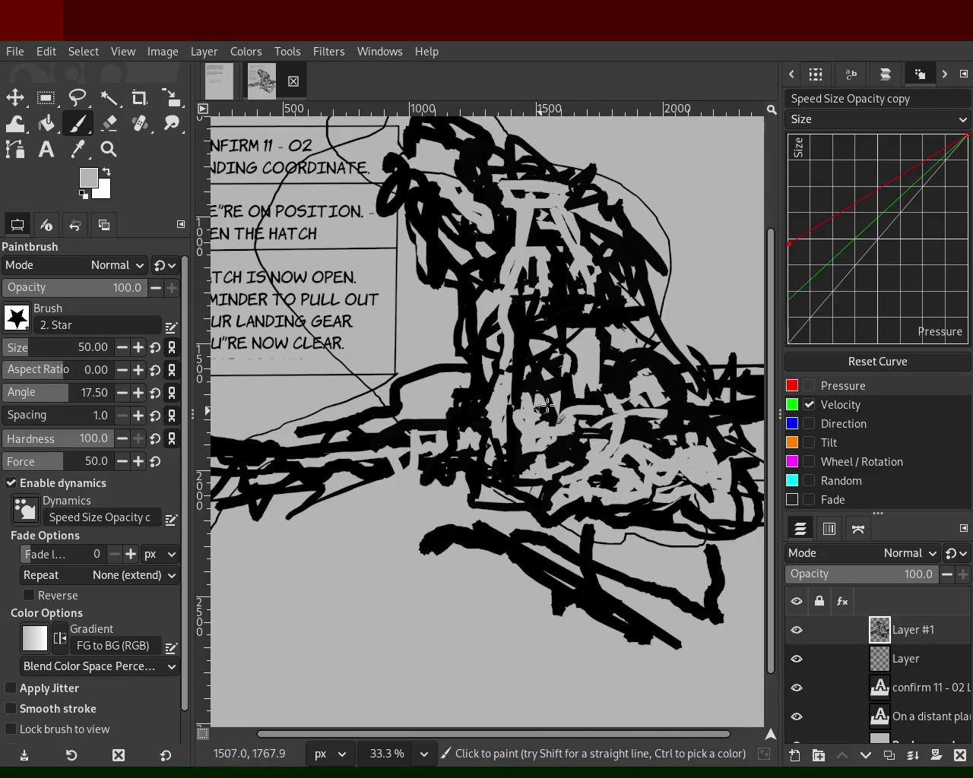
pyautogui.hotkey('ctrl', 'z')
pyautogui.keyDown('ctrl'); pyautogui.click(596, 393); pyautogui.keyUp('ctrl')
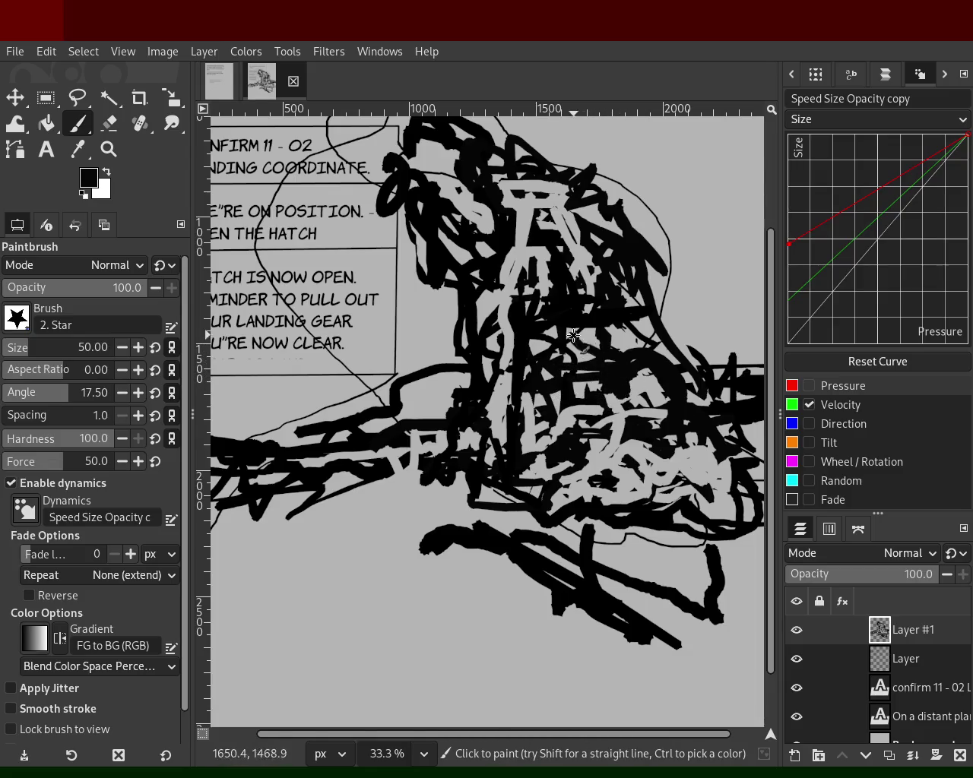
pyautogui.keyDown('ctrl'); pyautogui.click(701, 461); pyautogui.keyUp('ctrl')
pyautogui.moveTo(622, 482)
pyautogui.mouseDown()
pyautogui.moveTo(696, 498)
pyautogui.moveTo(585, 505)
pyautogui.moveTo(429, 489)
pyautogui.moveTo(491, 484)
pyautogui.mouseUp()
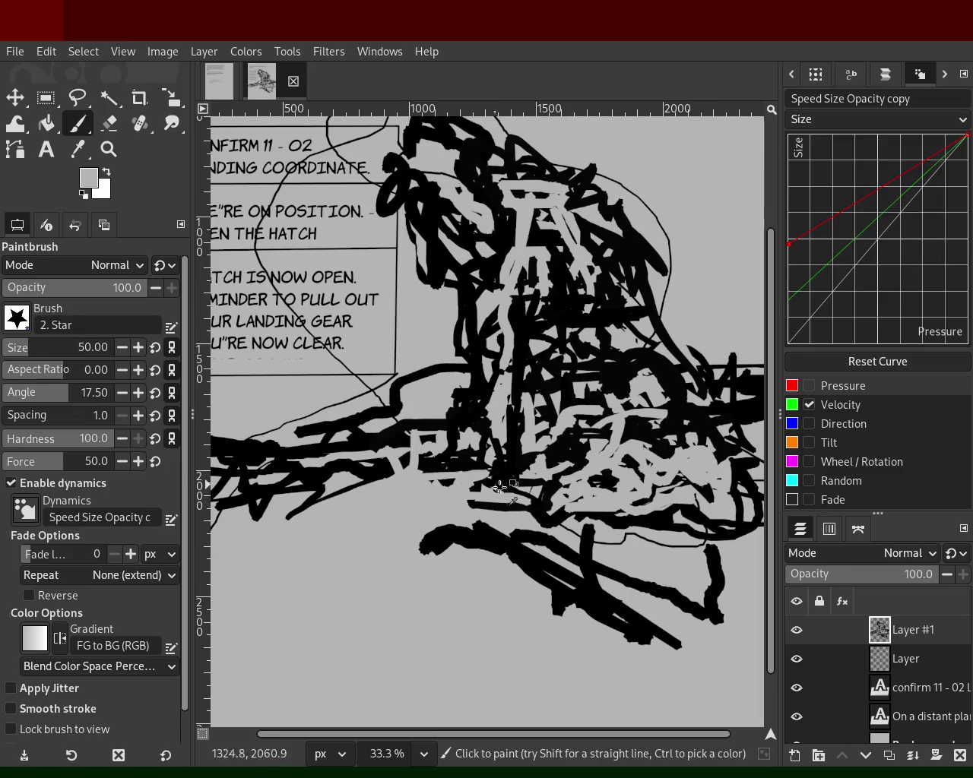
pyautogui.keyDown('ctrl'); pyautogui.click(497, 481); pyautogui.keyUp('ctrl')
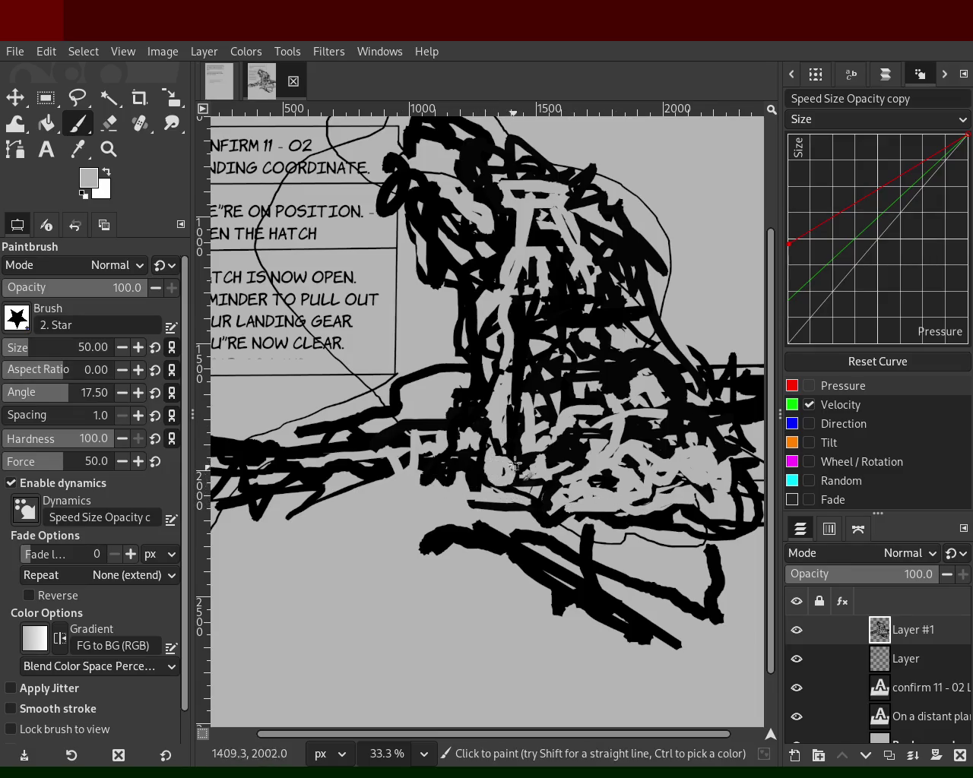
# - Reset default colours, paint light grey over the centre's black strokes, and zoom out
pyautogui.press('d')
pyautogui.keyDown('ctrl'); pyautogui.click(528, 479); pyautogui.keyUp('ctrl')
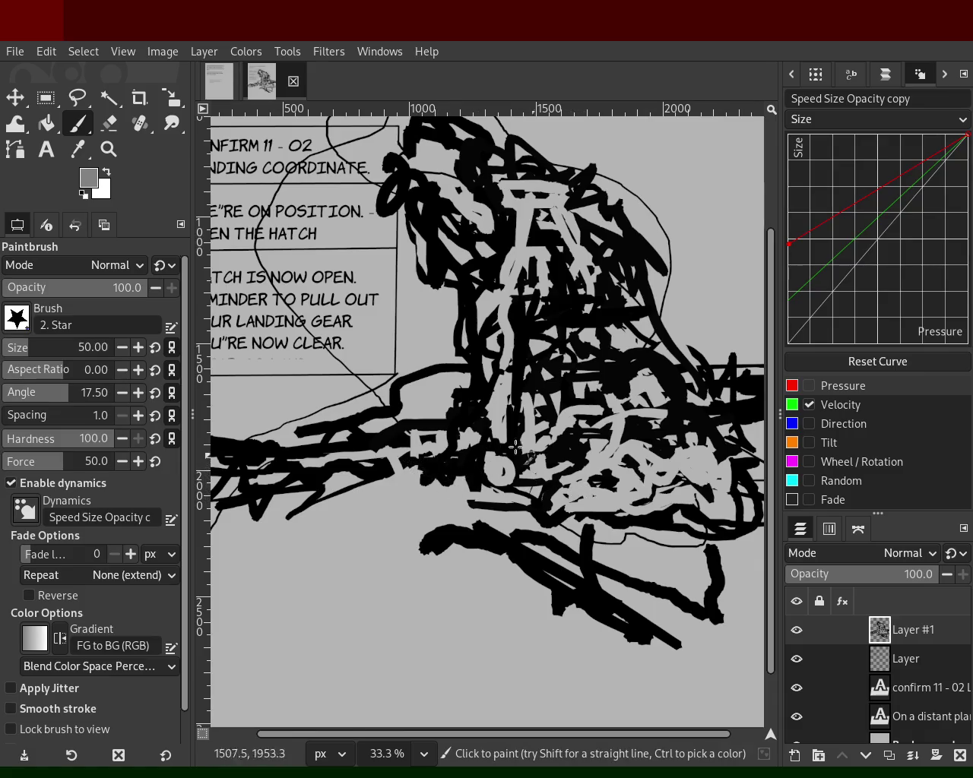
pyautogui.keyDown('ctrl'); pyautogui.click(454, 465); pyautogui.keyUp('ctrl')
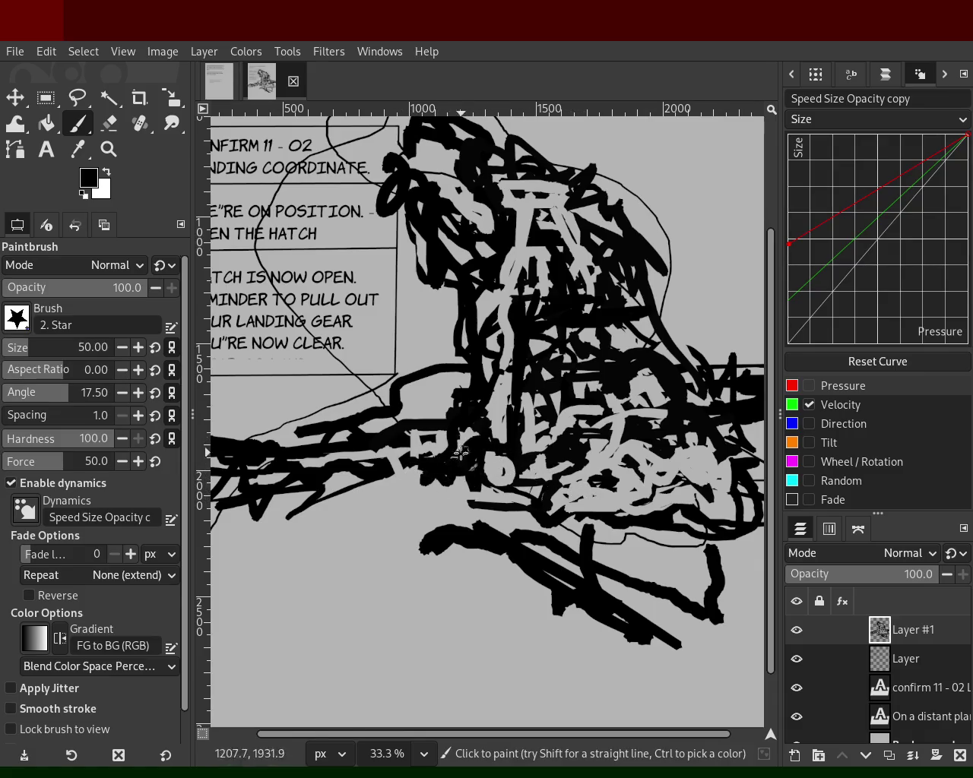
pyautogui.keyDown('ctrl'); pyautogui.click(464, 435); pyautogui.keyUp('ctrl')
pyautogui.moveTo(466, 438)
pyautogui.mouseDown()
pyautogui.moveTo(409, 420)
pyautogui.moveTo(228, 478)
pyautogui.moveTo(430, 449)
pyautogui.moveTo(479, 401)
pyautogui.moveTo(622, 386)
pyautogui.moveTo(568, 370)
pyautogui.moveTo(608, 338)
pyautogui.moveTo(570, 303)
pyautogui.moveTo(630, 403)
pyautogui.moveTo(641, 318)
pyautogui.moveTo(689, 361)
pyautogui.mouseUp()
pyautogui.hotkey('ctrl', 'z')
pyautogui.hotkey('ctrl', 'z')
pyautogui.moveTo(600, 350); pyautogui.dragTo(574, 389)
pyautogui.hotkey('ctrl', 'z')
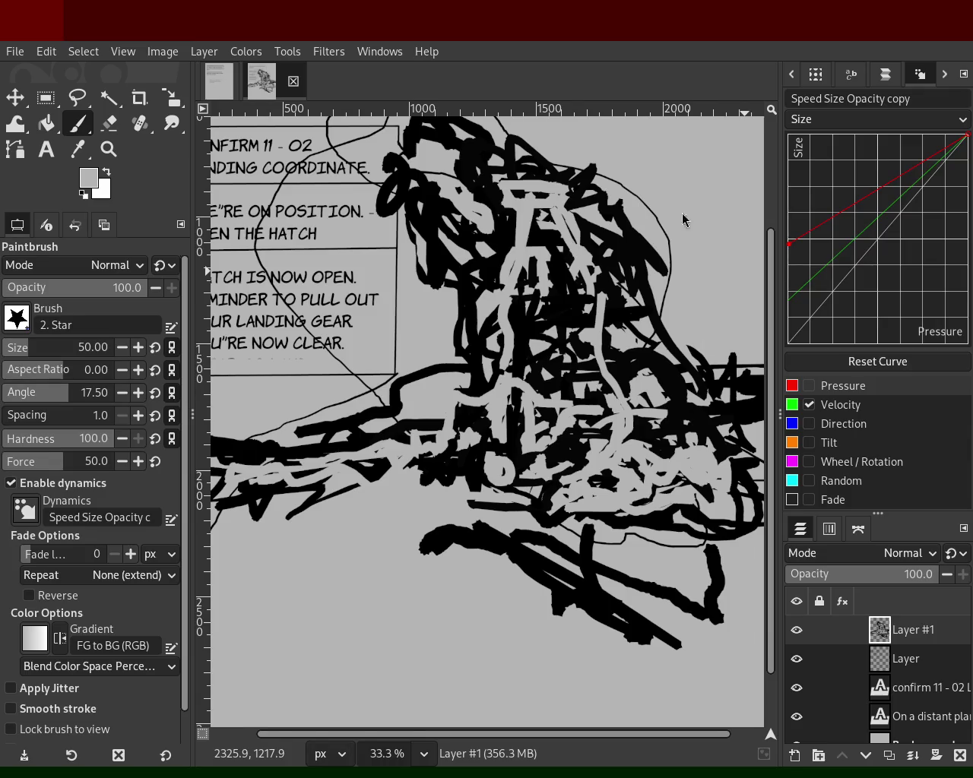
pyautogui.click(109, 149)
pyautogui.press('-')
pyautogui.press('-')
pyautogui.press('-')
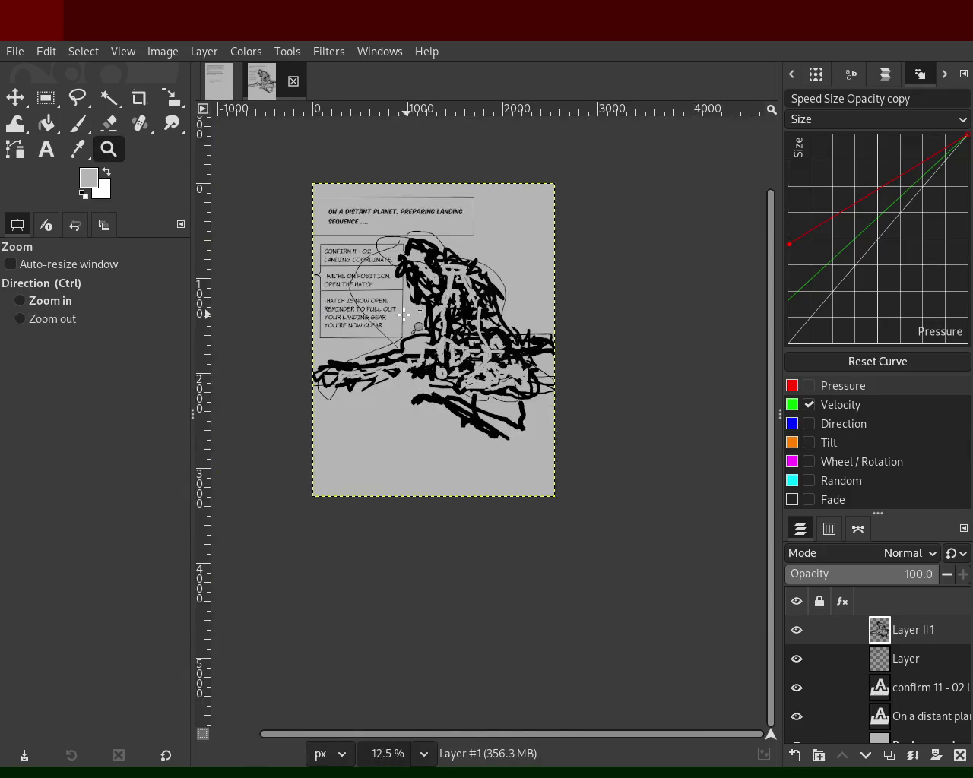
# - Enlarge the brush to 108 and paint grey over black lines at the figure's right and bottom
pyautogui.click(399, 320)
pyautogui.press('-')
pyautogui.press('+')
pyautogui.press('+')
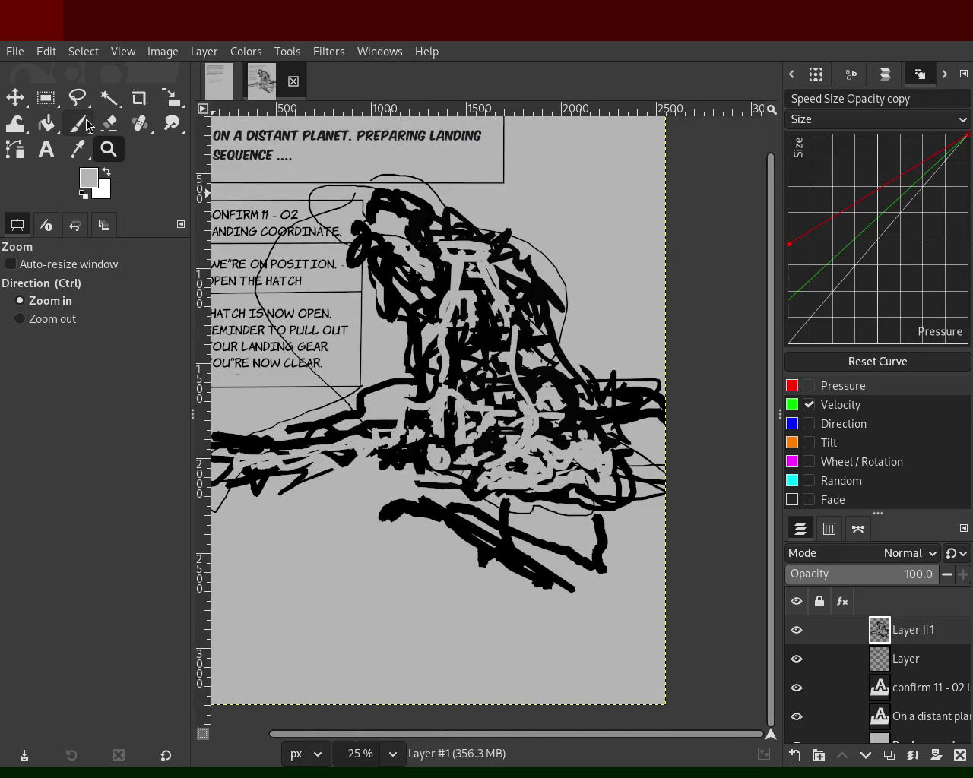
pyautogui.click(77, 124)
pyautogui.moveTo(54, 357); pyautogui.dragTo(64, 354)
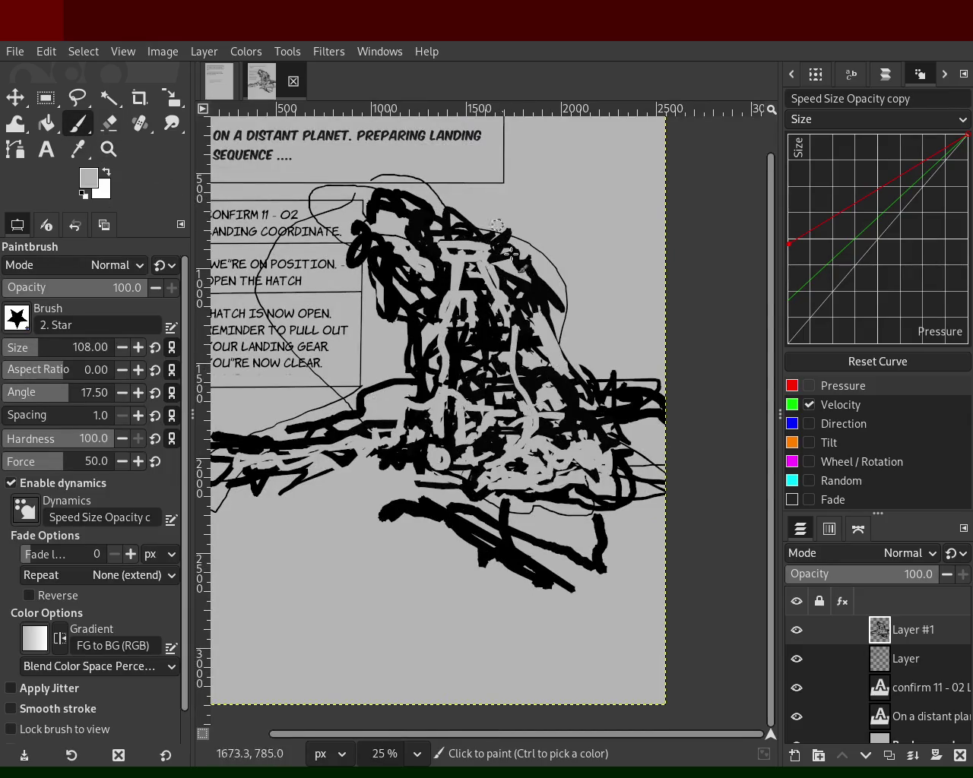
pyautogui.moveTo(555, 302)
pyautogui.mouseDown()
pyautogui.moveTo(561, 354)
pyautogui.moveTo(525, 359)
pyautogui.moveTo(528, 264)
pyautogui.moveTo(502, 264)
pyautogui.moveTo(489, 293)
pyautogui.moveTo(440, 230)
pyautogui.moveTo(470, 297)
pyautogui.moveTo(474, 403)
pyautogui.moveTo(462, 394)
pyautogui.moveTo(503, 408)
pyautogui.moveTo(616, 417)
pyautogui.moveTo(617, 399)
pyautogui.moveTo(625, 414)
pyautogui.moveTo(477, 434)
pyautogui.mouseUp()
pyautogui.hotkey('ctrl', 'z')
pyautogui.moveTo(300, 468)
pyautogui.mouseDown()
pyautogui.moveTo(376, 448)
pyautogui.moveTo(246, 458)
pyautogui.moveTo(522, 538)
pyautogui.moveTo(520, 551)
pyautogui.moveTo(464, 501)
pyautogui.moveTo(584, 570)
pyautogui.moveTo(600, 550)
pyautogui.moveTo(620, 559)
pyautogui.moveTo(559, 560)
pyautogui.moveTo(525, 583)
pyautogui.moveTo(409, 527)
pyautogui.moveTo(433, 513)
pyautogui.moveTo(625, 555)
pyautogui.mouseUp()
pyautogui.hotkey('ctrl', 'z')
pyautogui.moveTo(500, 539)
pyautogui.mouseDown()
pyautogui.moveTo(587, 560)
pyautogui.moveTo(536, 563)
pyautogui.moveTo(506, 492)
pyautogui.mouseUp()
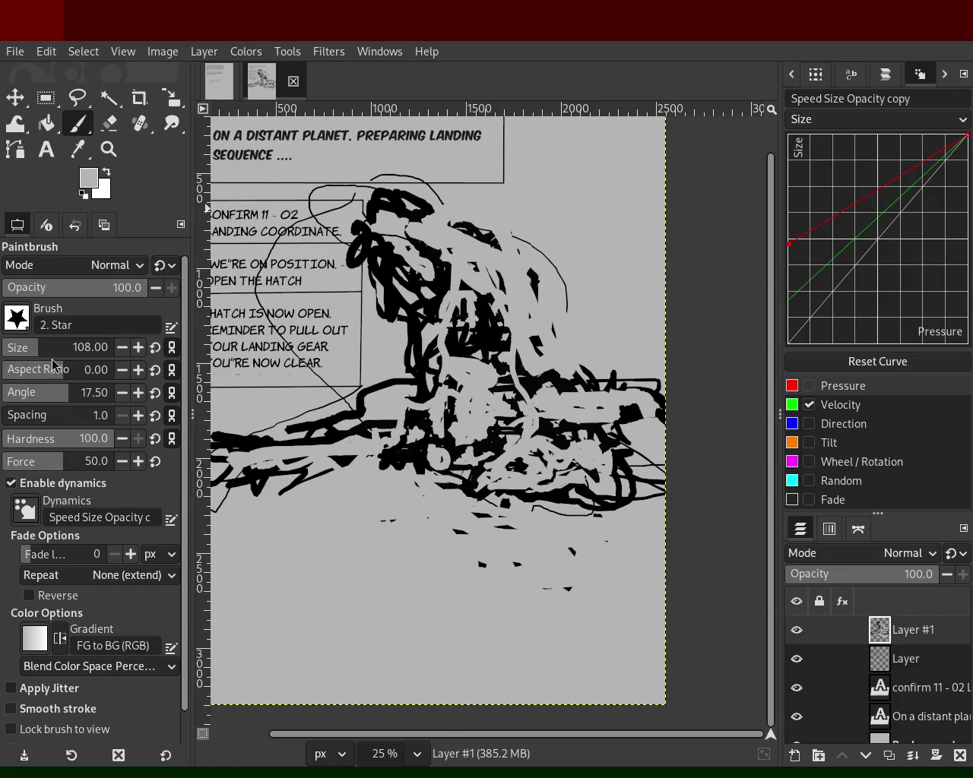
# - Shrink the brush and draw black scribbles to the right of the figure
pyautogui.moveTo(21, 352); pyautogui.dragTo(5, 354)
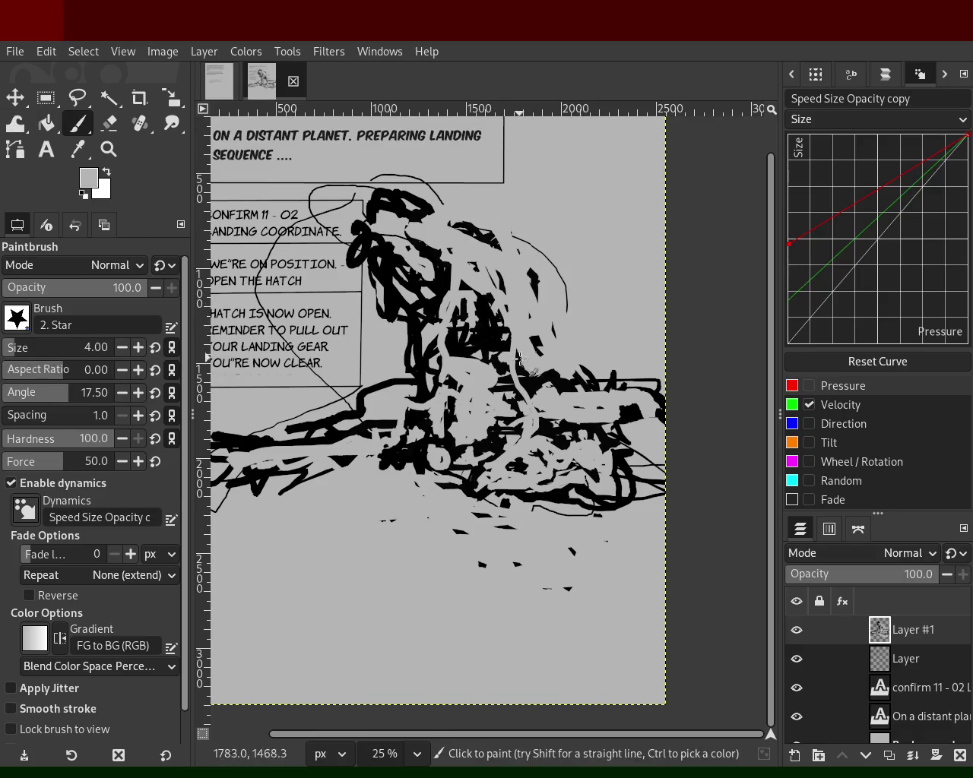
pyautogui.keyDown('ctrl'); pyautogui.click(500, 334); pyautogui.keyUp('ctrl')
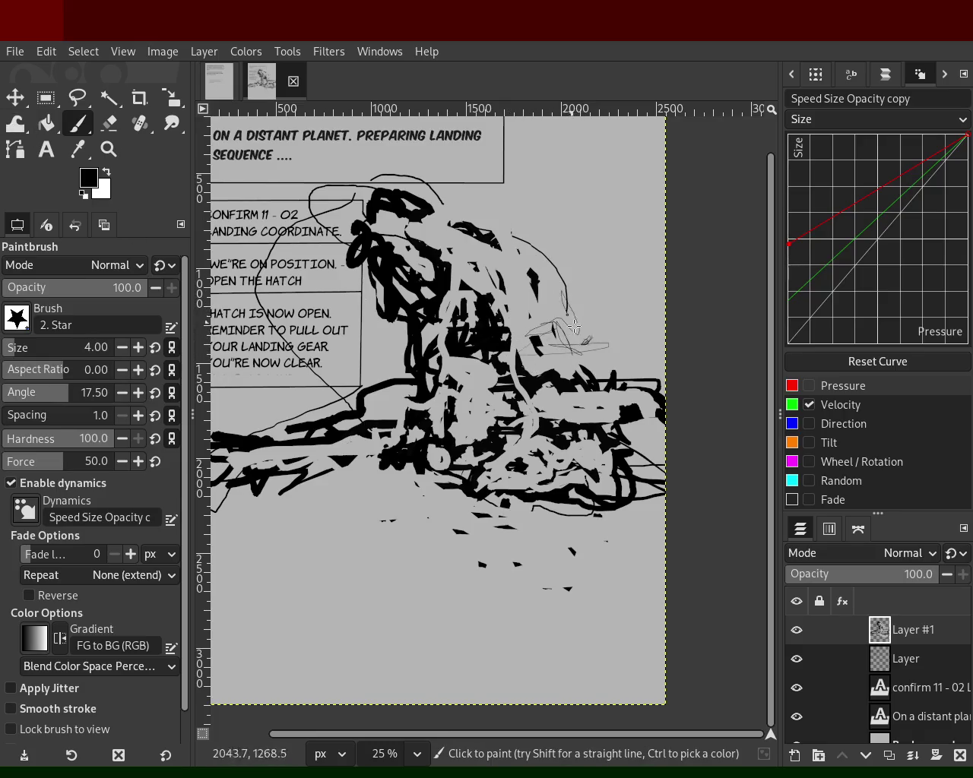
pyautogui.scroll(3, 19, 349)
pyautogui.moveTo(568, 363)
pyautogui.mouseDown()
pyautogui.moveTo(574, 343)
pyautogui.moveTo(579, 386)
pyautogui.moveTo(525, 298)
pyautogui.moveTo(522, 273)
pyautogui.moveTo(547, 258)
pyautogui.moveTo(520, 244)
pyautogui.moveTo(606, 375)
pyautogui.moveTo(623, 338)
pyautogui.moveTo(639, 342)
pyautogui.moveTo(494, 415)
pyautogui.moveTo(570, 399)
pyautogui.moveTo(626, 408)
pyautogui.moveTo(633, 420)
pyautogui.mouseUp()
pyautogui.hotkey('ctrl', 'z')
# - Cover scribbles with canvas grey and draw black strokes in the lower left
pyautogui.keyDown('ctrl'); pyautogui.click(550, 366); pyautogui.keyUp('ctrl')
pyautogui.moveTo(549, 366)
pyautogui.mouseDown()
pyautogui.moveTo(489, 396)
pyautogui.moveTo(398, 464)
pyautogui.moveTo(267, 466)
pyautogui.mouseUp()
pyautogui.keyDown('ctrl'); pyautogui.click(394, 460); pyautogui.keyUp('ctrl')
pyautogui.moveTo(398, 459)
pyautogui.mouseDown()
pyautogui.moveTo(246, 481)
pyautogui.moveTo(340, 459)
pyautogui.moveTo(253, 461)
pyautogui.moveTo(293, 444)
pyautogui.mouseUp()
pyautogui.keyDown('ctrl'); pyautogui.click(352, 440); pyautogui.keyUp('ctrl')
pyautogui.moveTo(353, 441)
pyautogui.mouseDown()
pyautogui.moveTo(249, 480)
pyautogui.moveTo(327, 465)
pyautogui.moveTo(491, 471)
pyautogui.mouseUp()
pyautogui.hotkey('ctrl', 'z')
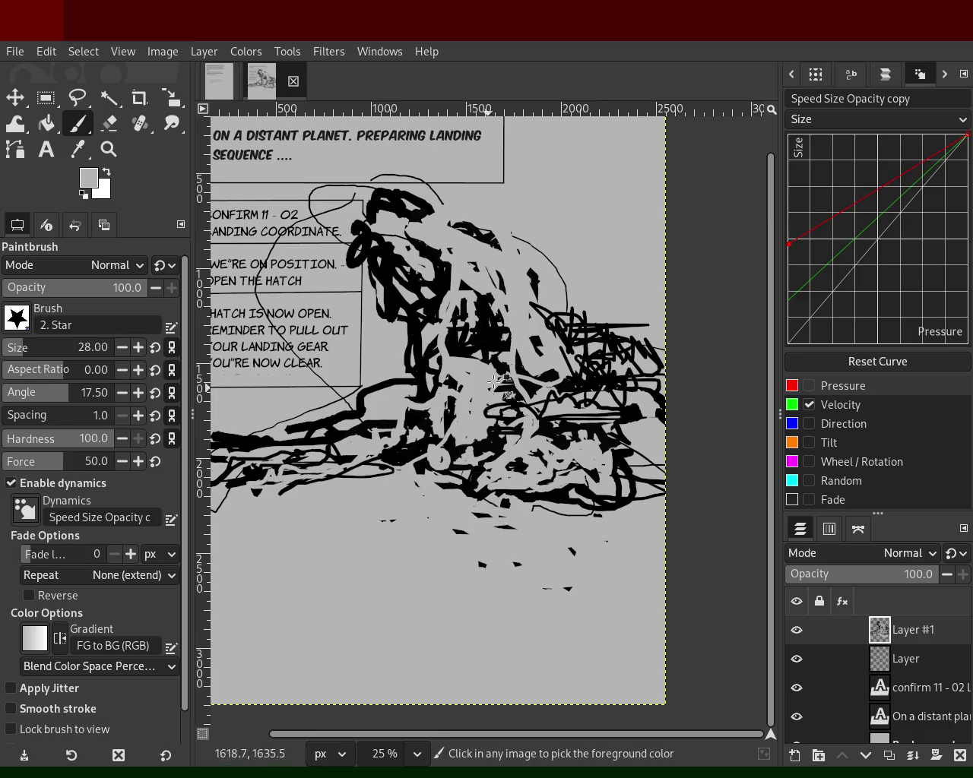
# - Draw a thin black line across the lower page and a stroke at the top right, then zoom out
pyautogui.keyDown('ctrl'); pyautogui.click(500, 395); pyautogui.keyUp('ctrl')
pyautogui.moveTo(413, 477)
pyautogui.mouseDown()
pyautogui.moveTo(590, 511)
pyautogui.moveTo(664, 468)
pyautogui.mouseUp()
pyautogui.moveTo(532, 234)
pyautogui.mouseDown()
pyautogui.moveTo(642, 222)
pyautogui.moveTo(607, 210)
pyautogui.moveTo(592, 239)
pyautogui.moveTo(539, 222)
pyautogui.moveTo(664, 224)
pyautogui.moveTo(613, 231)
pyautogui.moveTo(623, 245)
pyautogui.mouseUp()
pyautogui.click(109, 149)
pyautogui.keyDown('ctrl'); pyautogui.click(530, 323); pyautogui.keyUp('ctrl')
pyautogui.keyDown('ctrl'); pyautogui.click(530, 323); pyautogui.keyUp('ctrl')
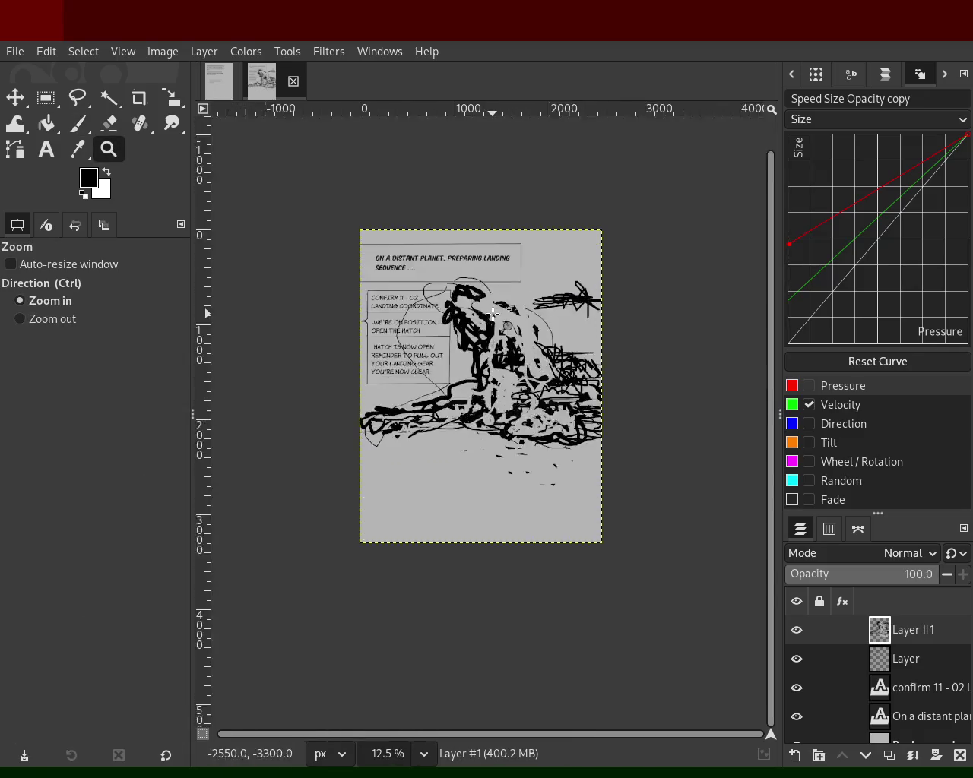
# - Zoom in on the lower page and draw the horizon line across it with the Paintbrush
pyautogui.click(530, 323)
pyautogui.keyDown('ctrl'); pyautogui.click(517, 327); pyautogui.keyUp('ctrl')
pyautogui.click(483, 325)
pyautogui.click(525, 332)
pyautogui.keyDown('ctrl'); pyautogui.click(522, 329); pyautogui.keyUp('ctrl')
pyautogui.click(492, 464)
pyautogui.press('p')
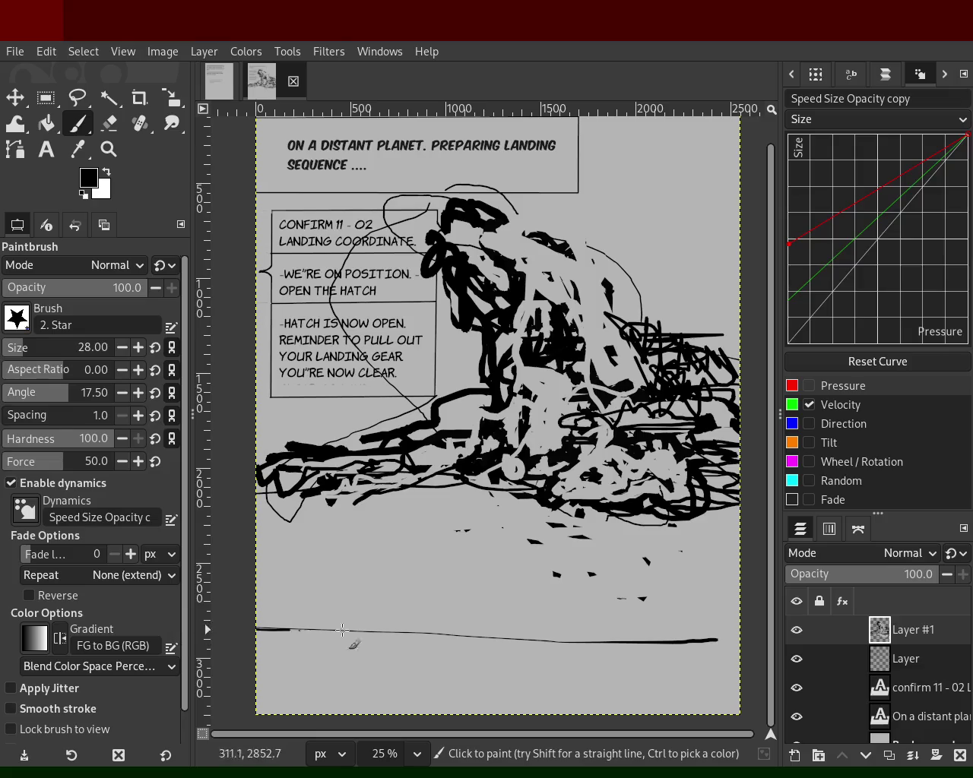
pyautogui.keyDown('shift'); pyautogui.click(253, 621); pyautogui.keyUp('shift')
pyautogui.hotkey('ctrl', 'z')
pyautogui.moveTo(220, 632); pyautogui.dragTo(741, 628)
pyautogui.moveTo(572, 625)
pyautogui.mouseDown()
pyautogui.moveTo(579, 612)
pyautogui.moveTo(812, 630)
pyautogui.mouseUp()
pyautogui.moveTo(634, 630); pyautogui.dragTo(647, 622)
# - Draw the four-sided package outline beneath the horizon with straight Shift-click lines
pyautogui.keyDown('shift'); pyautogui.click(529, 693); pyautogui.keyUp('shift')
pyautogui.keyDown('shift'); pyautogui.click(593, 675); pyautogui.keyUp('shift')
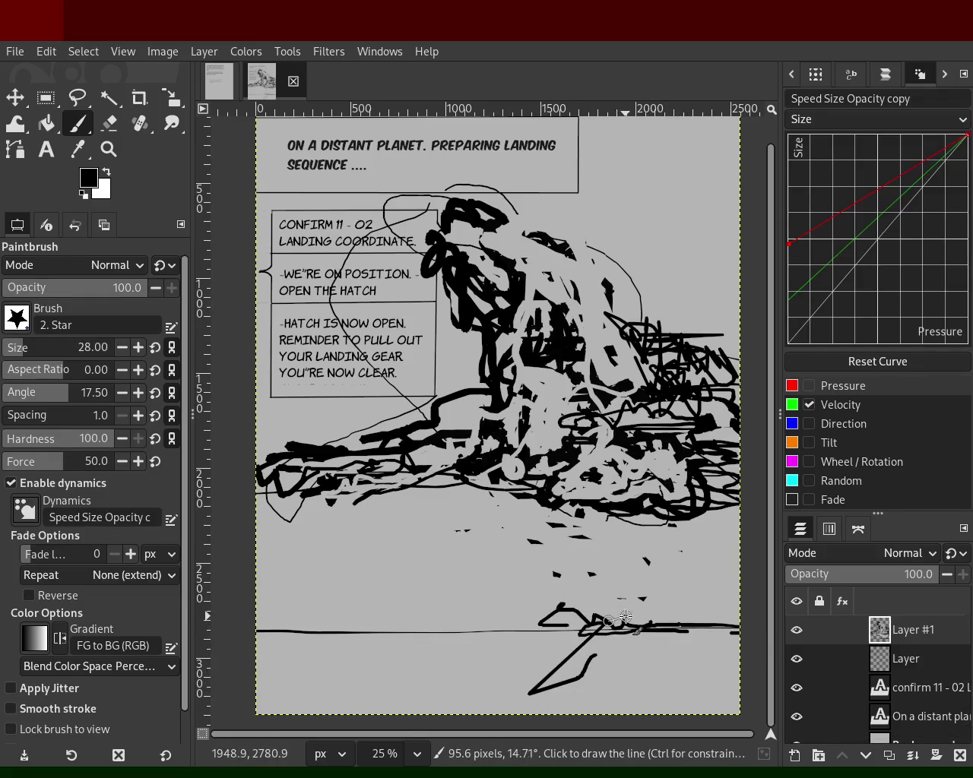
pyautogui.click(720, 634)
pyautogui.keyDown('shift'); pyautogui.click(692, 696); pyautogui.keyUp('shift')
pyautogui.keyDown('shift'); pyautogui.click(530, 693); pyautogui.keyUp('shift')
# - Sketch rough furniture shapes freehand above the horizon line
pyautogui.moveTo(541, 627)
pyautogui.mouseDown()
pyautogui.moveTo(274, 605)
pyautogui.moveTo(394, 609)
pyautogui.moveTo(418, 620)
pyautogui.moveTo(357, 695)
pyautogui.mouseUp()
pyautogui.hotkey('ctrl', 'z')
pyautogui.moveTo(484, 637)
pyautogui.mouseDown()
pyautogui.moveTo(300, 650)
pyautogui.moveTo(333, 566)
pyautogui.moveTo(386, 543)
pyautogui.moveTo(384, 612)
pyautogui.moveTo(362, 567)
pyautogui.moveTo(411, 593)
pyautogui.moveTo(528, 604)
pyautogui.moveTo(364, 615)
pyautogui.mouseUp()
# - Set the painting colour back to black and enlarge the Eraser to size 59
pyautogui.keyDown('ctrl'); pyautogui.click(496, 594); pyautogui.keyUp('ctrl')
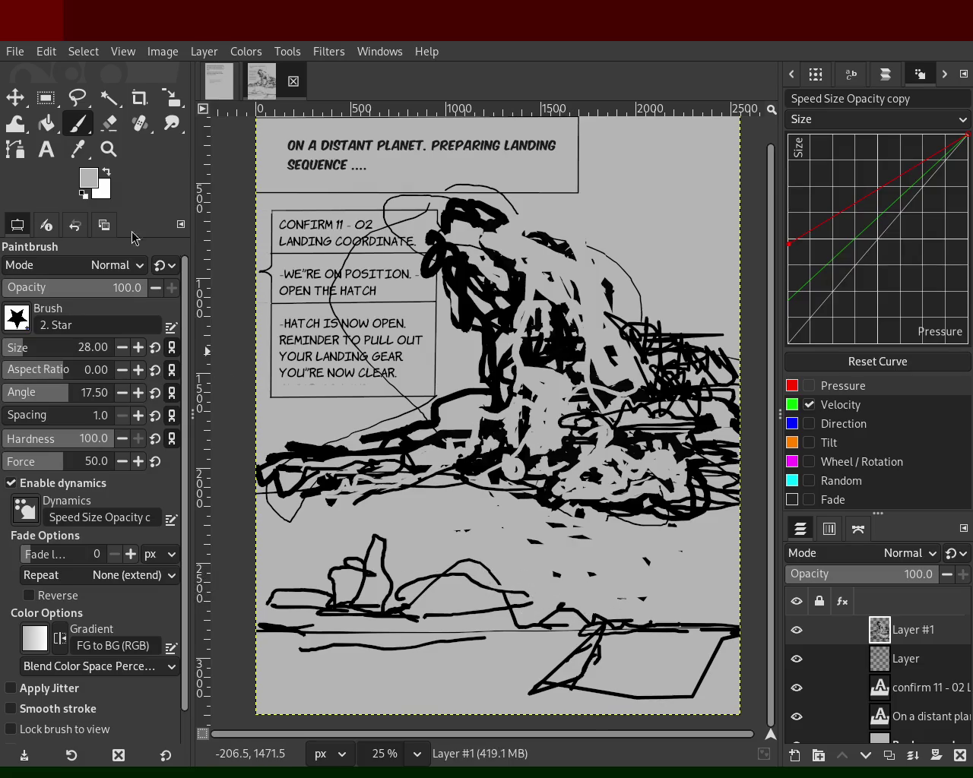
pyautogui.keyDown('ctrl'); pyautogui.click(381, 566); pyautogui.keyUp('ctrl')
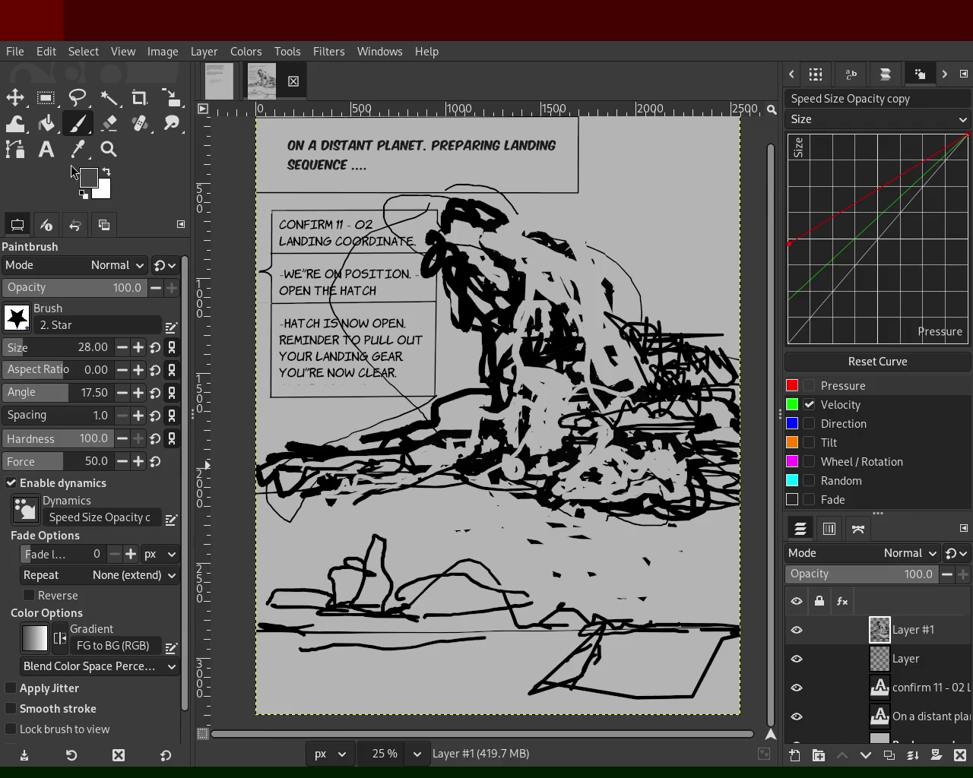
pyautogui.keyDown('ctrl'); pyautogui.click(486, 359); pyautogui.keyUp('ctrl')
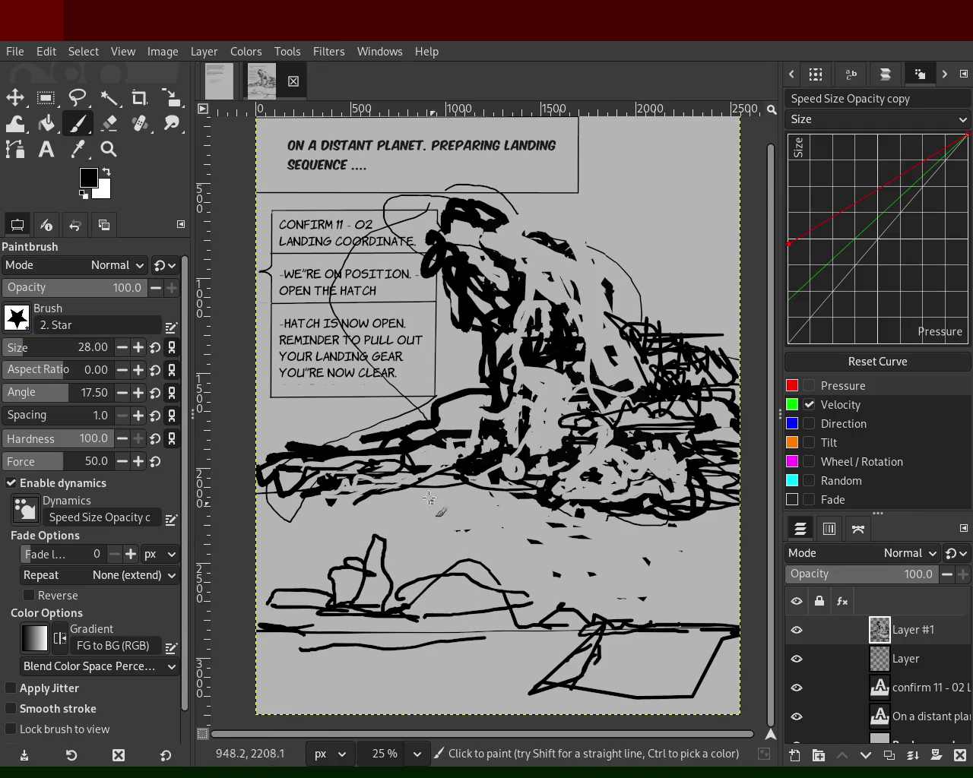
pyautogui.click(109, 124)
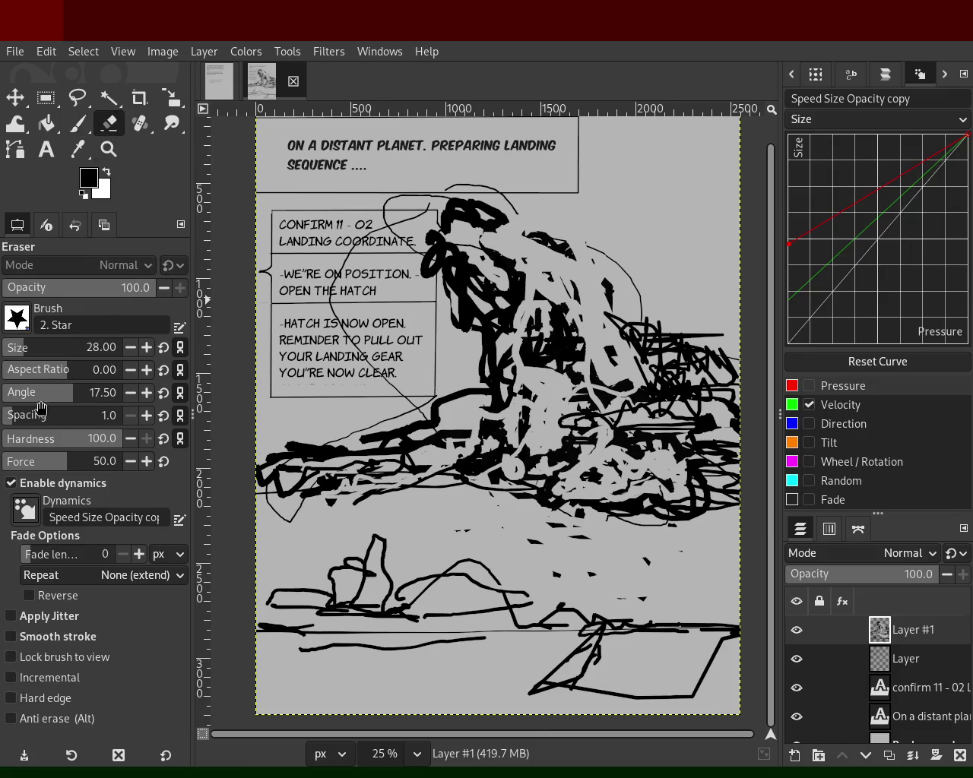
pyautogui.moveTo(25, 358); pyautogui.dragTo(298, 335)
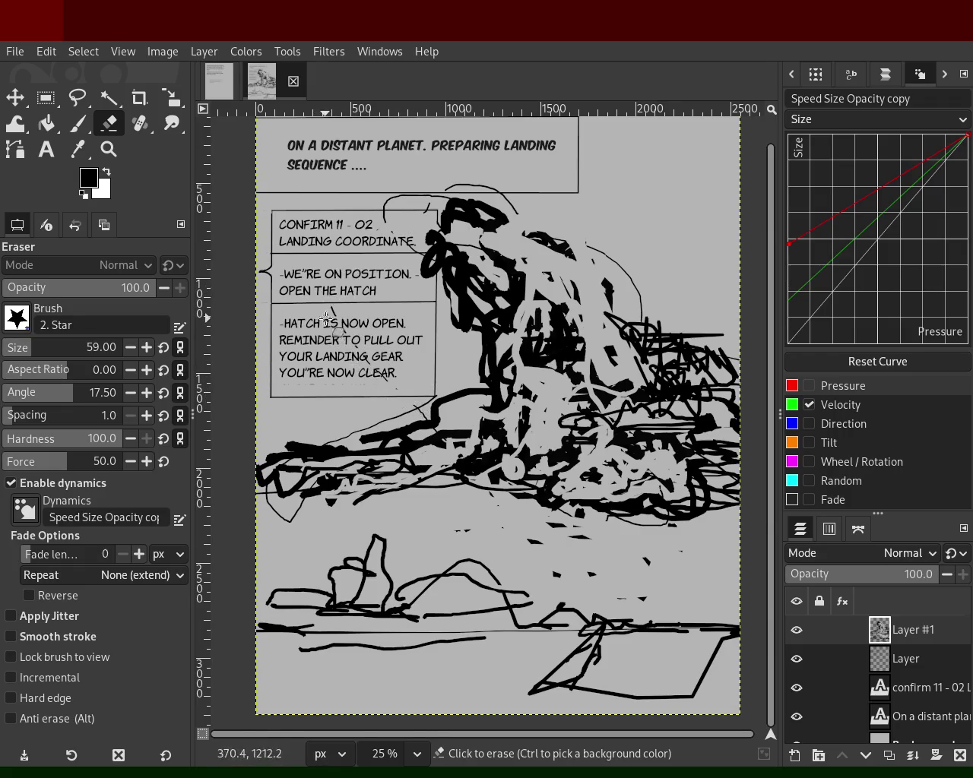
pyautogui.moveTo(335, 306); pyautogui.dragTo(381, 220)
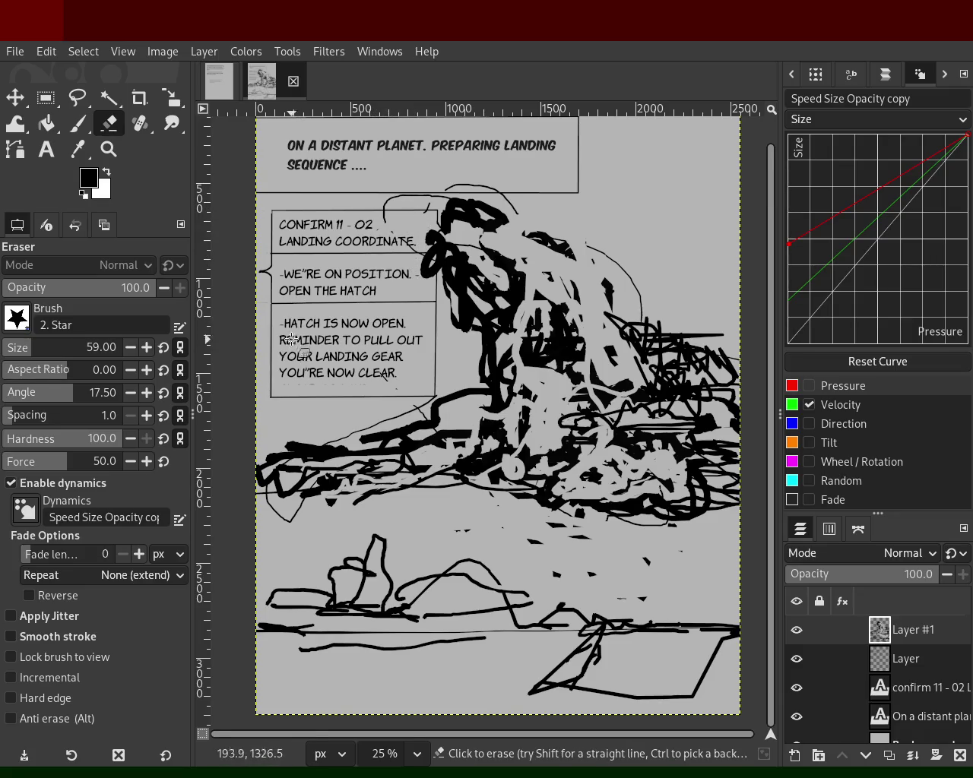
pyautogui.click(109, 149)
pyautogui.keyDown('ctrl'); pyautogui.click(451, 284); pyautogui.keyUp('ctrl')
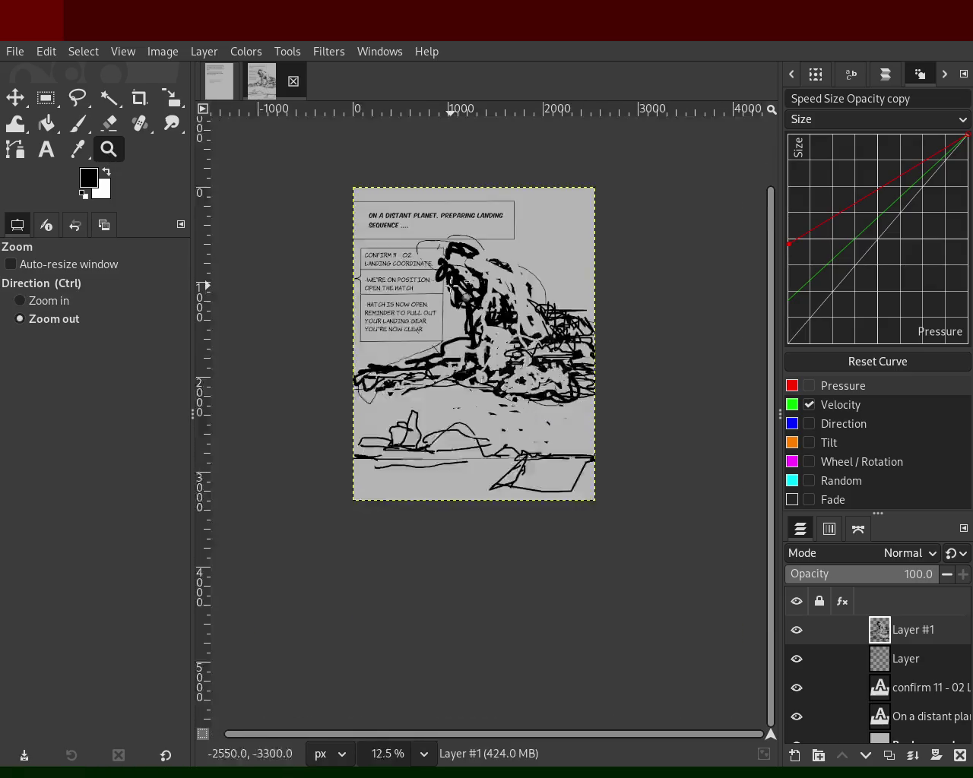
pyautogui.click(450, 281)
pyautogui.keyDown('ctrl'); pyautogui.click(449, 274); pyautogui.keyUp('ctrl')
pyautogui.click(478, 196)
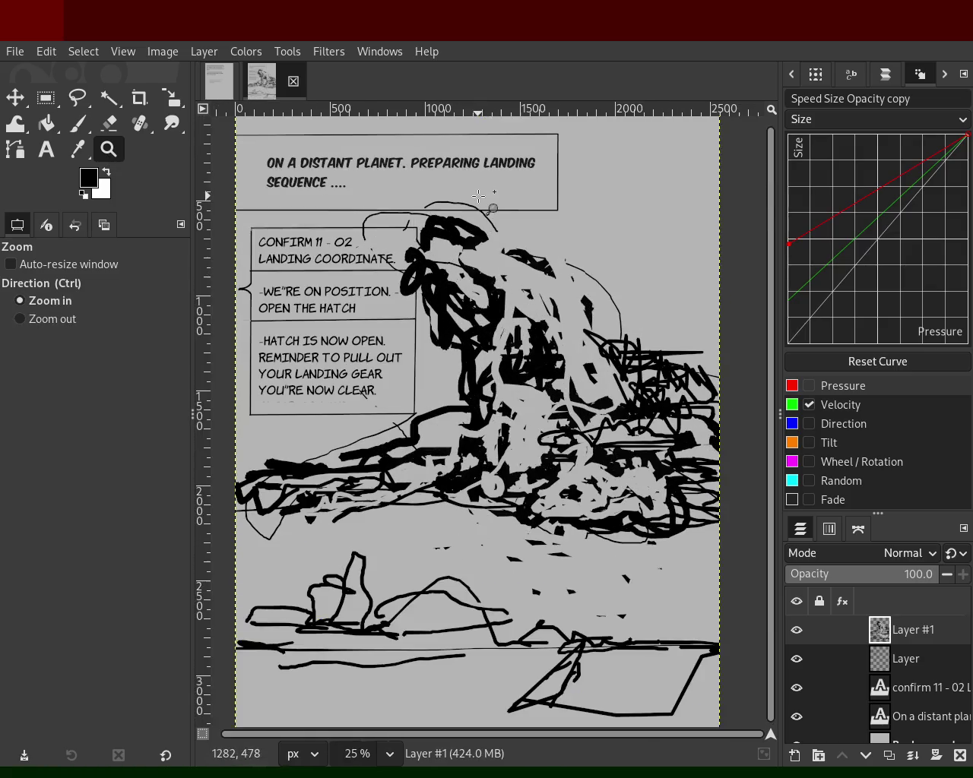
pyautogui.keyDown('ctrl'); pyautogui.click(488, 212); pyautogui.keyUp('ctrl')
pyautogui.click(483, 214)
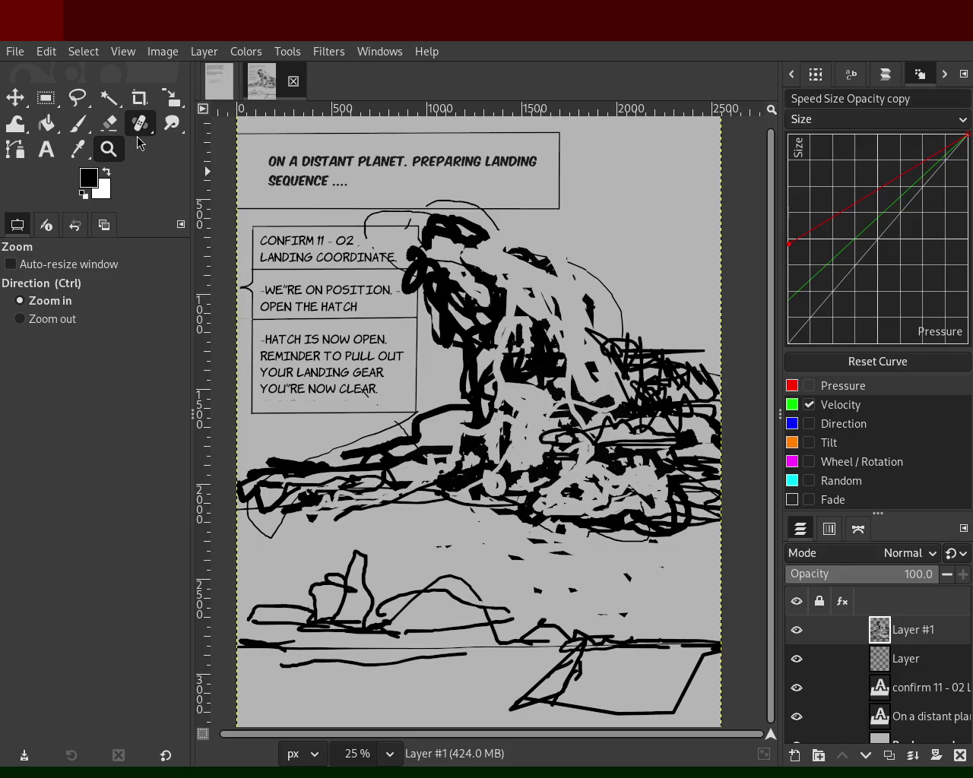
pyautogui.scroll(-3, 488, 312)
pyautogui.scroll(2, 494, 372)
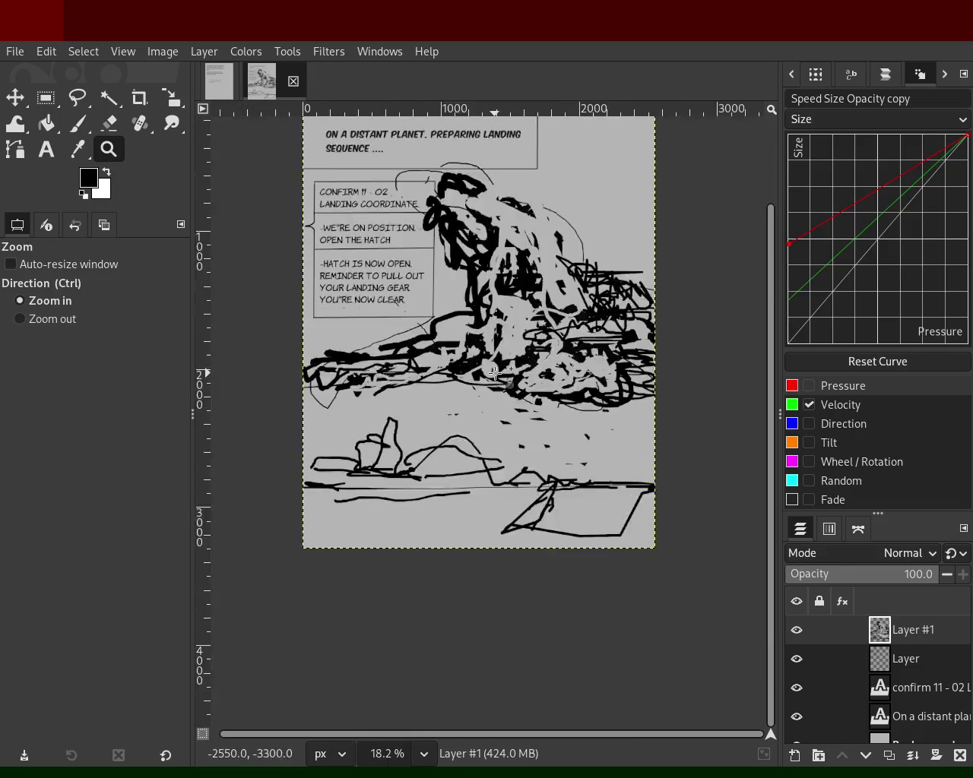
pyautogui.scroll(1, 494, 372)
pyautogui.scroll(-2, 464, 342)
pyautogui.scroll(2, 433, 319)
pyautogui.scroll(-2, 401, 292)
pyautogui.scroll(2, 401, 291)
pyautogui.scroll(-2, 425, 291)
pyautogui.scroll(2, 449, 288)
pyautogui.scroll(-1, 467, 287)
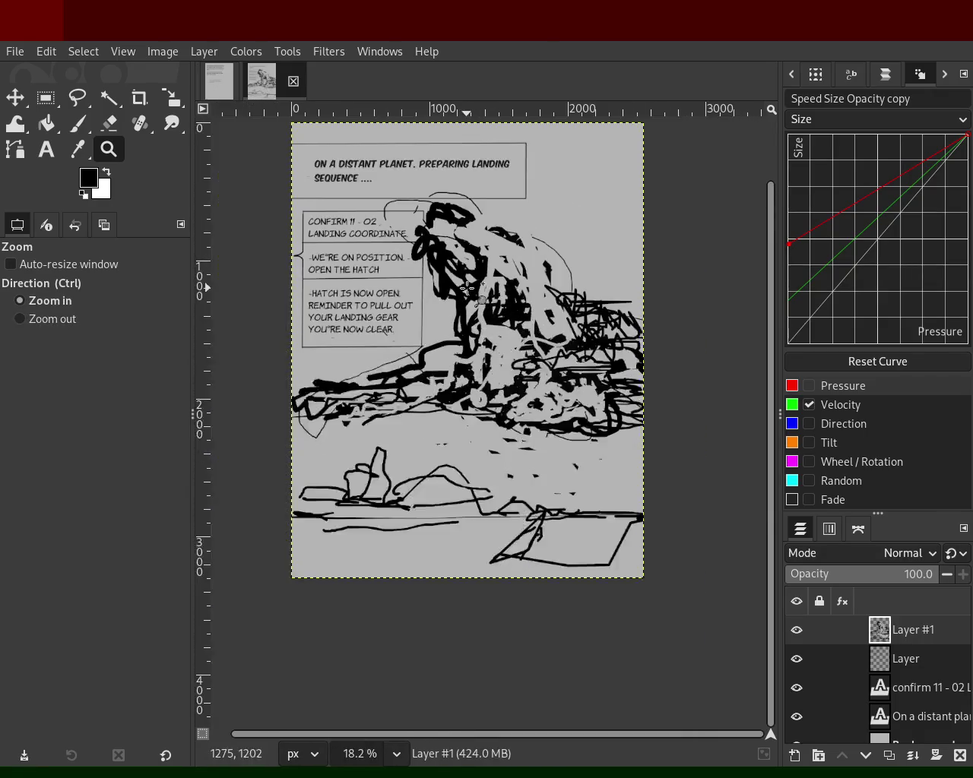
pyautogui.scroll(1, 471, 298)
pyautogui.scroll(-1, 476, 308)
pyautogui.scroll(1, 479, 316)
pyautogui.scroll(-1, 483, 327)
pyautogui.scroll(1, 489, 343)
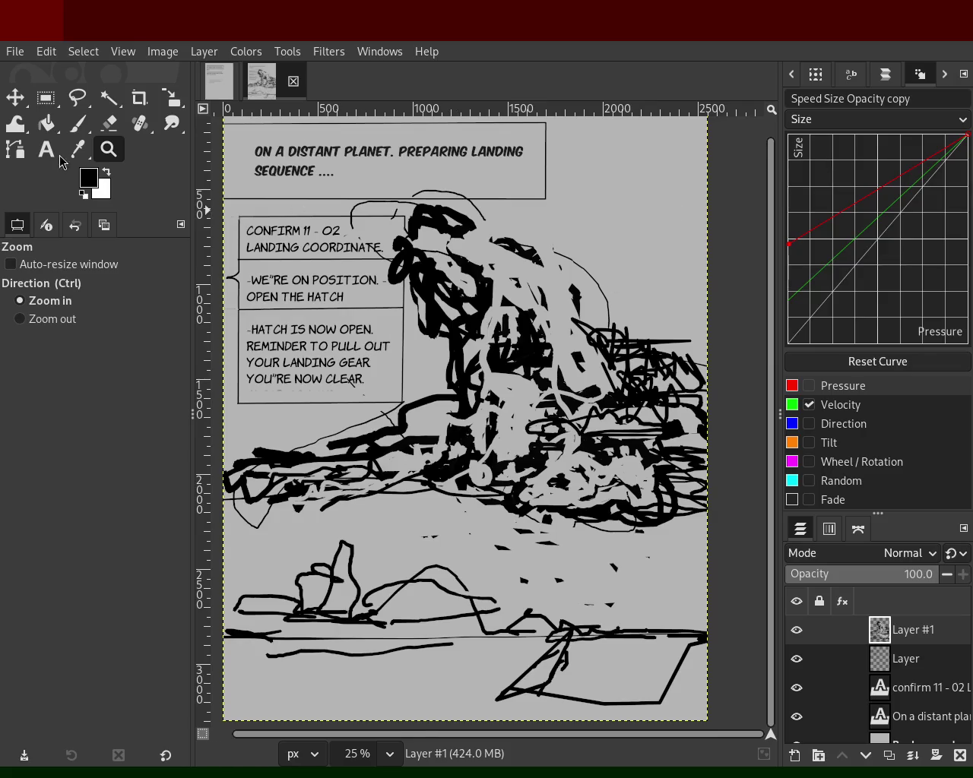
# - Rework the figure's right side with black strokes and light grey cover-ups
pyautogui.click(77, 123)
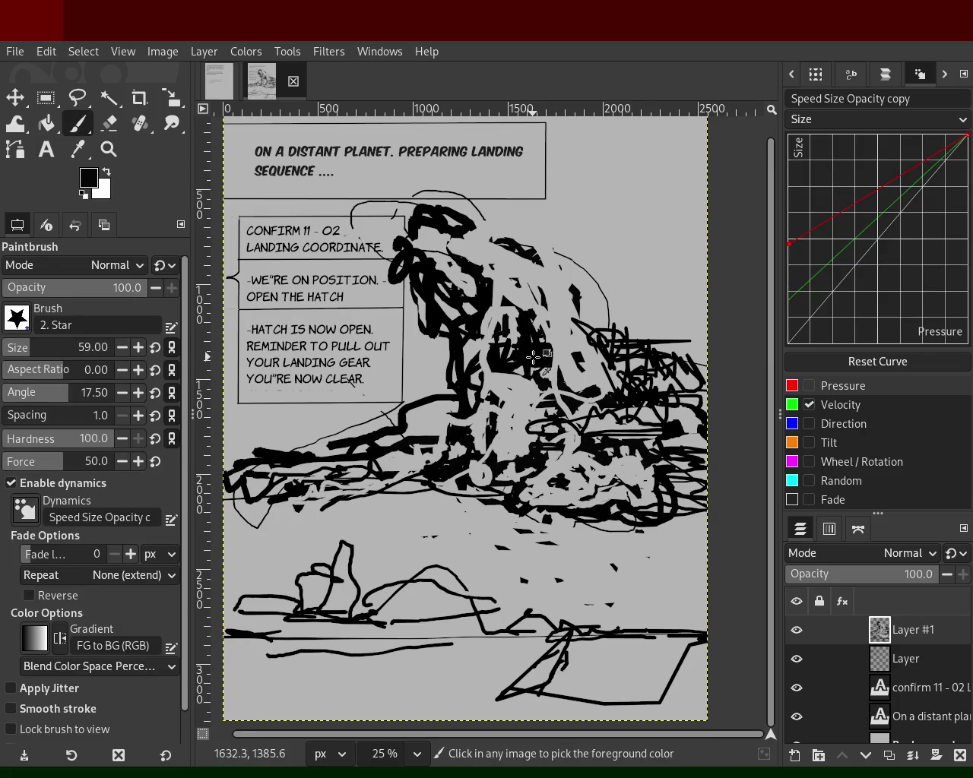
pyautogui.moveTo(549, 301)
pyautogui.mouseDown()
pyautogui.moveTo(557, 411)
pyautogui.moveTo(560, 341)
pyautogui.moveTo(604, 335)
pyautogui.moveTo(643, 391)
pyautogui.moveTo(688, 386)
pyautogui.moveTo(628, 361)
pyautogui.moveTo(681, 344)
pyautogui.moveTo(696, 434)
pyautogui.mouseUp()
pyautogui.keyDown('ctrl'); pyautogui.click(687, 422); pyautogui.keyUp('ctrl')
pyautogui.moveTo(676, 384)
pyautogui.mouseDown()
pyautogui.moveTo(640, 342)
pyautogui.moveTo(686, 391)
pyautogui.moveTo(617, 442)
pyautogui.moveTo(474, 442)
pyautogui.moveTo(553, 465)
pyautogui.moveTo(616, 468)
pyautogui.moveTo(574, 432)
pyautogui.moveTo(494, 438)
pyautogui.moveTo(415, 405)
pyautogui.moveTo(477, 422)
pyautogui.moveTo(499, 415)
pyautogui.mouseUp()
pyautogui.keyDown('ctrl'); pyautogui.click(599, 443); pyautogui.keyUp('ctrl')
pyautogui.keyDown('ctrl'); pyautogui.click(517, 419); pyautogui.keyUp('ctrl')
pyautogui.keyDown('ctrl'); pyautogui.click(535, 360); pyautogui.keyUp('ctrl')
pyautogui.moveTo(536, 360)
pyautogui.mouseDown()
pyautogui.moveTo(542, 437)
pyautogui.moveTo(342, 453)
pyautogui.mouseUp()
pyautogui.hotkey('ctrl', 'z')
pyautogui.keyDown('ctrl'); pyautogui.click(390, 423); pyautogui.keyUp('ctrl')
pyautogui.moveTo(390, 422)
pyautogui.mouseDown()
pyautogui.moveTo(272, 470)
pyautogui.moveTo(425, 433)
pyautogui.mouseUp()
pyautogui.hotkey('ctrl', 'z')
# - Add a thick black stroke at the left and paint grey over stray black fragments
pyautogui.keyDown('ctrl'); pyautogui.click(406, 414); pyautogui.keyUp('ctrl')
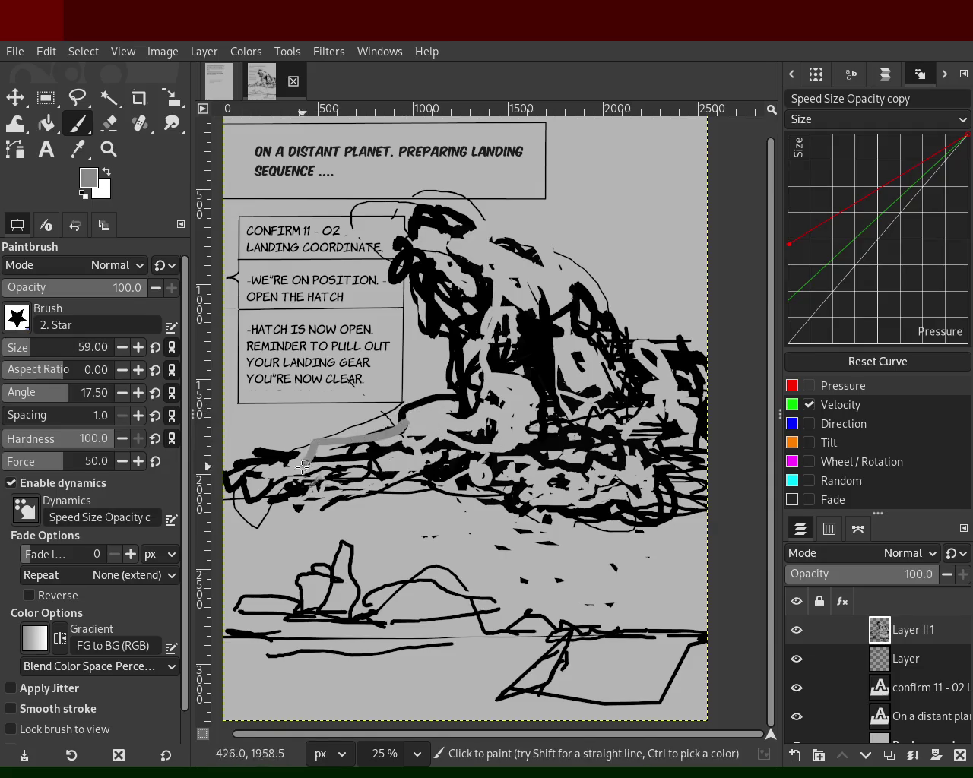
pyautogui.keyDown('ctrl'); pyautogui.click(404, 423); pyautogui.keyUp('ctrl')
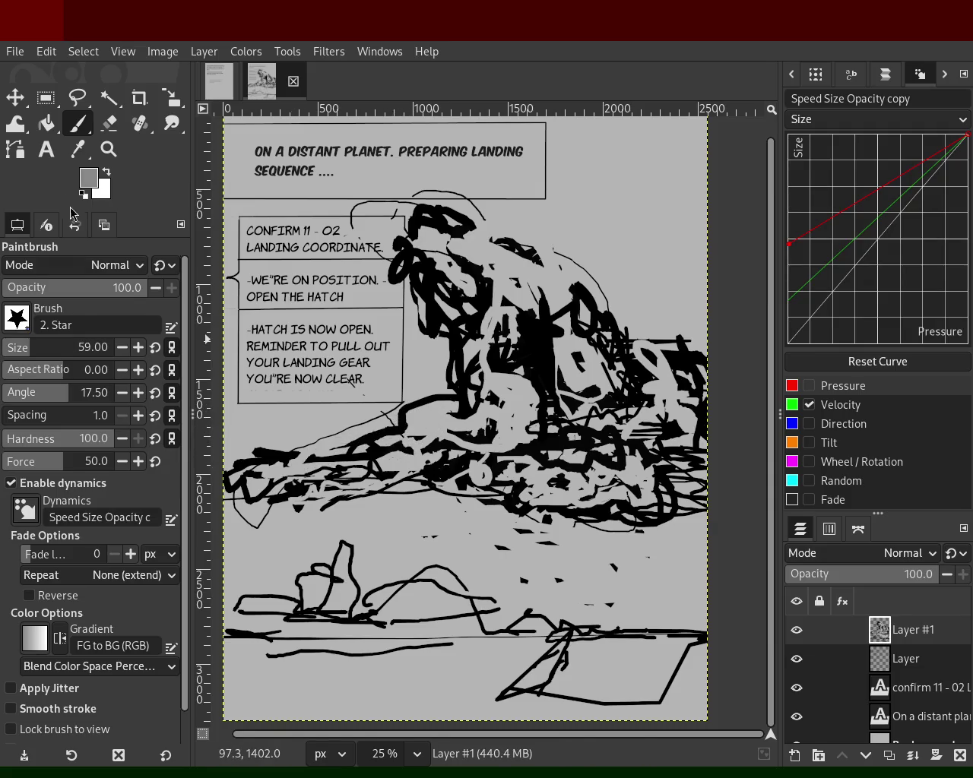
pyautogui.keyDown('ctrl'); pyautogui.click(403, 436); pyautogui.keyUp('ctrl')
pyautogui.moveTo(210, 441); pyautogui.dragTo(390, 469)
pyautogui.keyDown('ctrl'); pyautogui.click(485, 535); pyautogui.keyUp('ctrl')
pyautogui.moveTo(259, 504); pyautogui.dragTo(239, 503)
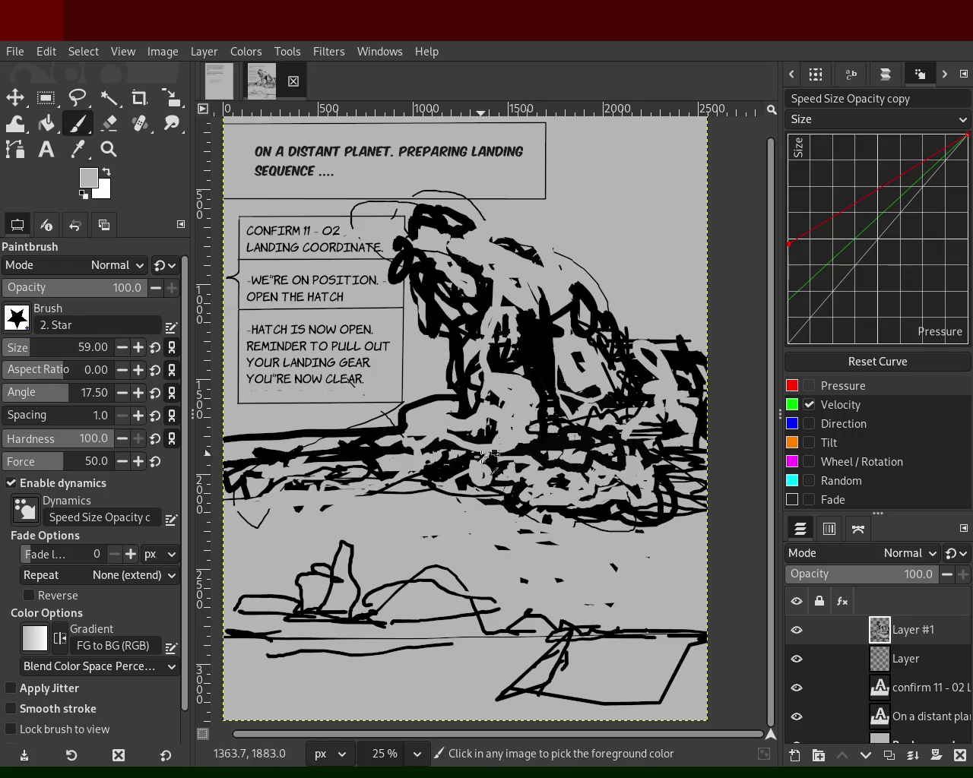
# - Draw thick looping black strokes at the right and lower right, plus one on the figure
pyautogui.keyDown('ctrl'); pyautogui.click(601, 519); pyautogui.keyUp('ctrl')
pyautogui.moveTo(599, 522)
pyautogui.mouseDown()
pyautogui.moveTo(657, 555)
pyautogui.moveTo(582, 544)
pyautogui.moveTo(541, 515)
pyautogui.mouseUp()
pyautogui.moveTo(659, 527); pyautogui.dragTo(699, 560)
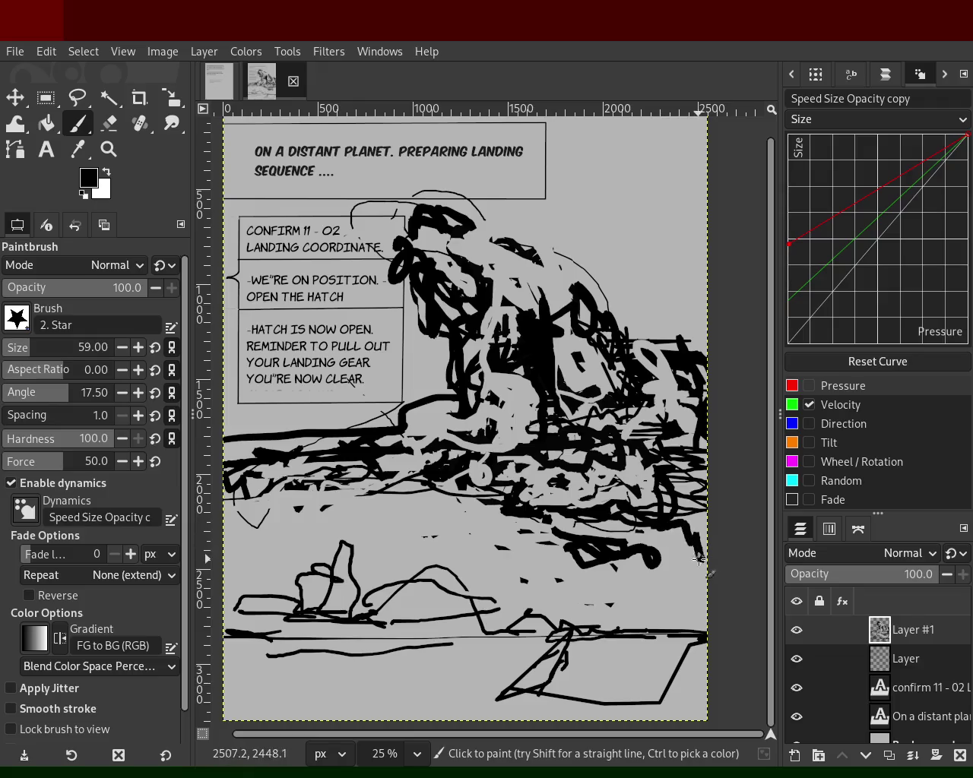
pyautogui.moveTo(512, 524)
pyautogui.mouseDown()
pyautogui.moveTo(409, 530)
pyautogui.moveTo(496, 510)
pyautogui.moveTo(460, 529)
pyautogui.moveTo(507, 517)
pyautogui.moveTo(480, 526)
pyautogui.moveTo(517, 527)
pyautogui.mouseUp()
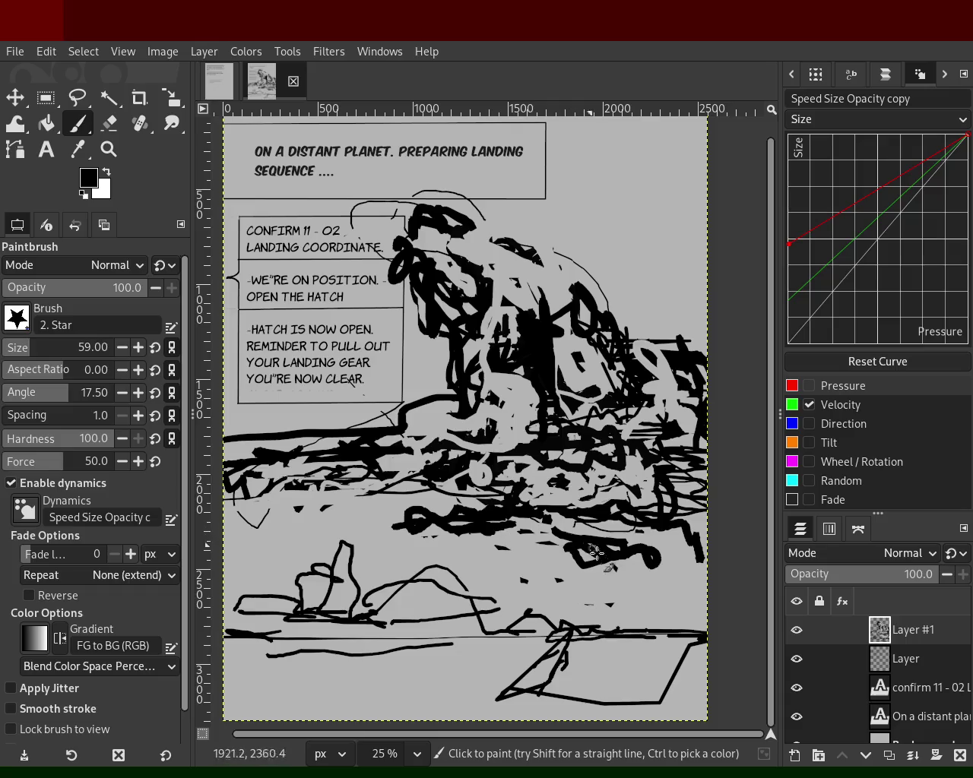
pyautogui.moveTo(692, 553)
pyautogui.mouseDown()
pyautogui.moveTo(612, 541)
pyautogui.moveTo(633, 587)
pyautogui.moveTo(603, 578)
pyautogui.mouseUp()
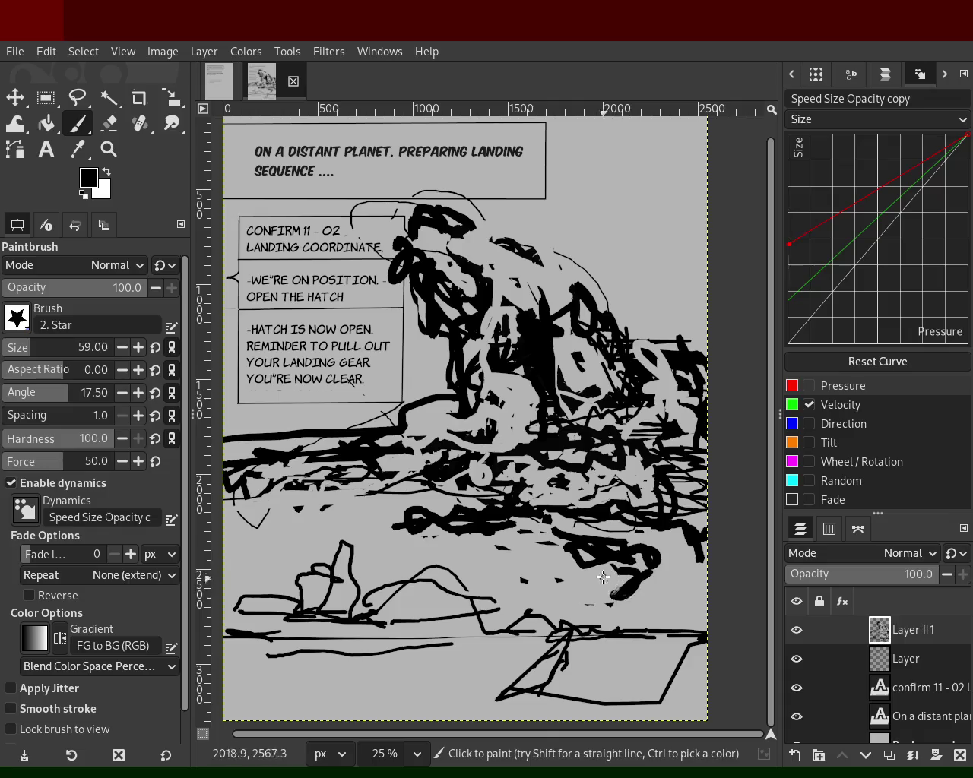
pyautogui.hotkey('ctrl', 'z')
pyautogui.keyDown('ctrl'); pyautogui.click(505, 391); pyautogui.keyUp('ctrl')
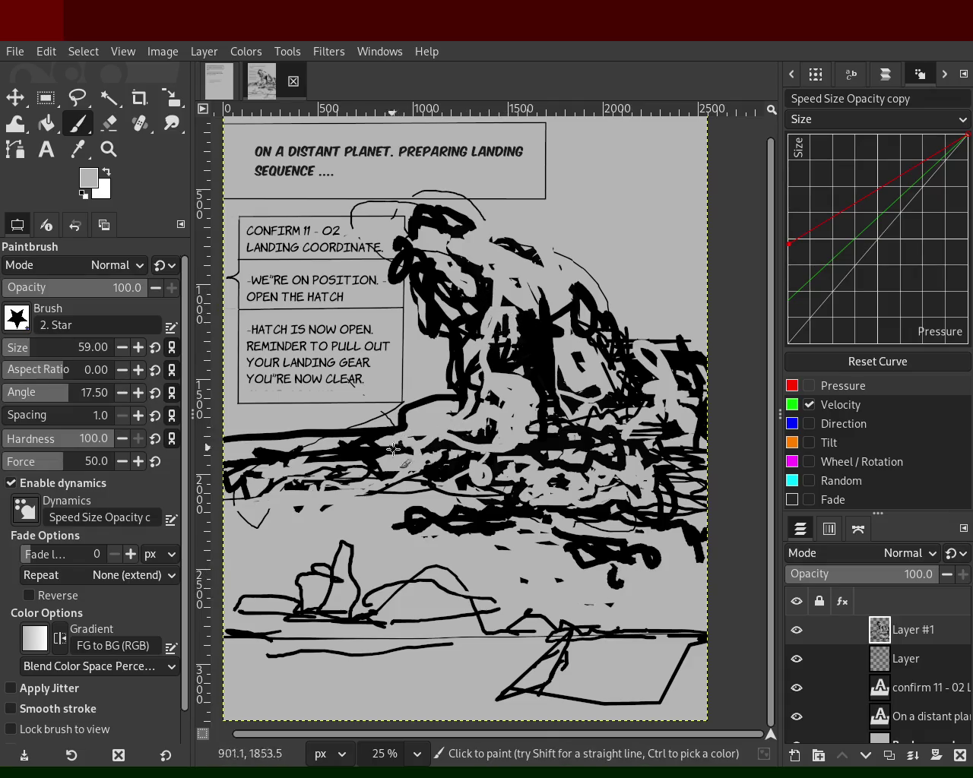
pyautogui.keyDown('ctrl'); pyautogui.click(601, 337); pyautogui.keyUp('ctrl')
pyautogui.moveTo(601, 338)
pyautogui.mouseDown()
pyautogui.moveTo(532, 269)
pyautogui.moveTo(514, 286)
pyautogui.moveTo(472, 288)
pyautogui.moveTo(493, 315)
pyautogui.mouseUp()
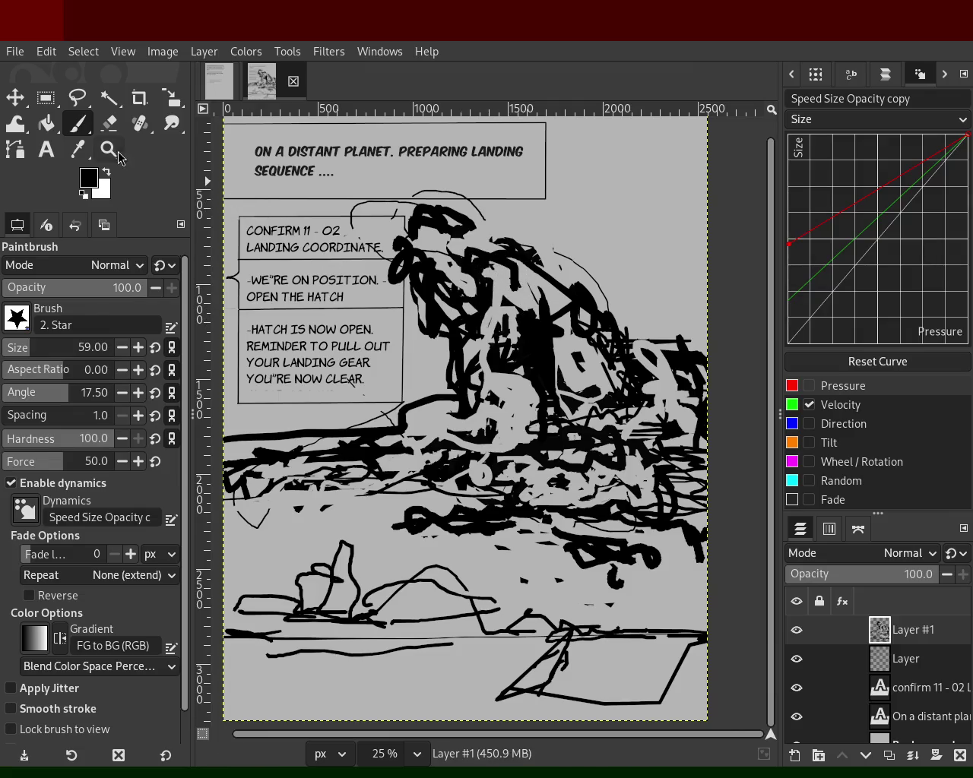
# - Zoom out until the whole comic page fits in the window, about 18.2%
pyautogui.click(109, 149)
pyautogui.keyDown('ctrl'); pyautogui.click(426, 365); pyautogui.keyUp('ctrl')
pyautogui.click(422, 339)
pyautogui.keyDown('ctrl'); pyautogui.click(460, 325); pyautogui.keyUp('ctrl')
pyautogui.click(455, 314)
pyautogui.keyDown('ctrl'); pyautogui.click(455, 314); pyautogui.keyUp('ctrl')
pyautogui.click(459, 303)
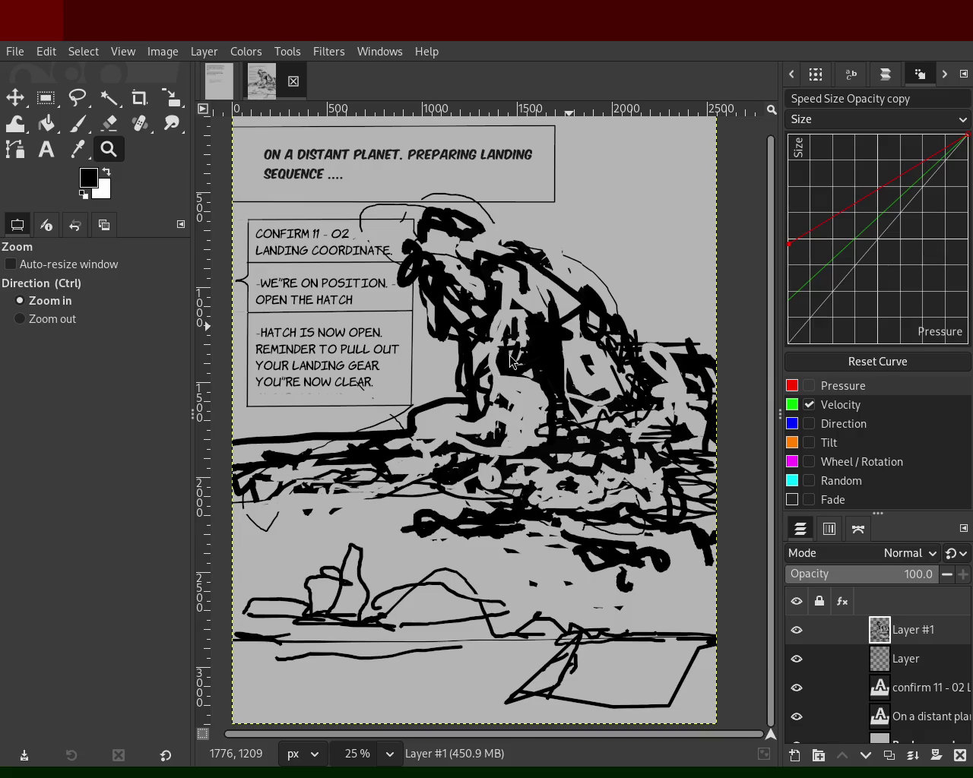
pyautogui.keyDown('ctrl'); pyautogui.click(421, 353); pyautogui.keyUp('ctrl')
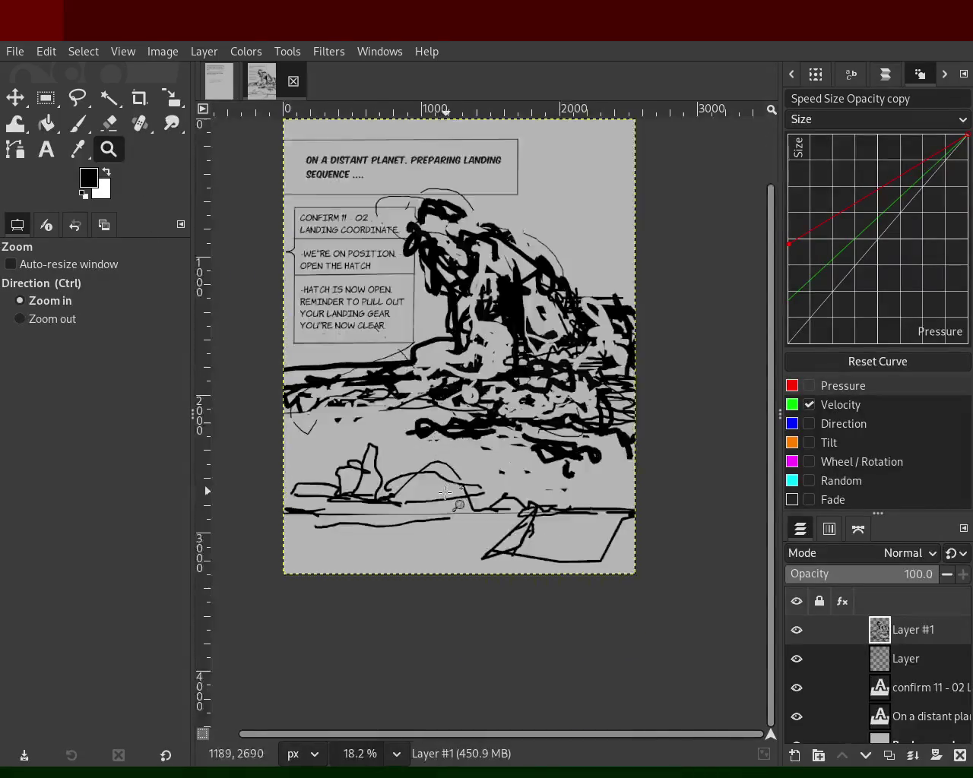
# - Zoom to 50% on the lower sketch and return to the Paintbrush
pyautogui.click(527, 398)
pyautogui.keyDown('ctrl'); pyautogui.click(410, 444); pyautogui.keyUp('ctrl')
pyautogui.click(411, 445)
pyautogui.hotkey('shift', 'e')
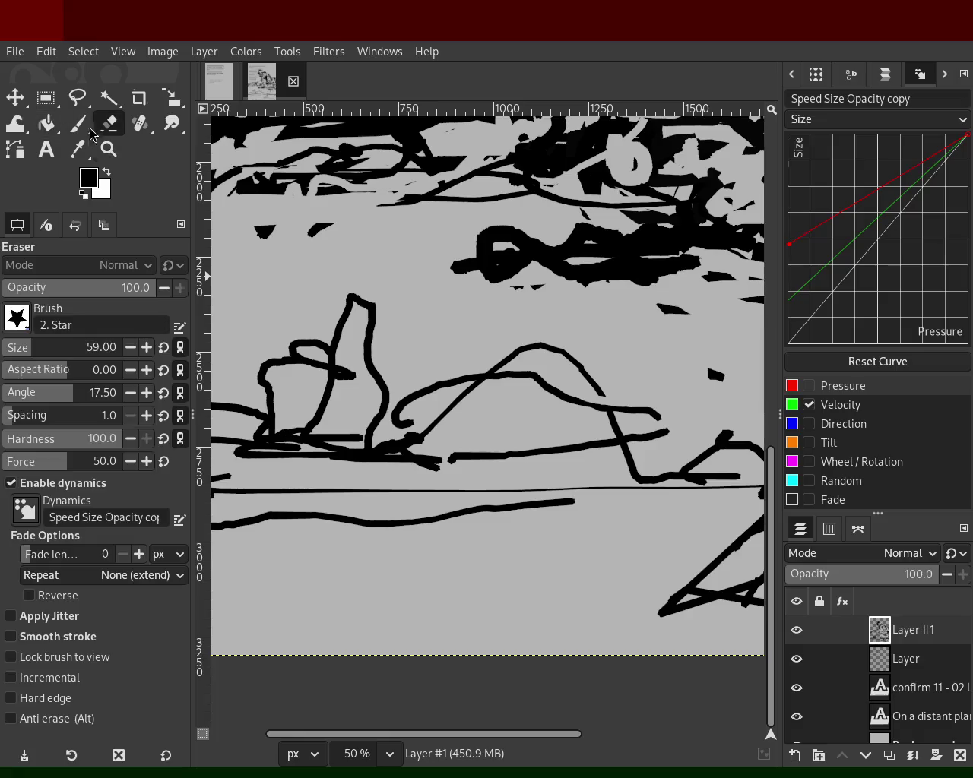
pyautogui.press('p')
pyautogui.moveTo(368, 365); pyautogui.dragTo(346, 334)
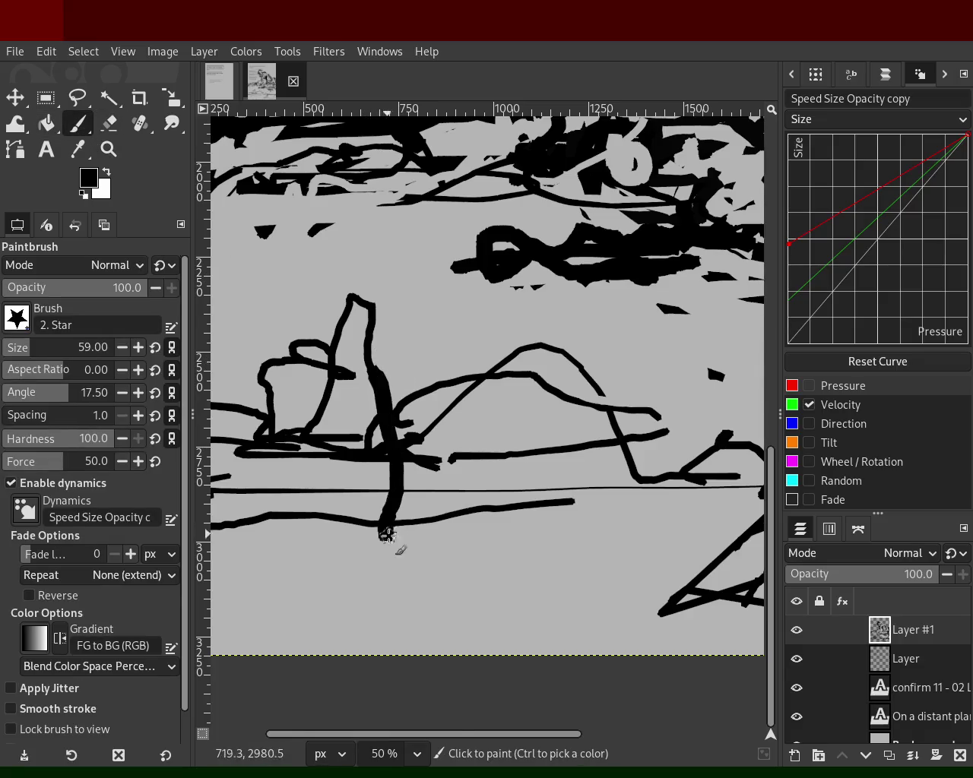
pyautogui.hotkey('ctrl', 'z')
# - Outline the lower-left box with straight black lines and fill it solid black
pyautogui.click(385, 442)
pyautogui.keyDown('shift'); pyautogui.click(381, 305); pyautogui.keyUp('shift')
pyautogui.keyDown('shift'); pyautogui.click(346, 293); pyautogui.keyUp('shift')
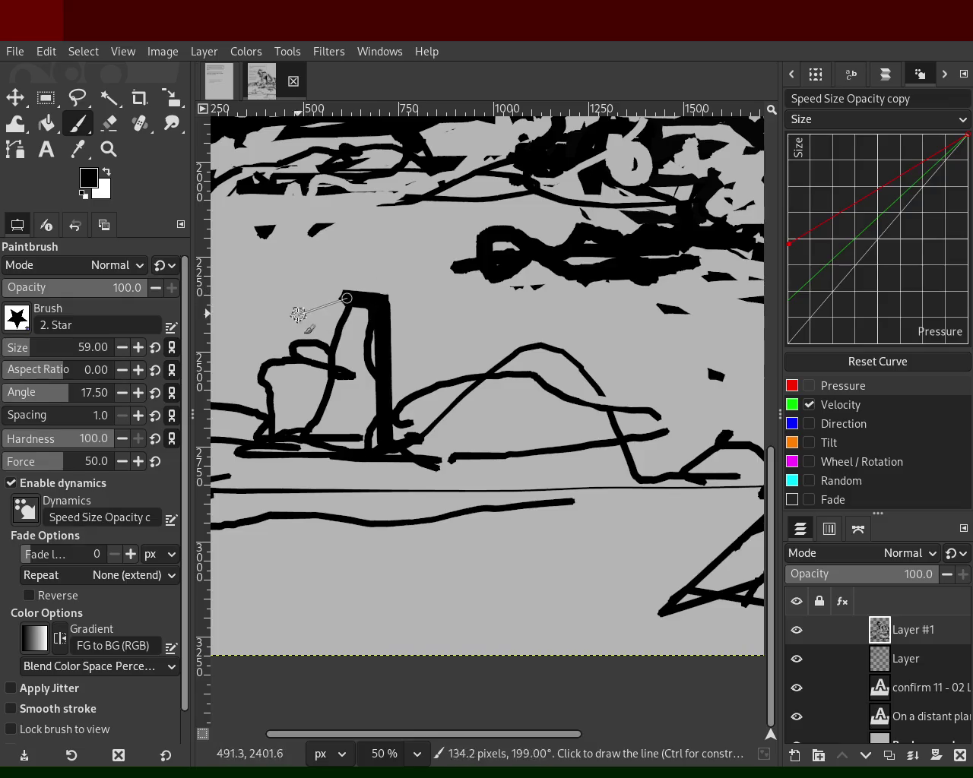
pyautogui.keyDown('shift'); pyautogui.click(257, 339); pyautogui.keyUp('shift')
pyautogui.keyDown('shift'); pyautogui.click(285, 378); pyautogui.keyUp('shift')
pyautogui.keyDown('shift'); pyautogui.click(261, 437); pyautogui.keyUp('shift')
pyautogui.moveTo(359, 454)
pyautogui.mouseDown()
pyautogui.moveTo(350, 425)
pyautogui.moveTo(357, 357)
pyautogui.moveTo(347, 374)
pyautogui.mouseUp()
# - Carve light grey highlights into the black box using the background grey
pyautogui.keyDown('ctrl'); pyautogui.click(347, 322); pyautogui.keyUp('ctrl')
pyautogui.click(347, 322)
pyautogui.keyDown('shift'); pyautogui.click(381, 317); pyautogui.keyUp('shift')
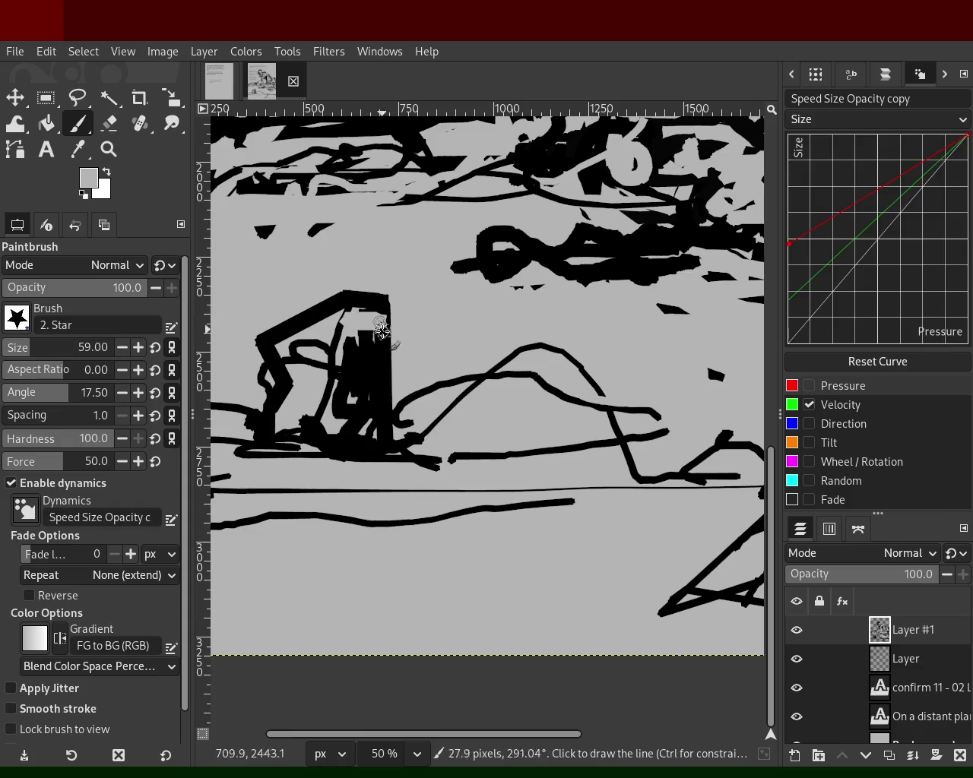
pyautogui.keyDown('shift'); pyautogui.click(384, 433); pyautogui.keyUp('shift')
pyautogui.keyDown('shift'); pyautogui.click(380, 452); pyautogui.keyUp('shift')
pyautogui.keyDown('shift'); pyautogui.click(368, 410); pyautogui.keyUp('shift')
pyautogui.moveTo(363, 427)
pyautogui.mouseDown()
pyautogui.moveTo(335, 422)
pyautogui.moveTo(340, 431)
pyautogui.mouseUp()
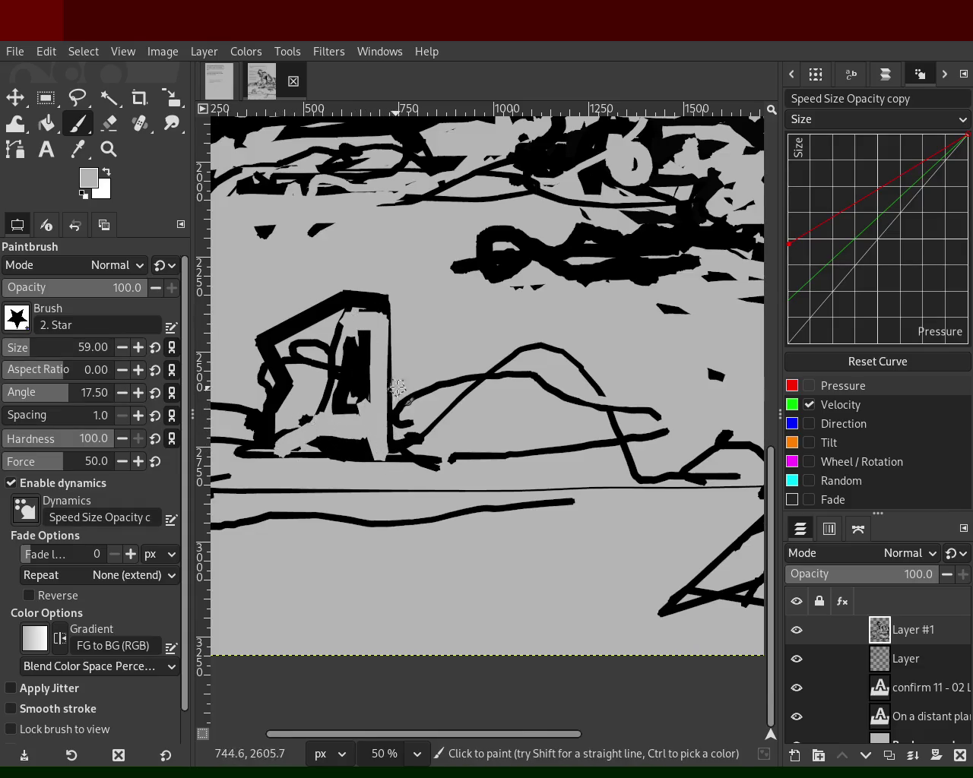
# - Switch back to black and add a looping stroke below the horizon line
pyautogui.keyDown('ctrl'); pyautogui.click(428, 449); pyautogui.keyUp('ctrl')
pyautogui.moveTo(414, 439)
pyautogui.mouseDown()
pyautogui.moveTo(647, 434)
pyautogui.moveTo(426, 444)
pyautogui.moveTo(653, 403)
pyautogui.moveTo(693, 464)
pyautogui.moveTo(550, 418)
pyautogui.moveTo(557, 459)
pyautogui.moveTo(601, 471)
pyautogui.mouseUp()
pyautogui.hotkey('ctrl', 'z')
pyautogui.moveTo(479, 524)
pyautogui.mouseDown()
pyautogui.moveTo(363, 511)
pyautogui.moveTo(464, 517)
pyautogui.mouseUp()
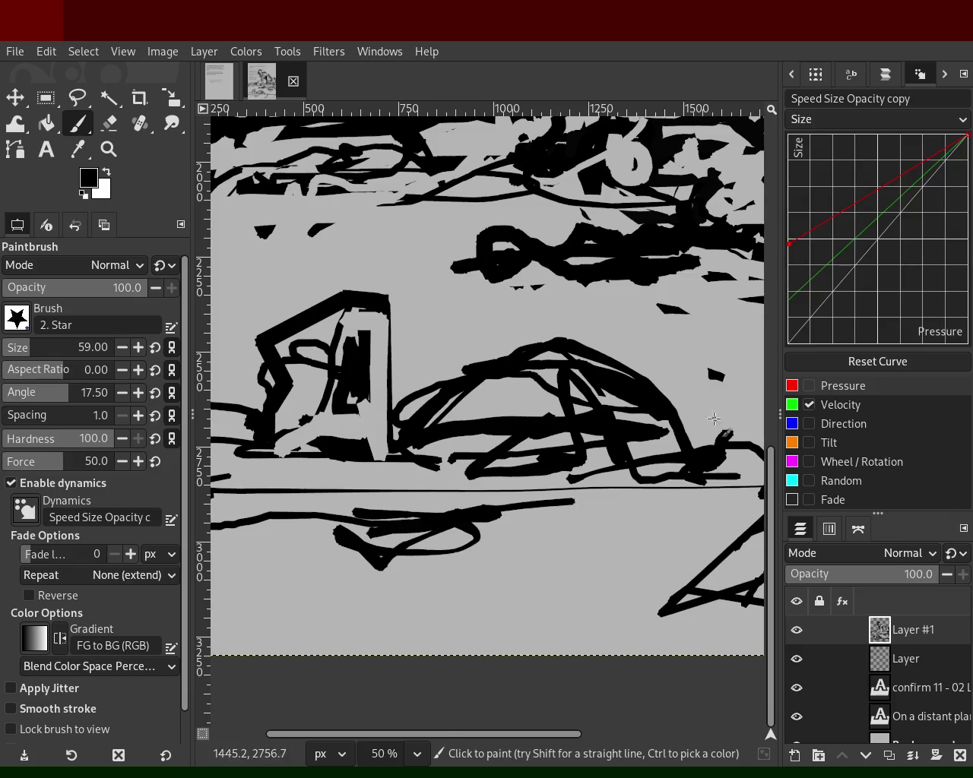
# - Show the mapping matrix for the Speed Size Opacity copy dynamics in the Dynamics Editor
pyautogui.click(792, 76)
pyautogui.click(792, 76)
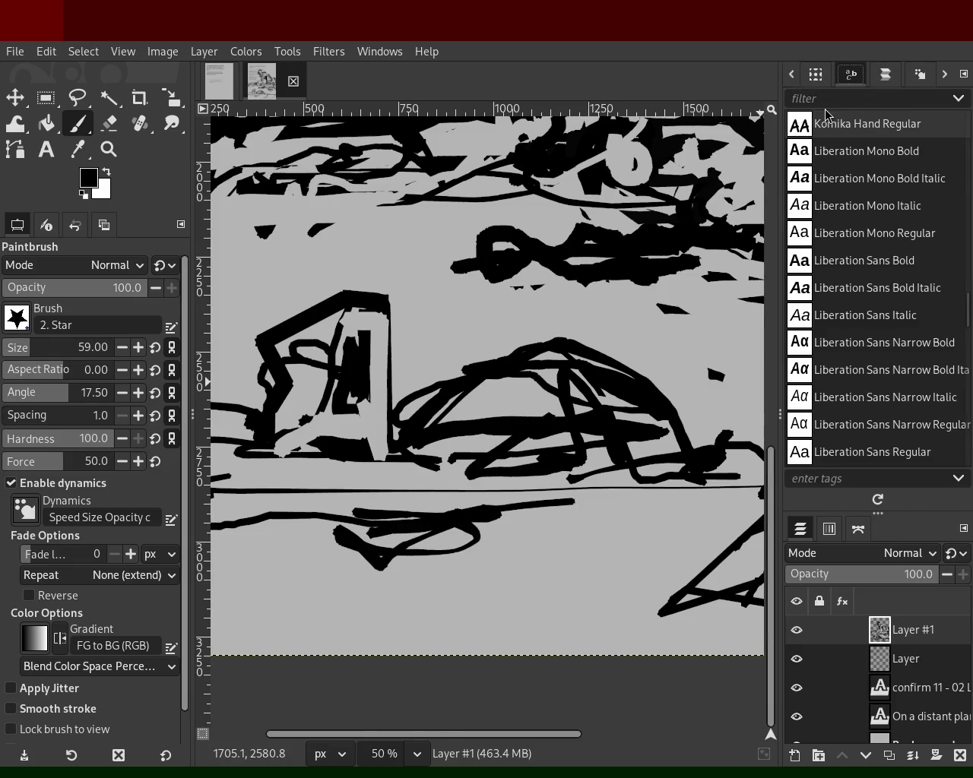
pyautogui.click(947, 77)
pyautogui.click(947, 76)
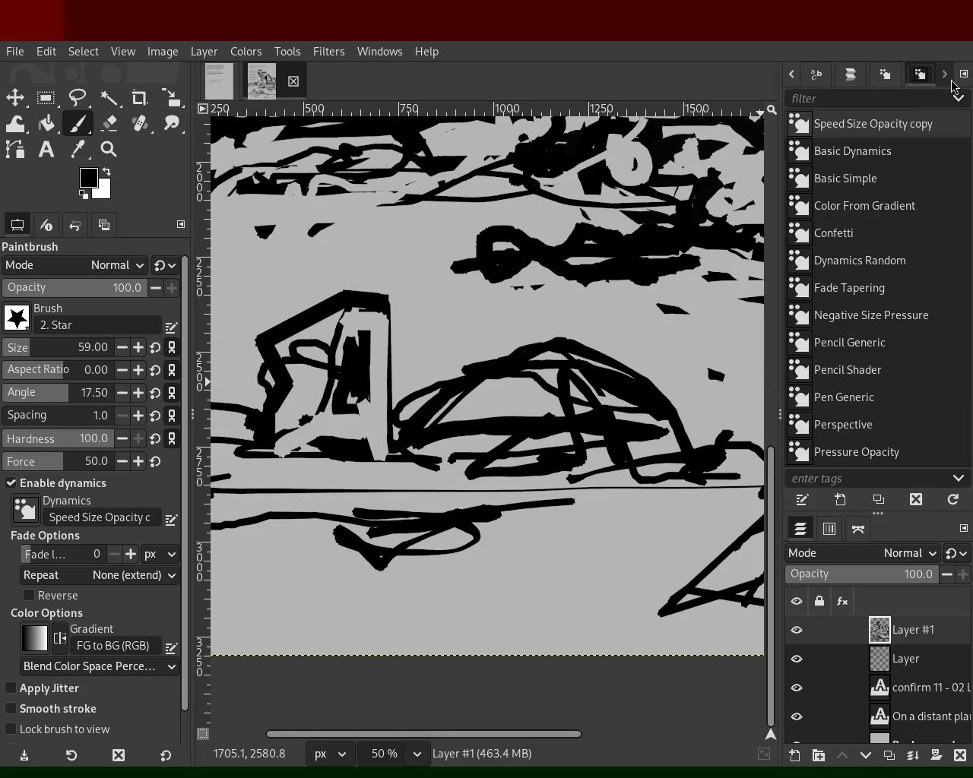
pyautogui.click(792, 74)
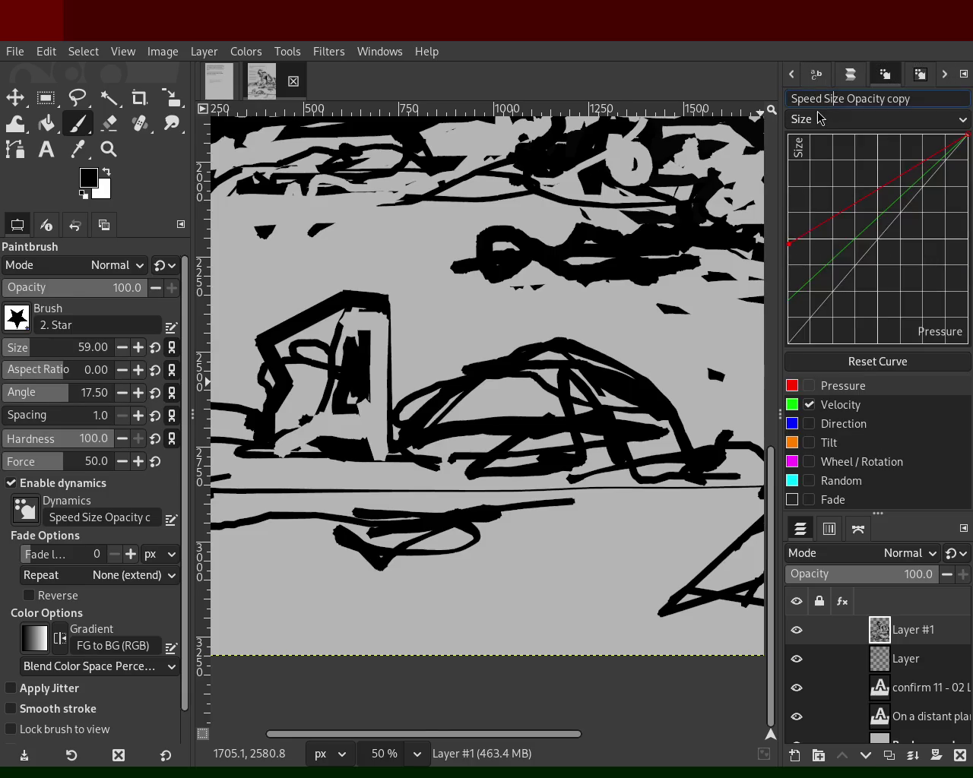
pyautogui.click(830, 82)
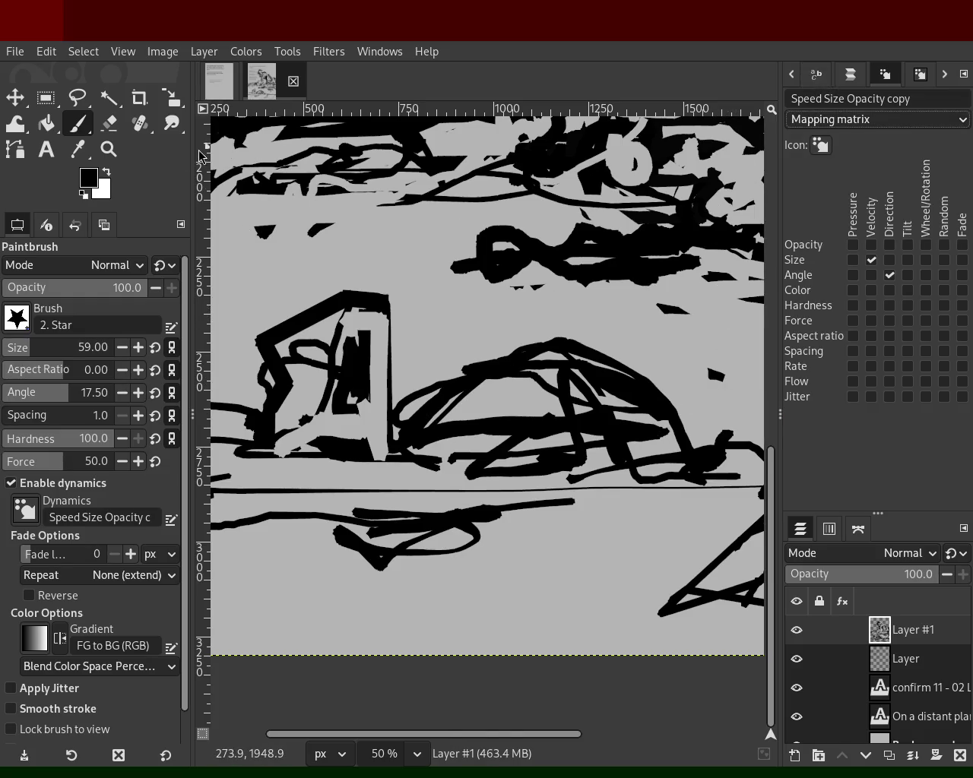
# - Zoom out with the Zoom tool until the full page is in view
pyautogui.press('z')
pyautogui.keyDown('ctrl'); pyautogui.click(481, 242); pyautogui.keyUp('ctrl')
pyautogui.keyDown('ctrl'); pyautogui.click(481, 241); pyautogui.keyUp('ctrl')
pyautogui.keyDown('ctrl'); pyautogui.scroll(2, 481, 242); pyautogui.keyUp('ctrl')
pyautogui.keyDown('ctrl'); pyautogui.scroll(-1, 486, 243); pyautogui.keyUp('ctrl')
pyautogui.keyDown('ctrl'); pyautogui.scroll(2, 490, 245); pyautogui.keyUp('ctrl')
pyautogui.keyDown('ctrl'); pyautogui.scroll(-2, 493, 247); pyautogui.keyUp('ctrl')
pyautogui.keyDown('ctrl'); pyautogui.scroll(1, 493, 247); pyautogui.keyUp('ctrl')
pyautogui.keyDown('ctrl'); pyautogui.scroll(-1, 498, 273); pyautogui.keyUp('ctrl')
pyautogui.keyDown('ctrl'); pyautogui.scroll(1, 506, 319); pyautogui.keyUp('ctrl')
pyautogui.keyDown('ctrl'); pyautogui.scroll(-2, 514, 368); pyautogui.keyUp('ctrl')
pyautogui.keyDown('ctrl'); pyautogui.scroll(1, 515, 365); pyautogui.keyUp('ctrl')
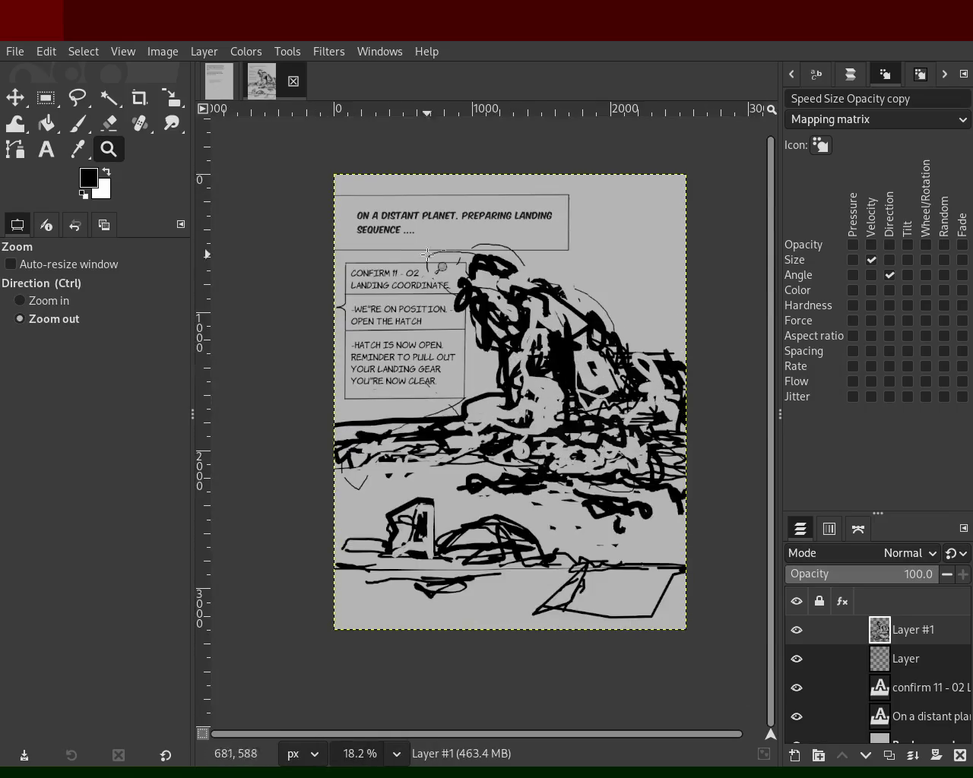
pyautogui.keyDown('ctrl'); pyautogui.scroll(1, 521, 350); pyautogui.keyUp('ctrl')
pyautogui.keyDown('ctrl'); pyautogui.scroll(-1, 526, 334); pyautogui.keyUp('ctrl')
pyautogui.keyDown('ctrl'); pyautogui.scroll(1, 532, 328); pyautogui.keyUp('ctrl')
pyautogui.keyDown('ctrl'); pyautogui.scroll(-1, 536, 331); pyautogui.keyUp('ctrl')
pyautogui.keyDown('ctrl'); pyautogui.scroll(-1, 555, 346); pyautogui.keyUp('ctrl')
pyautogui.keyDown('ctrl'); pyautogui.scroll(2, 577, 363); pyautogui.keyUp('ctrl')
pyautogui.keyDown('ctrl'); pyautogui.scroll(-1, 600, 380); pyautogui.keyUp('ctrl')
pyautogui.keyDown('ctrl'); pyautogui.scroll(1, 604, 383); pyautogui.keyUp('ctrl')
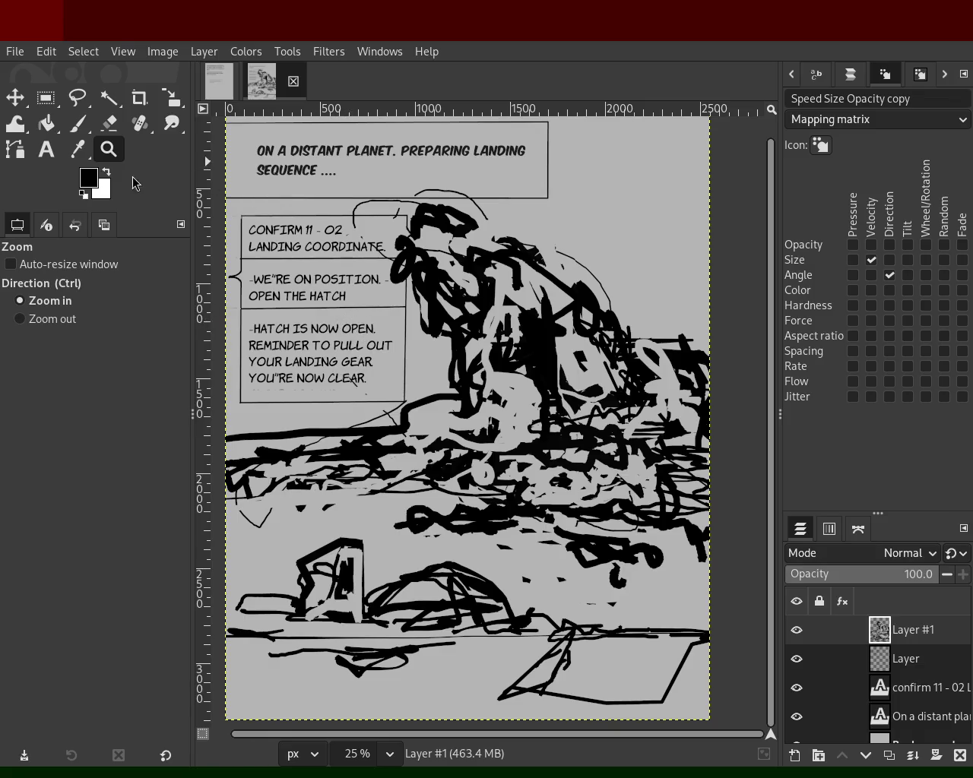
# - Zoom in on the box and dome in the lower part of the sketch
pyautogui.keyDown('ctrl'); pyautogui.click(482, 364); pyautogui.keyUp('ctrl')
pyautogui.keyDown('ctrl'); pyautogui.click(482, 364); pyautogui.keyUp('ctrl')
pyautogui.click(482, 364)
pyautogui.click(481, 364)
pyautogui.keyDown('ctrl'); pyautogui.click(347, 341); pyautogui.keyUp('ctrl')
pyautogui.keyDown('ctrl'); pyautogui.click(420, 312); pyautogui.keyUp('ctrl')
pyautogui.click(429, 310)
pyautogui.keyDown('ctrl'); pyautogui.click(404, 307); pyautogui.keyUp('ctrl')
pyautogui.click(391, 312)
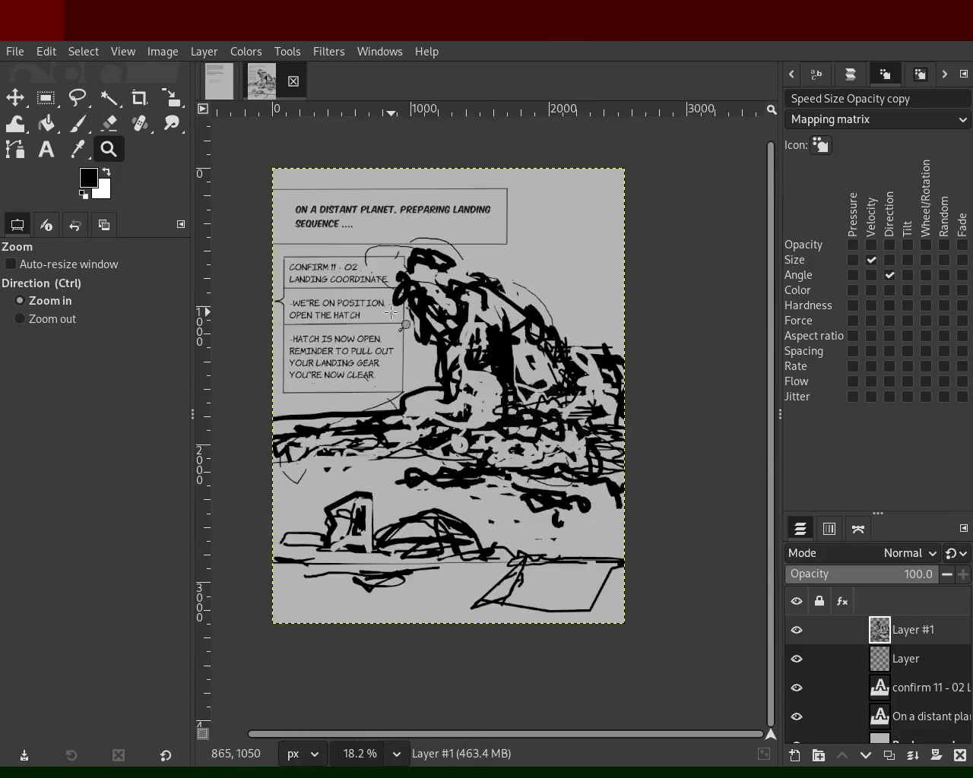
pyautogui.click(393, 313)
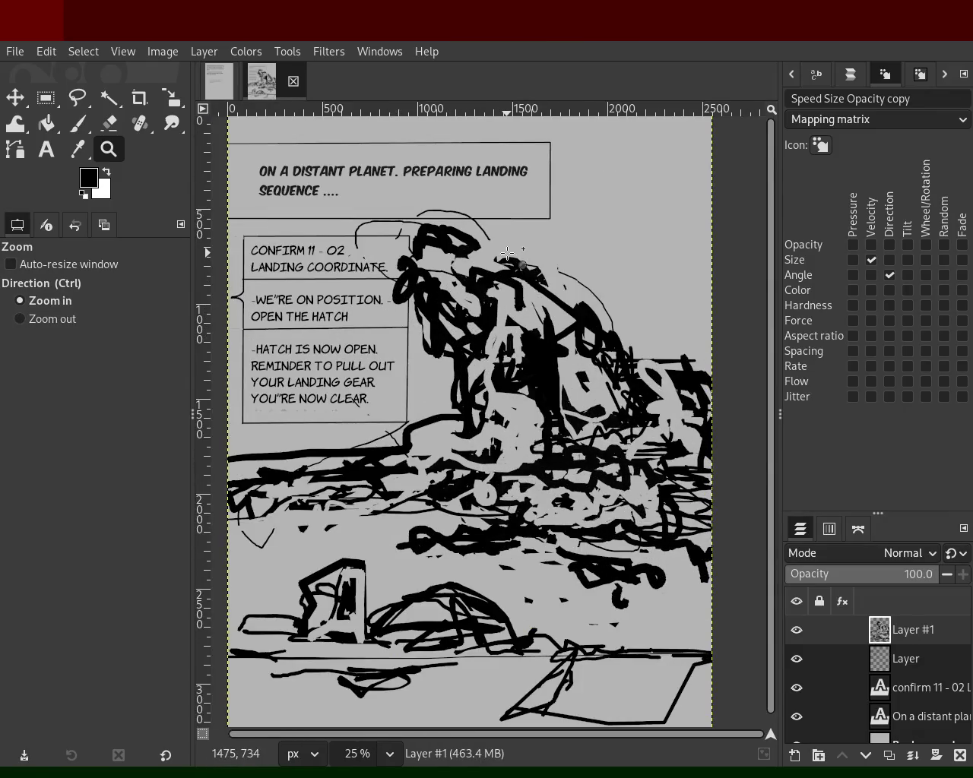
pyautogui.keyDown('ctrl'); pyautogui.click(380, 266); pyautogui.keyUp('ctrl')
pyautogui.click(396, 319)
pyautogui.keyDown('ctrl'); pyautogui.click(403, 342); pyautogui.keyUp('ctrl')
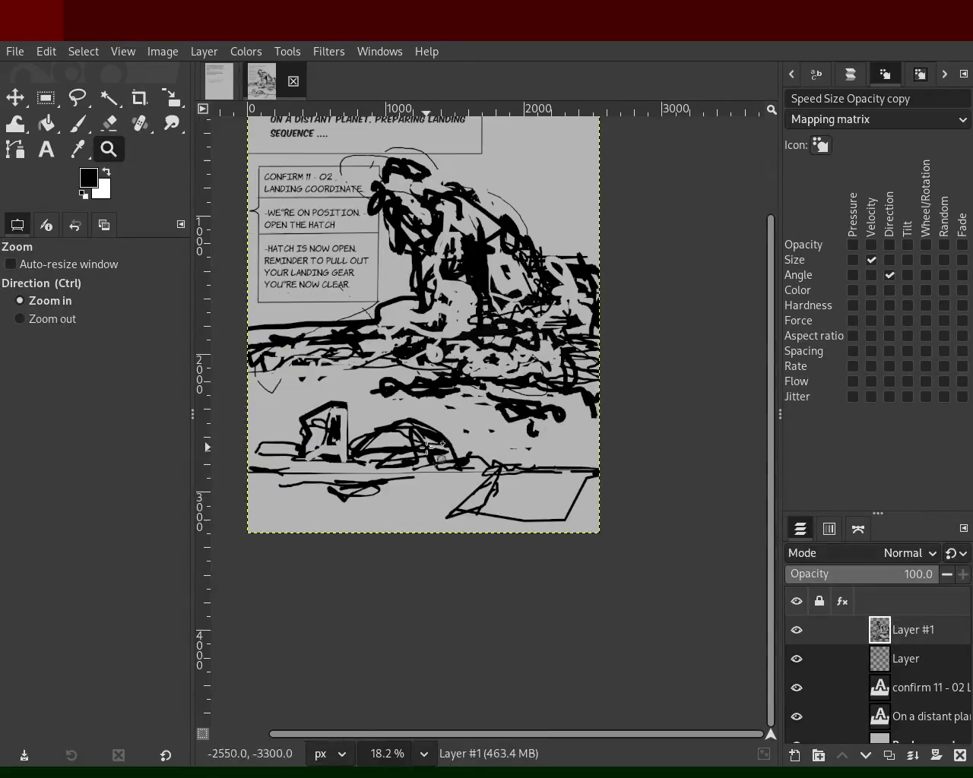
pyautogui.keyDown('ctrl'); pyautogui.click(426, 471); pyautogui.keyUp('ctrl')
pyautogui.click(419, 485)
pyautogui.click(419, 485)
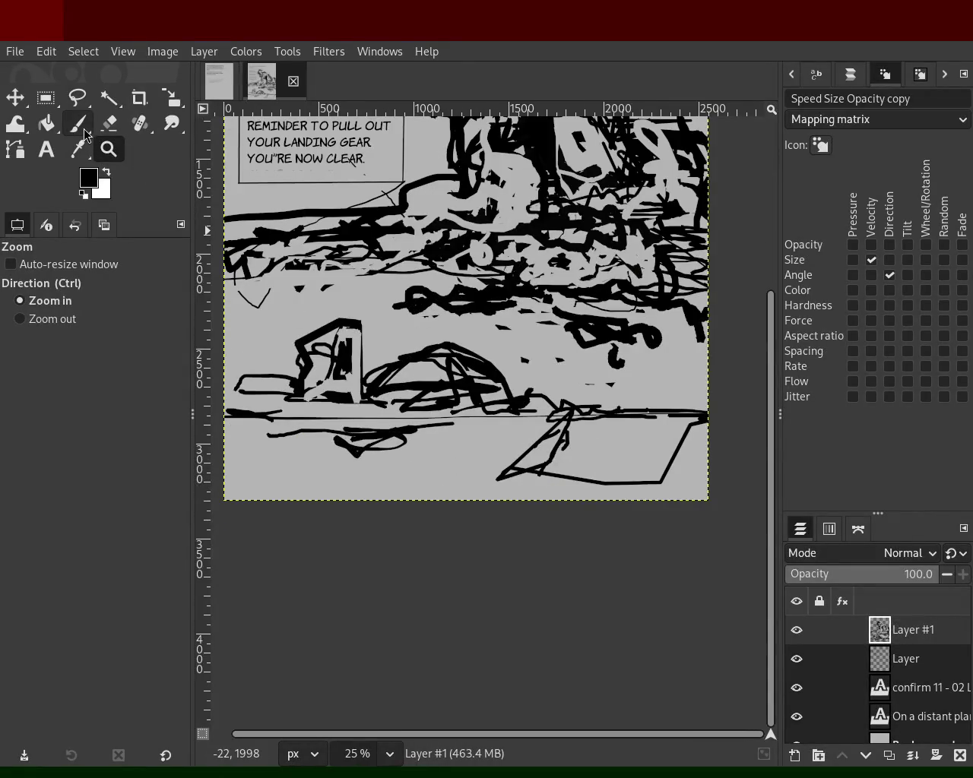
# - Erase the dome strokes beside the box, leaving only the box above the horizon
pyautogui.click(78, 123)
pyautogui.moveTo(620, 375)
pyautogui.mouseDown()
pyautogui.moveTo(459, 377)
pyautogui.moveTo(608, 372)
pyautogui.mouseUp()
pyautogui.hotkey('ctrl', 'z')
pyautogui.hotkey('ctrl', 'z')
pyautogui.keyDown('ctrl'); pyautogui.click(416, 352); pyautogui.keyUp('ctrl')
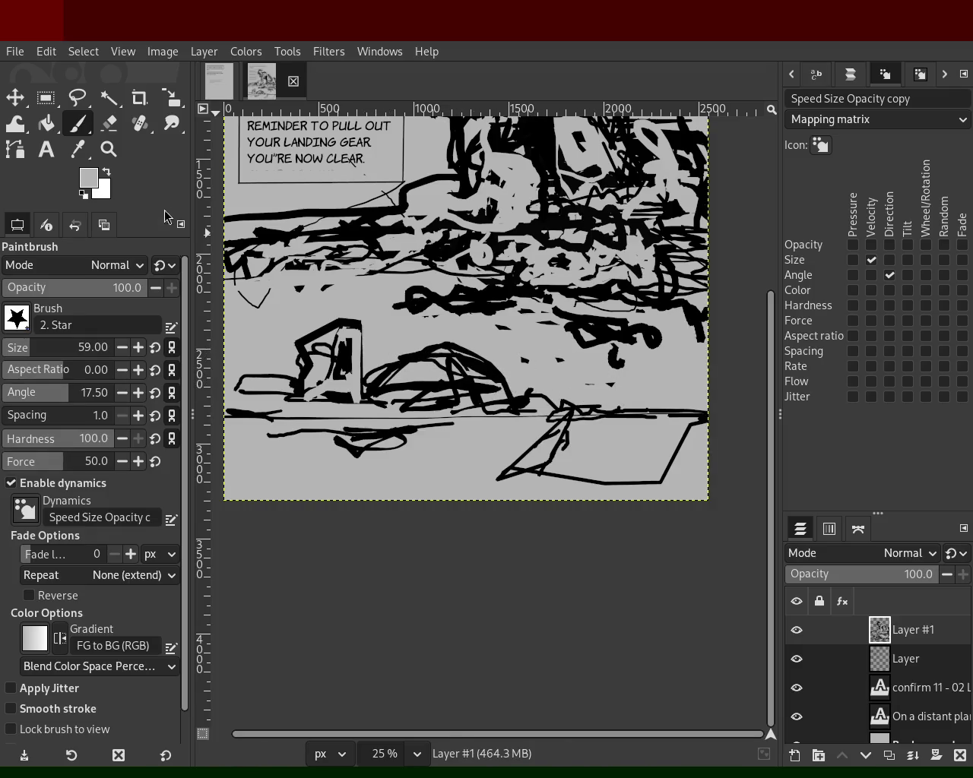
pyautogui.click(109, 123)
pyautogui.moveTo(416, 349)
pyautogui.mouseDown()
pyautogui.moveTo(417, 376)
pyautogui.moveTo(448, 366)
pyautogui.moveTo(387, 357)
pyautogui.moveTo(532, 357)
pyautogui.moveTo(425, 351)
pyautogui.moveTo(398, 375)
pyautogui.moveTo(485, 365)
pyautogui.mouseUp()
# - Zoom out to review the whole page, then recentre on the sketch
pyautogui.click(108, 149)
pyautogui.keyDown('ctrl'); pyautogui.click(463, 353); pyautogui.keyUp('ctrl')
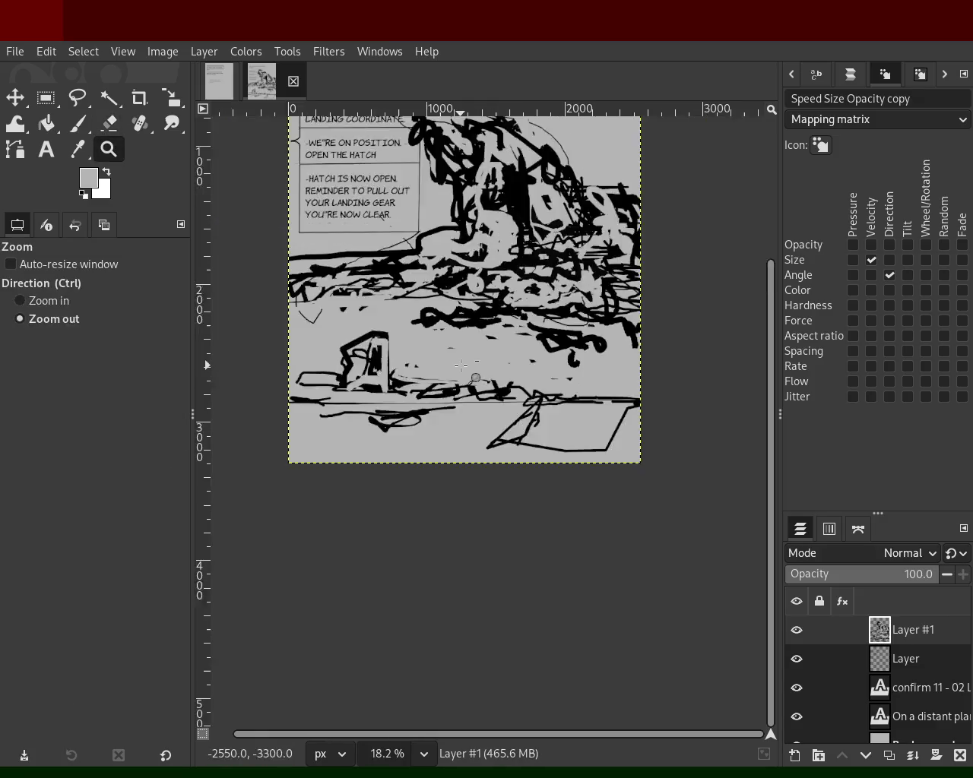
pyautogui.keyDown('ctrl'); pyautogui.click(460, 350); pyautogui.keyUp('ctrl')
pyautogui.click(463, 323)
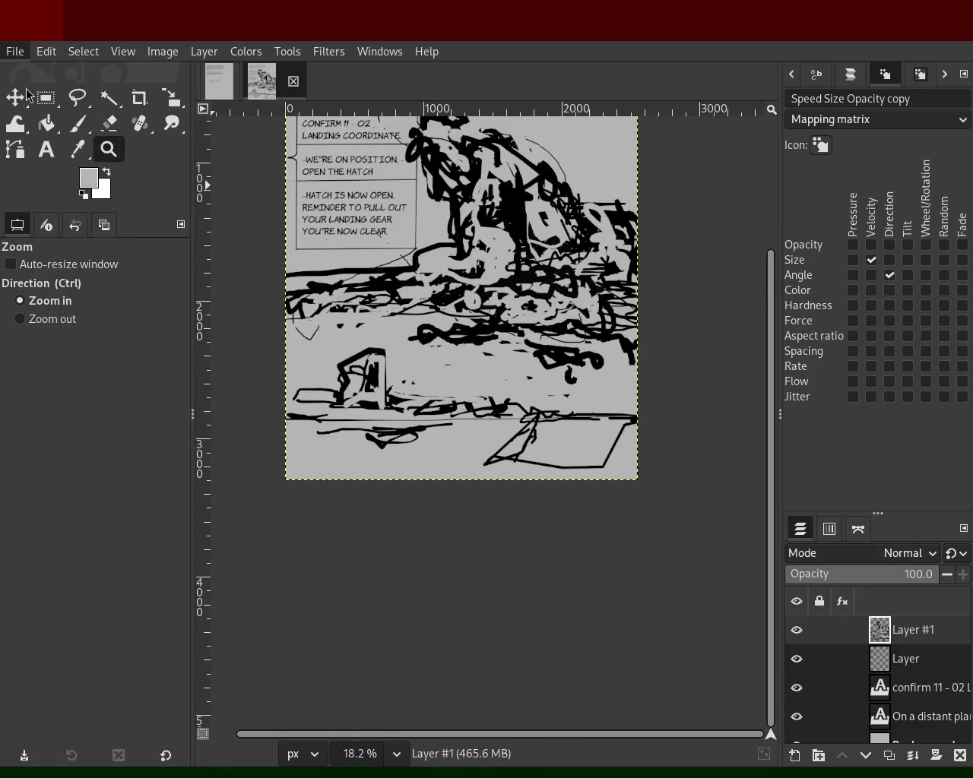
pyautogui.keyDown('ctrl'); pyautogui.click(396, 344); pyautogui.keyUp('ctrl')
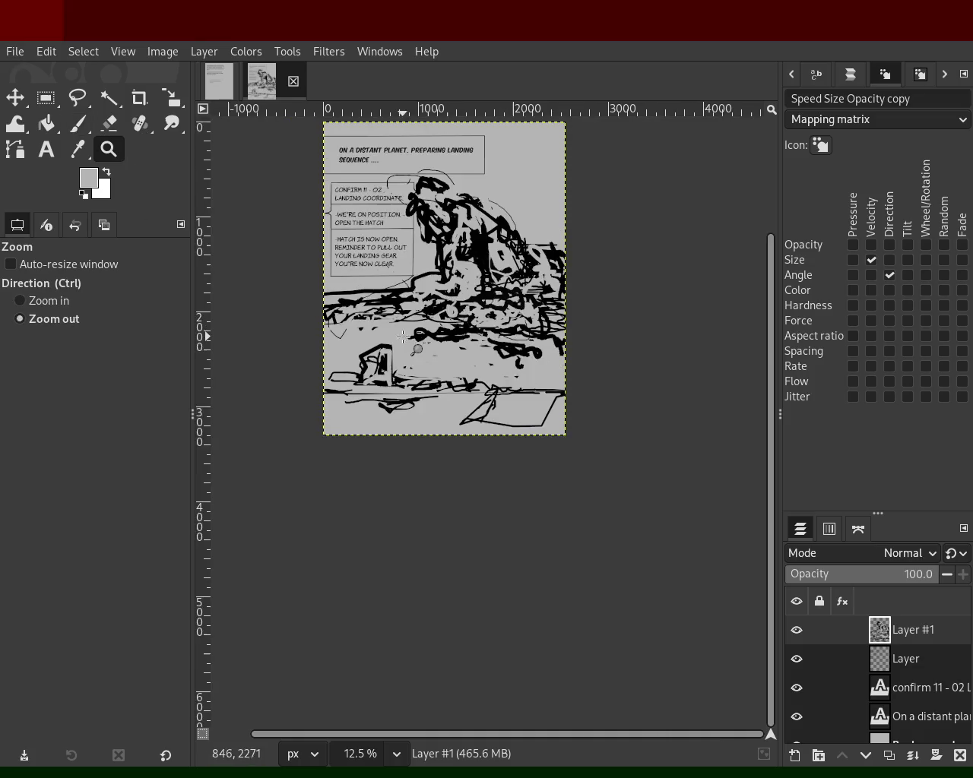
pyautogui.doubleClick(421, 246)
pyautogui.keyDown('ctrl'); pyautogui.click(456, 297); pyautogui.keyUp('ctrl')
pyautogui.click(458, 328)
pyautogui.keyDown('ctrl'); pyautogui.click(456, 335); pyautogui.keyUp('ctrl')
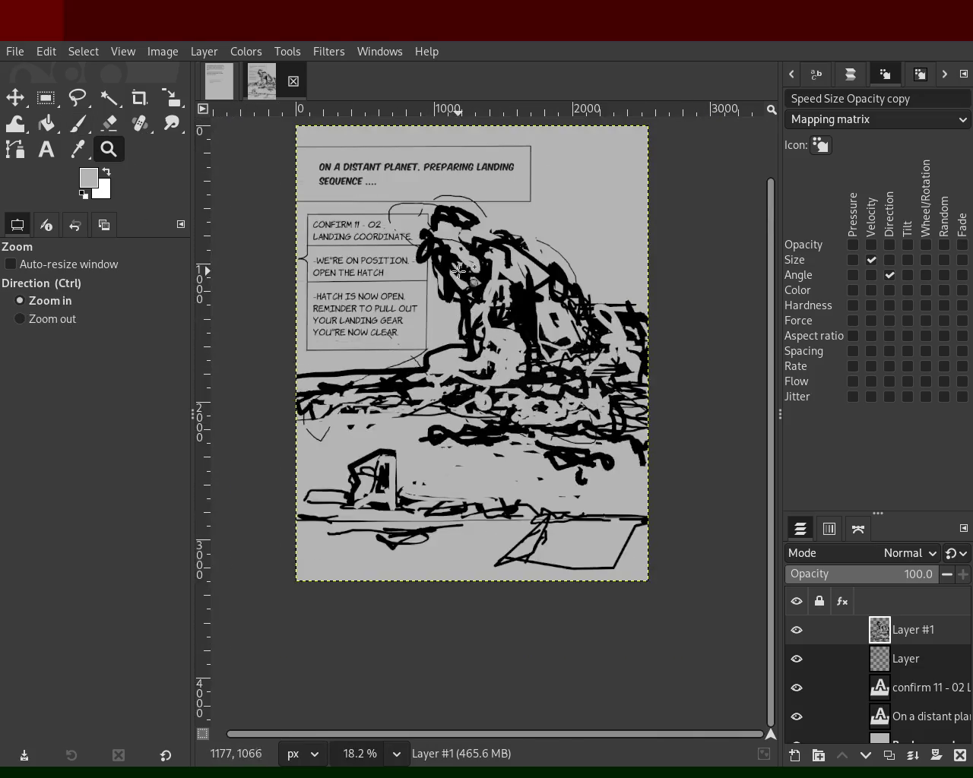
pyautogui.click(449, 388)
pyautogui.keyDown('ctrl'); pyautogui.click(441, 391); pyautogui.keyUp('ctrl')
pyautogui.click(498, 383)
pyautogui.keyDown('ctrl'); pyautogui.click(486, 366); pyautogui.keyUp('ctrl')
pyautogui.click(545, 307)
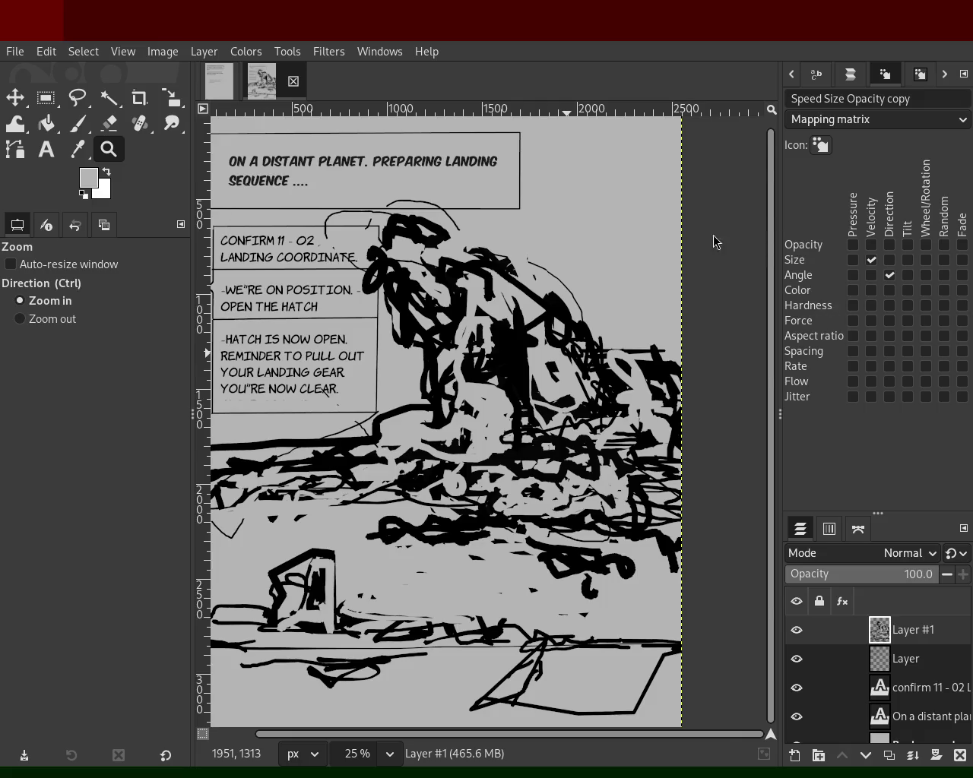
# - Sample black from the sketch and add thick straight black lines to the central figure
pyautogui.click(77, 123)
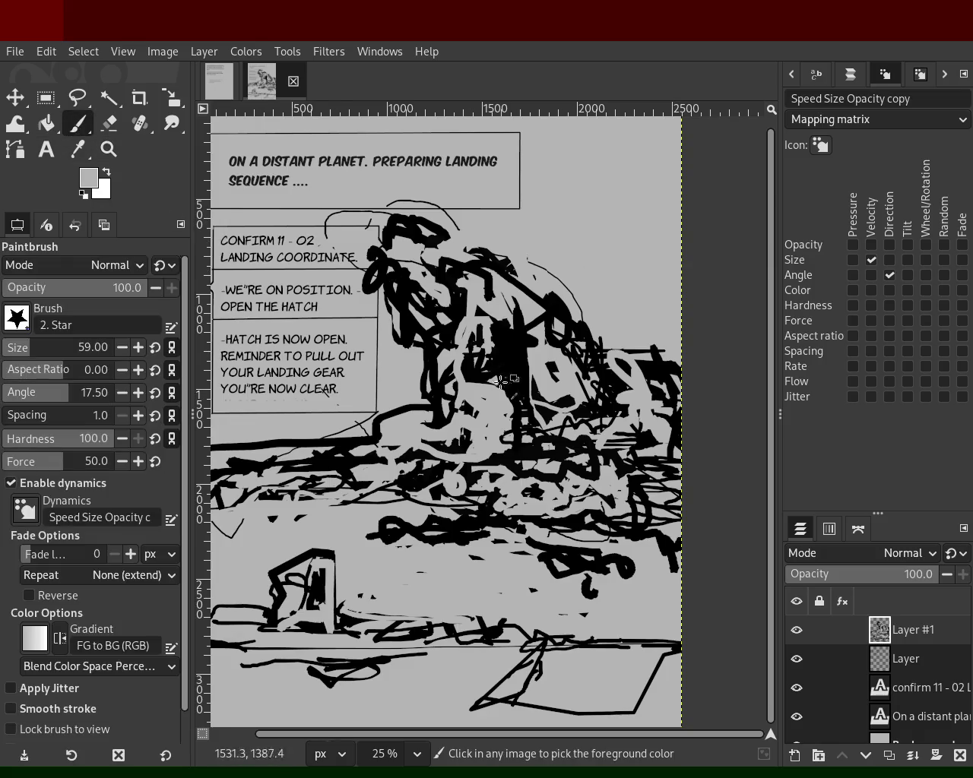
pyautogui.keyDown('ctrl'); pyautogui.click(522, 413); pyautogui.keyUp('ctrl')
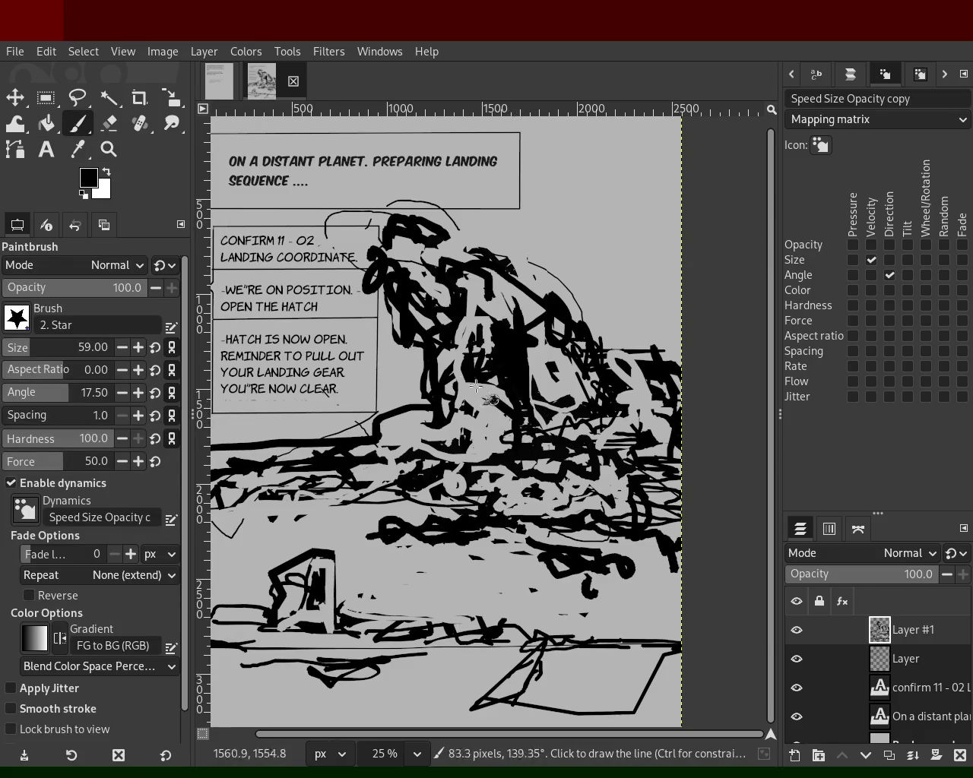
pyautogui.keyDown('shift'); pyautogui.click(493, 370); pyautogui.keyUp('shift')
pyautogui.keyDown('ctrl'); pyautogui.click(565, 390); pyautogui.keyUp('ctrl')
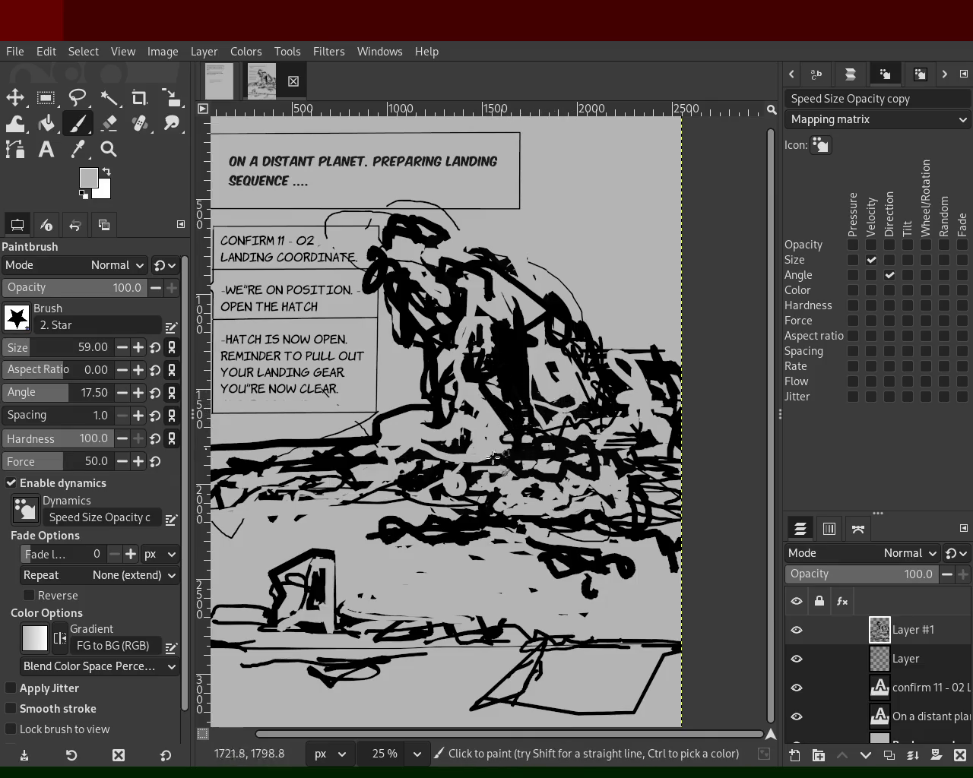
pyautogui.keyDown('ctrl'); pyautogui.click(429, 527); pyautogui.keyUp('ctrl')
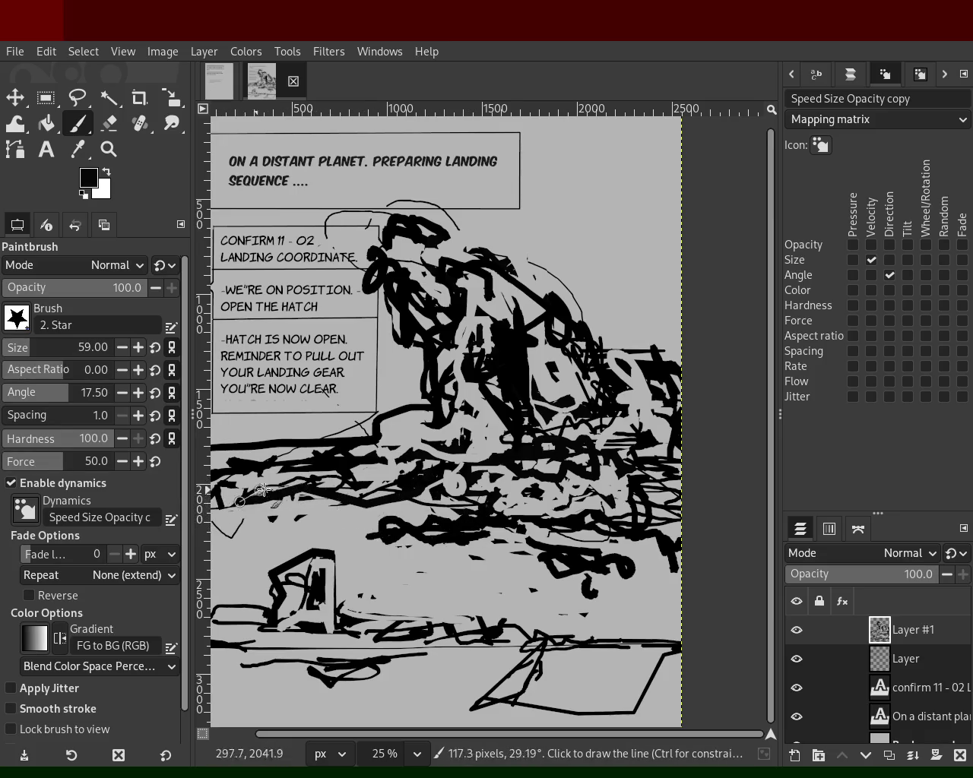
pyautogui.click(109, 123)
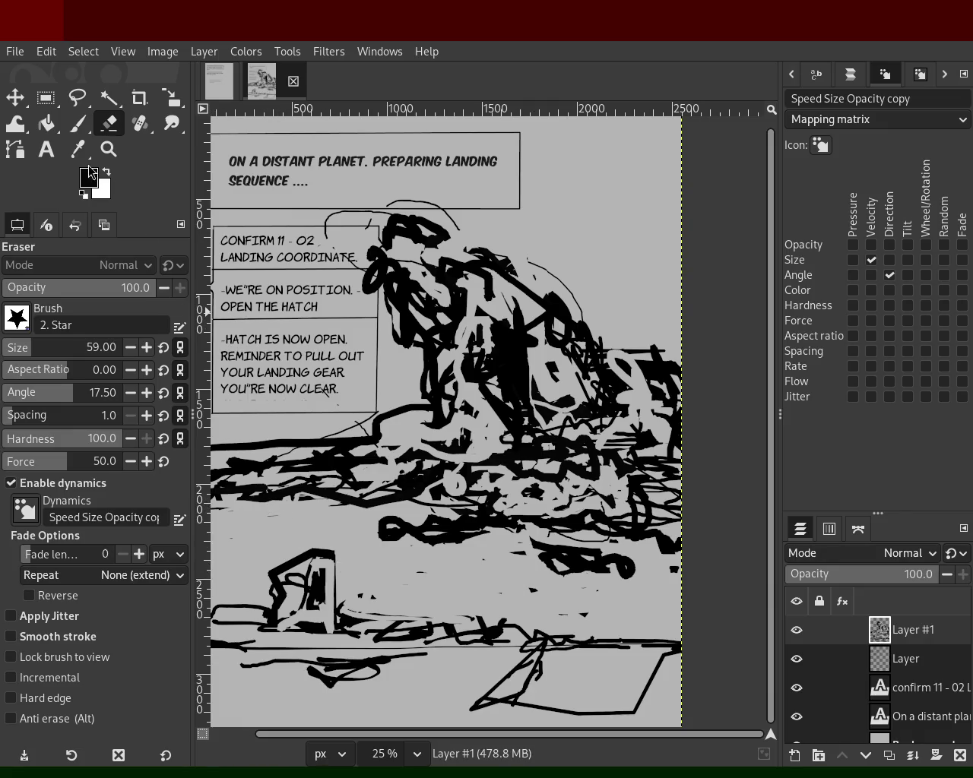
# - Paint the parallelogram's left diagonal edge and bottom edge as thick black lines
pyautogui.click(109, 149)
pyautogui.scroll(-2, 432, 326)
pyautogui.scroll(3, 481, 523)
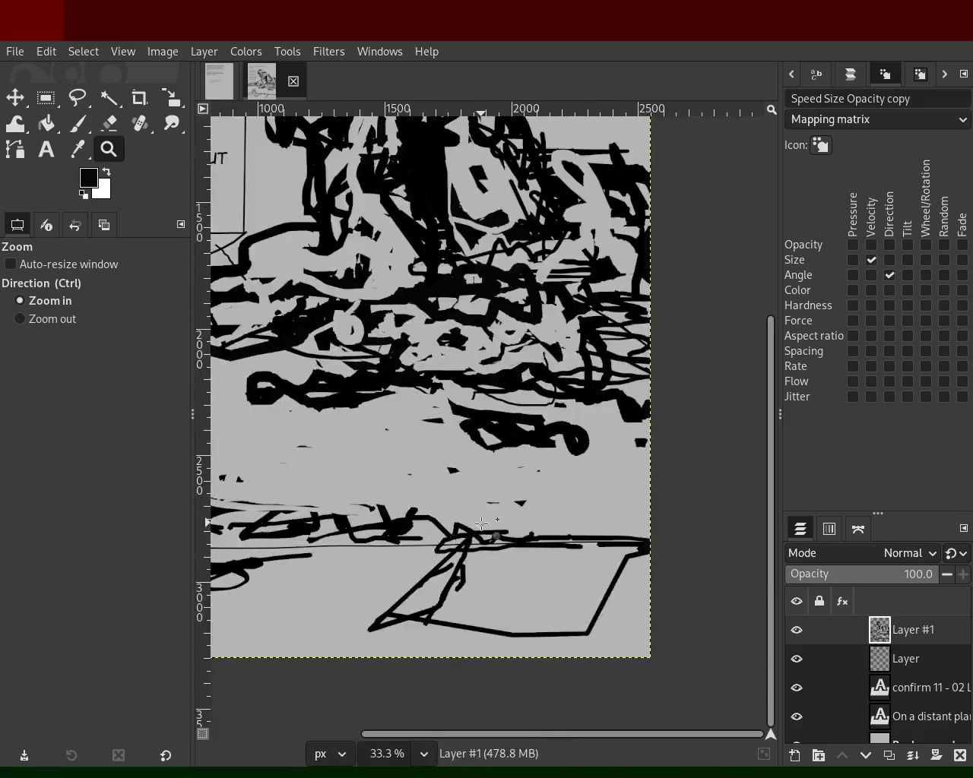
pyautogui.scroll(2, 411, 470)
pyautogui.press('p')
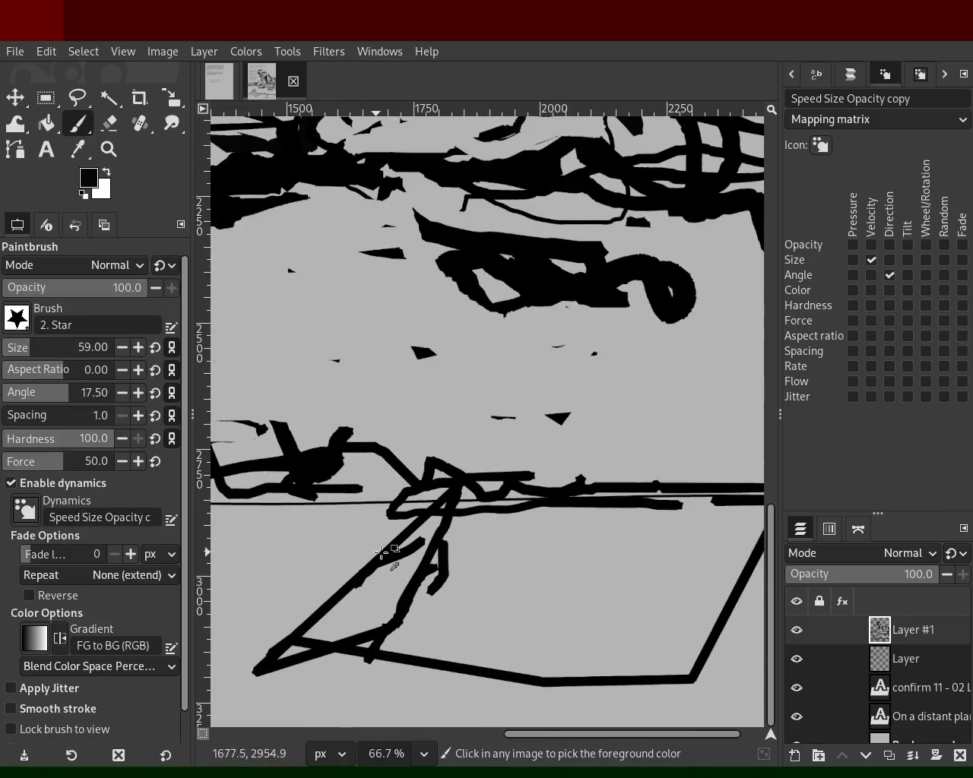
pyautogui.click(460, 496)
pyautogui.keyDown('shift'); pyautogui.click(298, 652); pyautogui.keyUp('shift')
pyautogui.keyDown('shift'); pyautogui.click(648, 666); pyautogui.keyUp('shift')
pyautogui.hotkey('ctrl', 'z')
pyautogui.click(351, 638)
pyautogui.keyDown('shift'); pyautogui.click(691, 653); pyautogui.keyUp('shift')
# - Thicken the parallelogram's right and top edges in black
pyautogui.moveTo(690, 653)
pyautogui.mouseDown()
pyautogui.moveTo(752, 513)
pyautogui.moveTo(684, 657)
pyautogui.mouseUp()
pyautogui.click(732, 536)
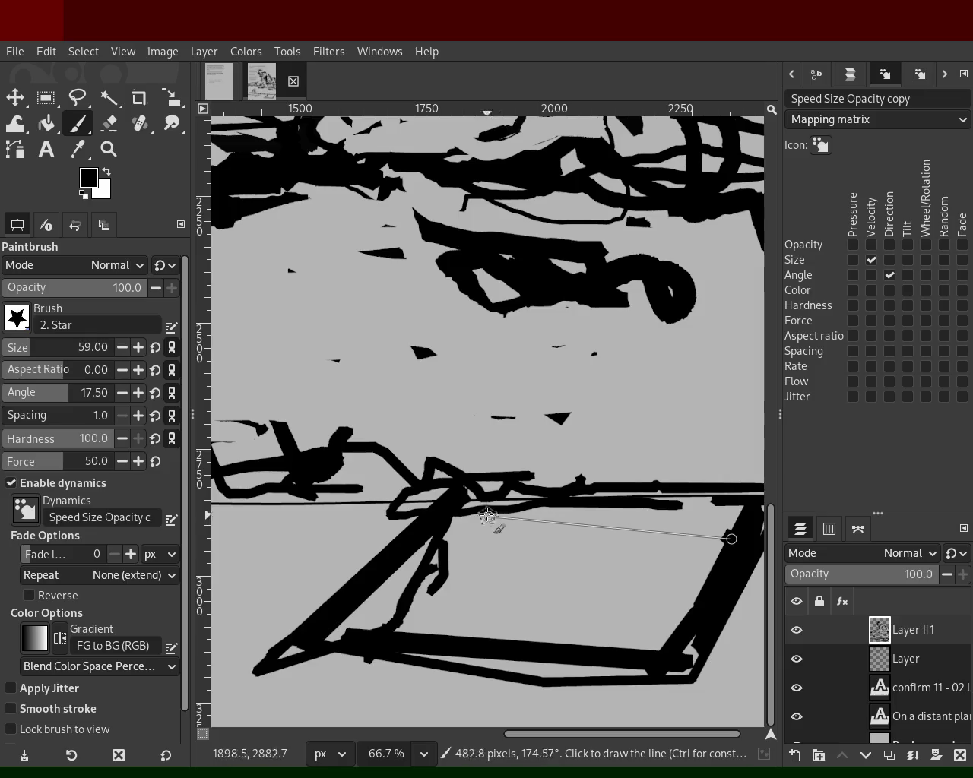
pyautogui.keyDown('shift'); pyautogui.click(456, 509); pyautogui.keyUp('shift')
pyautogui.keyDown('shift'); pyautogui.click(728, 522); pyautogui.keyUp('shift')
pyautogui.keyDown('shift'); pyautogui.click(453, 533); pyautogui.keyUp('shift')
# - Trim the inner top, right and bottom edges with grey, then reset to black
pyautogui.keyDown('ctrl'); pyautogui.click(462, 541); pyautogui.keyUp('ctrl')
pyautogui.click(462, 529)
pyautogui.keyDown('shift'); pyautogui.click(703, 531); pyautogui.keyUp('shift')
pyautogui.keyDown('shift'); pyautogui.click(665, 652); pyautogui.keyUp('shift')
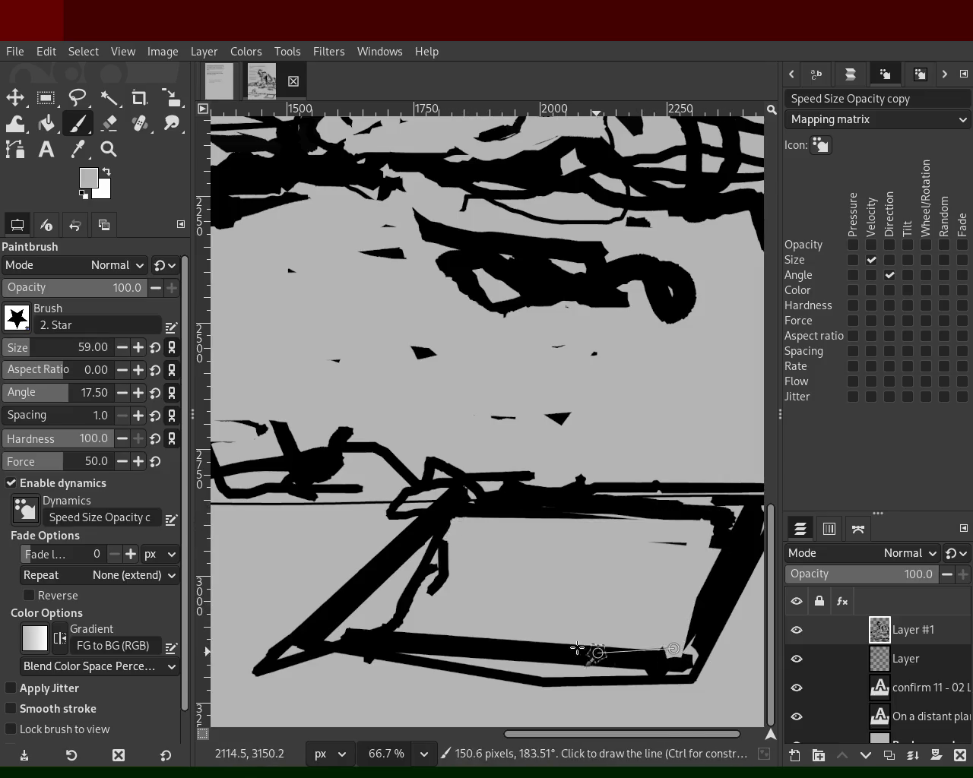
pyautogui.keyDown('shift'); pyautogui.click(582, 648); pyautogui.keyUp('shift')
pyautogui.press('d')
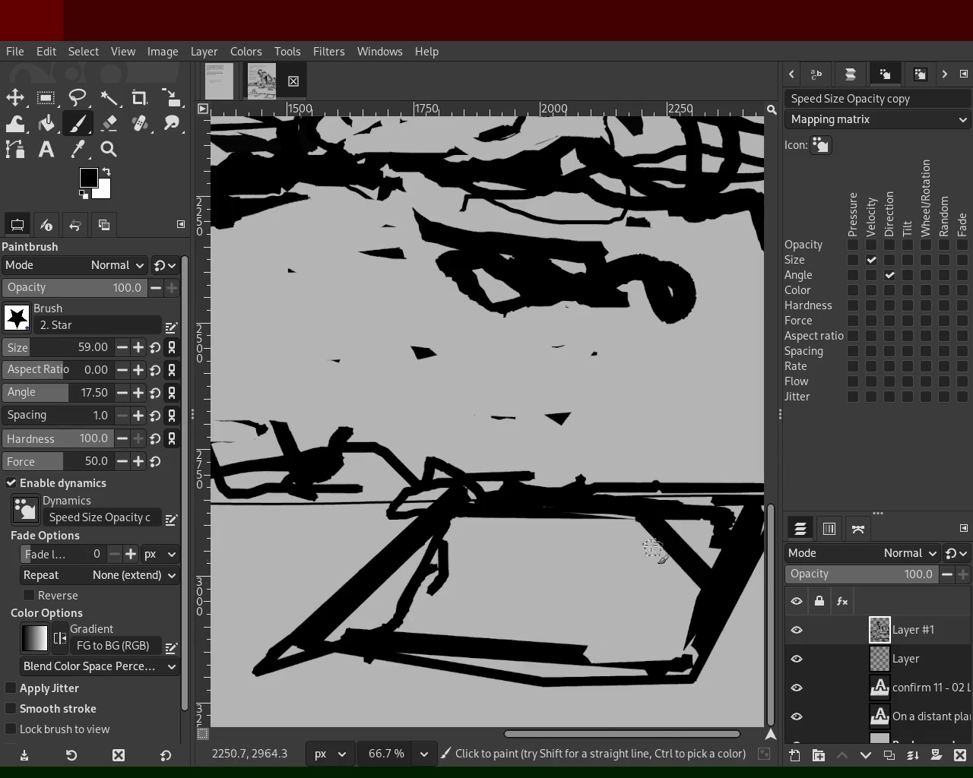
# - Paint several diagonal black stripes in the parallelogram's lower-right corner
pyautogui.keyDown('shift'); pyautogui.click(597, 495); pyautogui.keyUp('shift')
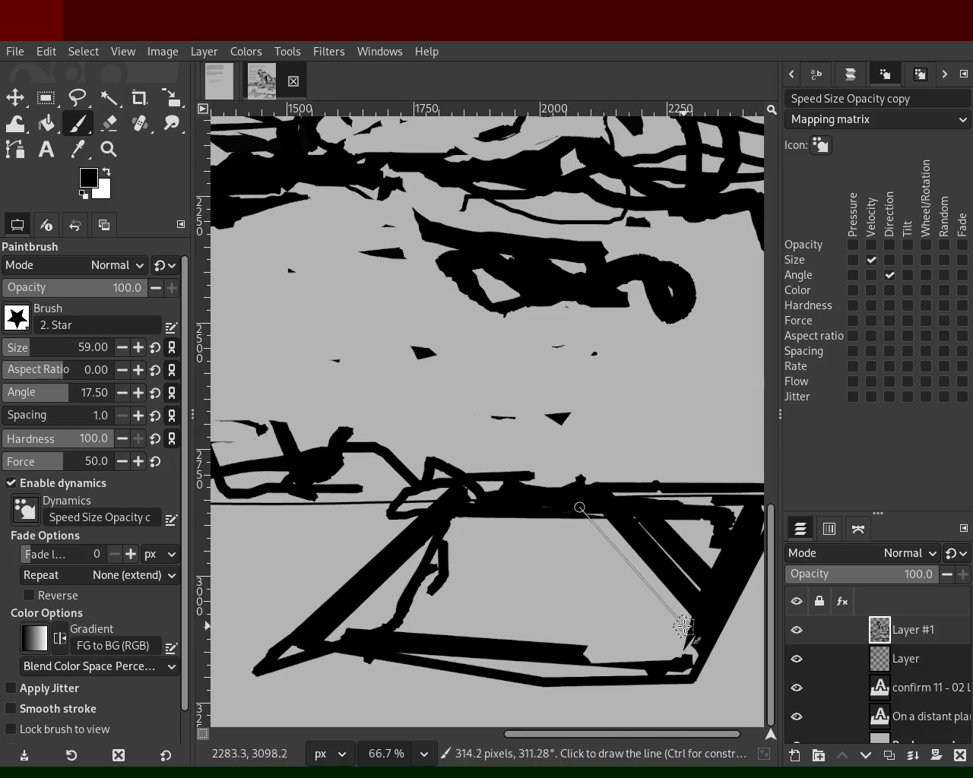
pyautogui.click(708, 645)
pyautogui.keyDown('shift'); pyautogui.click(592, 521); pyautogui.keyUp('shift')
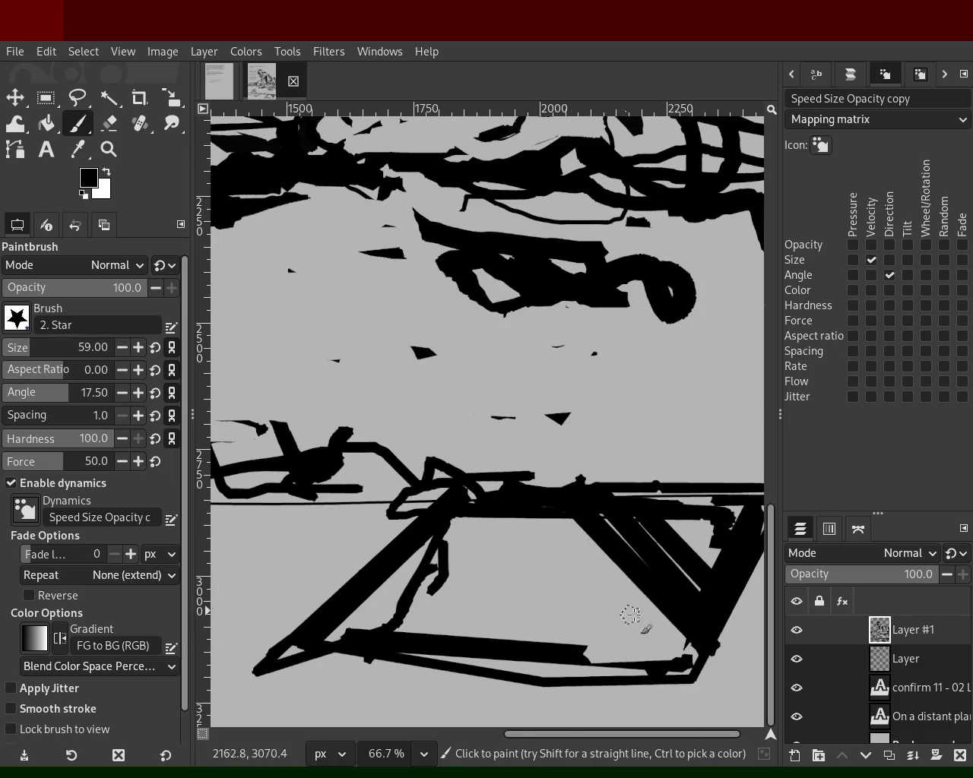
pyautogui.click(690, 656)
pyautogui.keyDown('shift'); pyautogui.click(590, 517); pyautogui.keyUp('shift')
pyautogui.click(560, 502)
pyautogui.keyDown('shift'); pyautogui.click(688, 645); pyautogui.keyUp('shift')
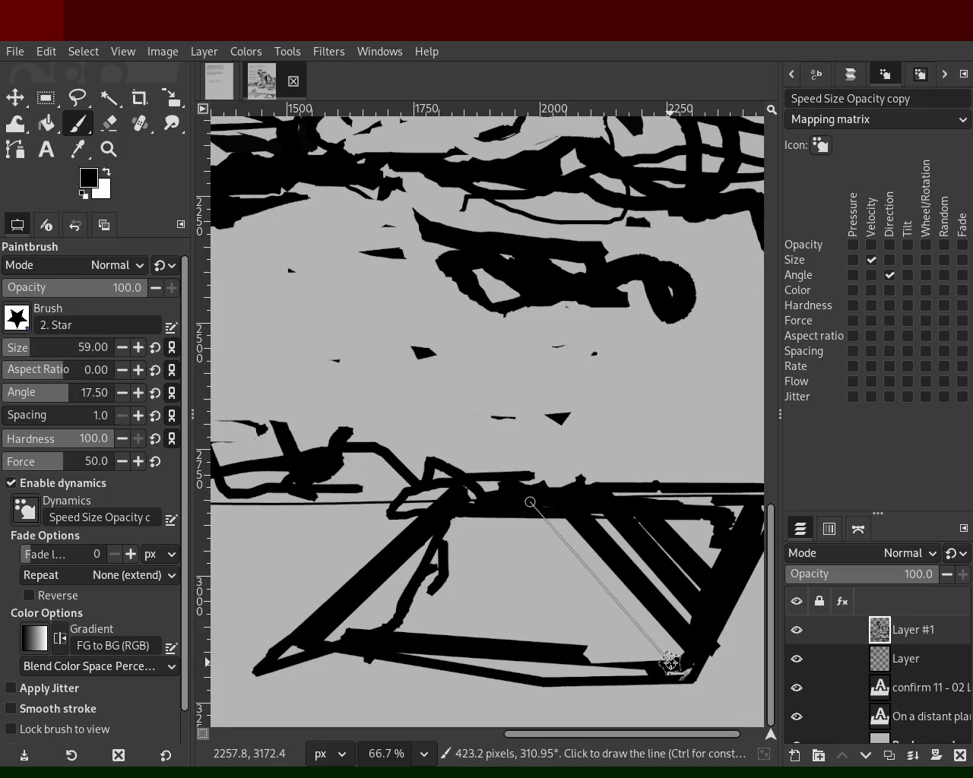
pyautogui.keyDown('shift'); pyautogui.click(679, 673); pyautogui.keyUp('shift')
# - Paint and reinforce parallel black stripes slanting down-left inside the shape
pyautogui.click(530, 504)
pyautogui.keyDown('shift'); pyautogui.click(444, 623); pyautogui.keyUp('shift')
pyautogui.click(535, 541)
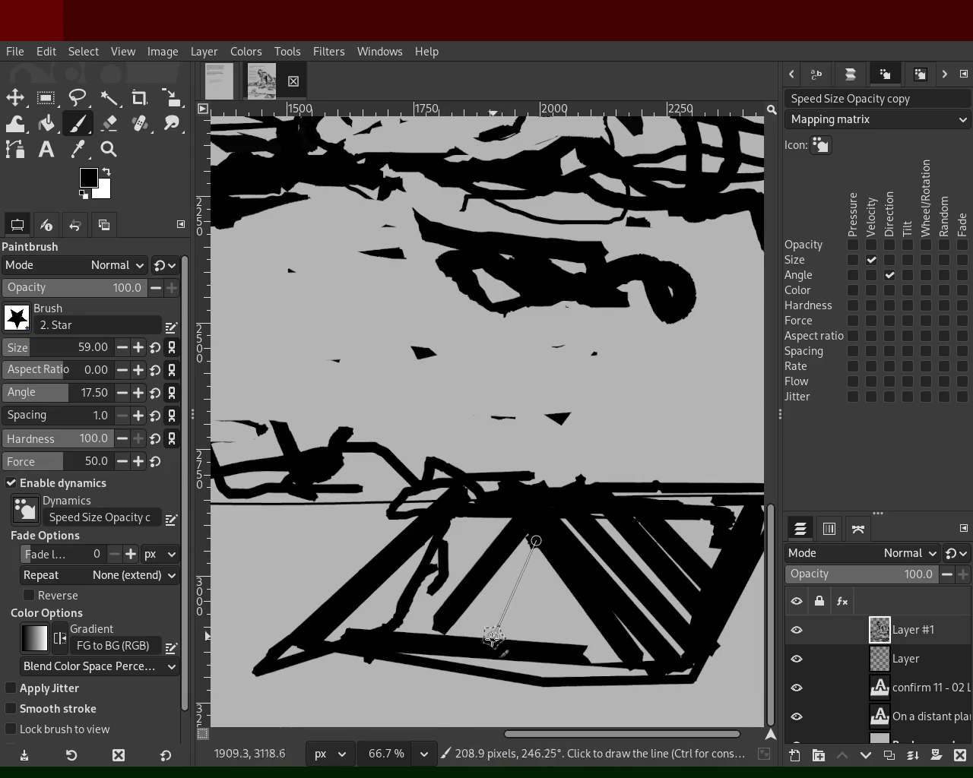
pyautogui.keyDown('shift'); pyautogui.click(478, 641); pyautogui.keyUp('shift')
pyautogui.click(542, 545)
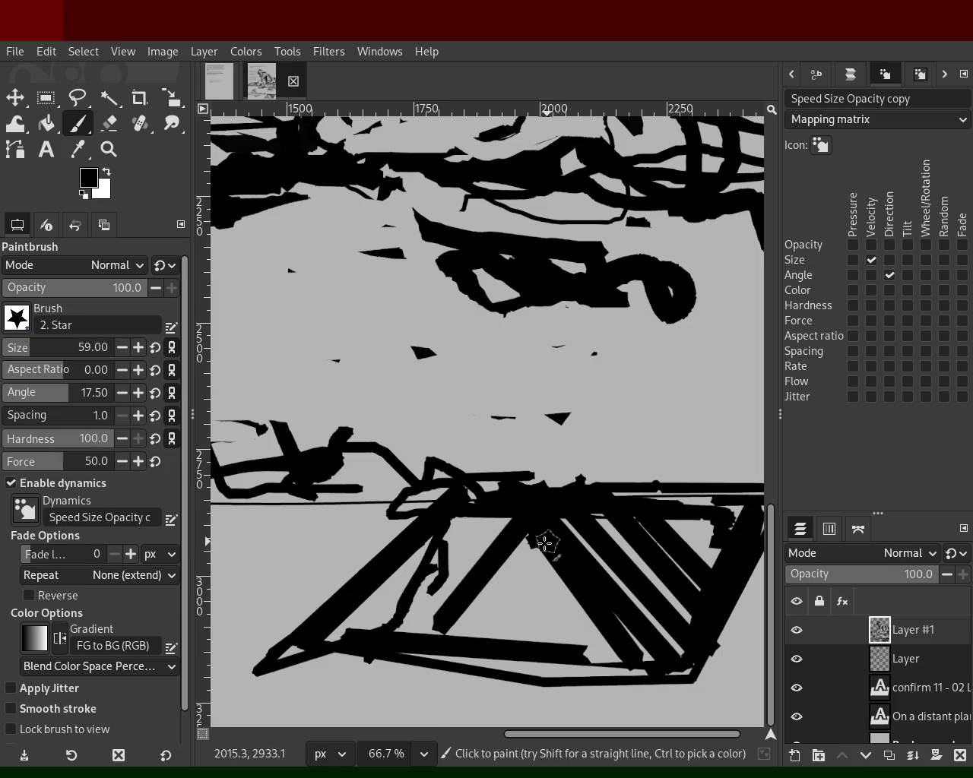
pyautogui.keyDown('shift'); pyautogui.click(468, 642); pyautogui.keyUp('shift')
pyautogui.click(541, 542)
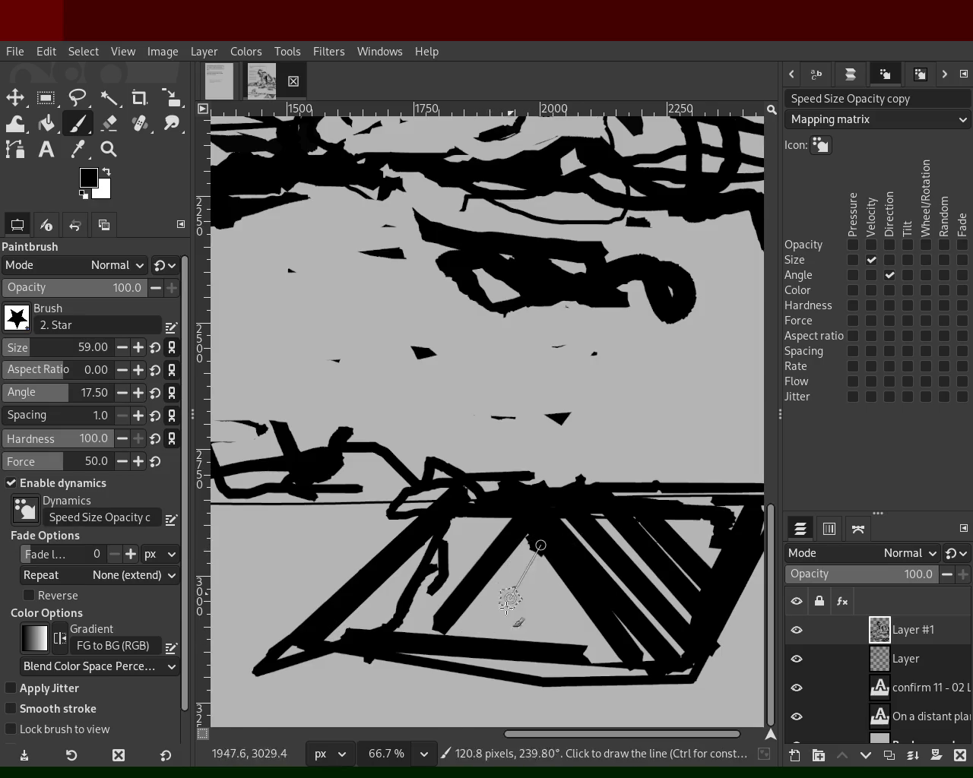
pyautogui.keyDown('shift'); pyautogui.click(471, 645); pyautogui.keyUp('shift')
pyautogui.click(538, 540)
pyautogui.keyDown('shift'); pyautogui.click(467, 643); pyautogui.keyUp('shift')
# - Add three more diagonal stripes further right, running to the bottom edge
pyautogui.click(566, 559)
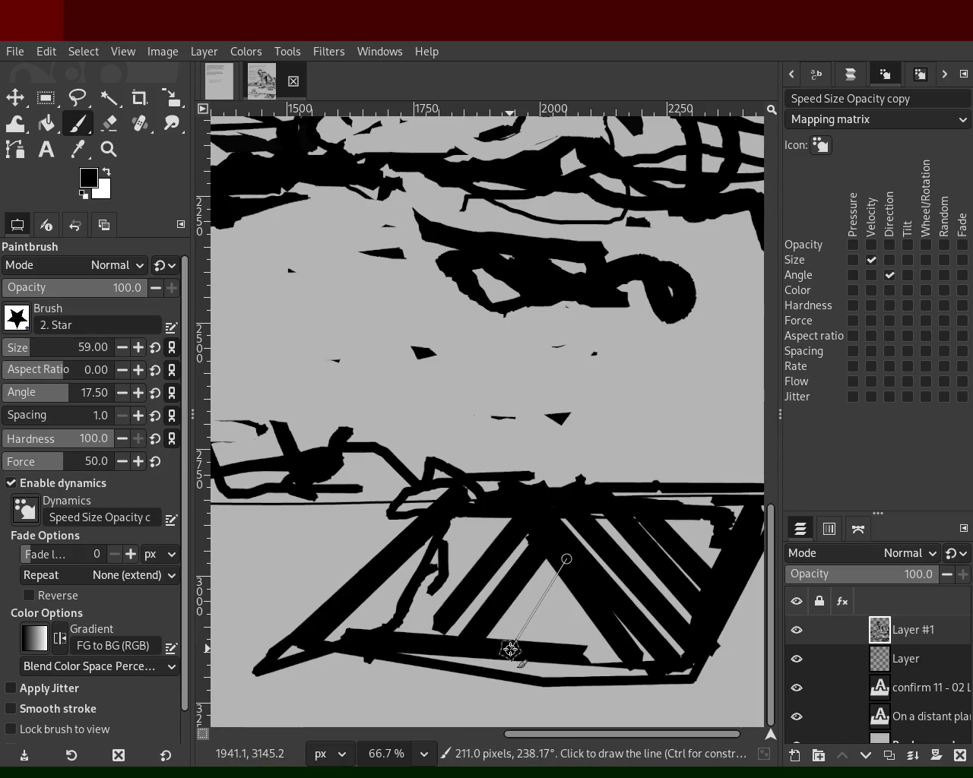
pyautogui.keyDown('shift'); pyautogui.click(510, 649); pyautogui.keyUp('shift')
pyautogui.click(586, 591)
pyautogui.keyDown('shift'); pyautogui.click(543, 648); pyautogui.keyUp('shift')
pyautogui.click(609, 596)
pyautogui.keyDown('shift'); pyautogui.click(571, 651); pyautogui.keyUp('shift')
# - Paint crosswise rungs at the shape's left end and fill the grey gap beside the stripes
pyautogui.click(422, 565)
pyautogui.keyDown('shift'); pyautogui.click(543, 554); pyautogui.keyUp('shift')
pyautogui.click(478, 569)
pyautogui.keyDown('shift'); pyautogui.click(399, 562); pyautogui.keyUp('shift')
pyautogui.click(467, 621)
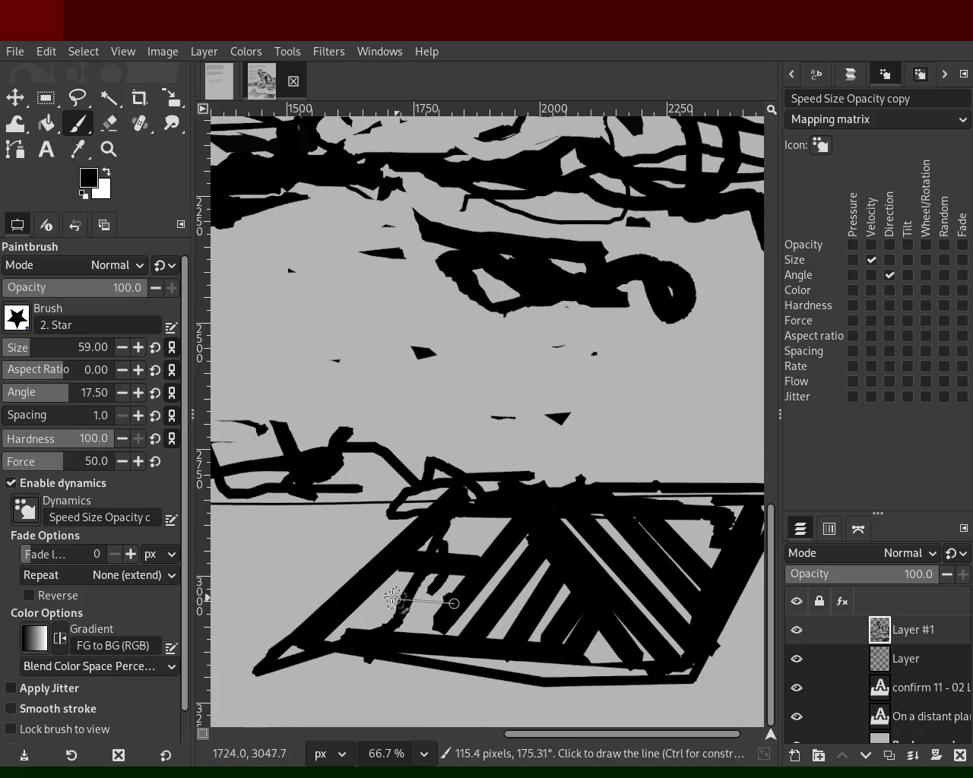
pyautogui.keyDown('shift'); pyautogui.click(375, 599); pyautogui.keyUp('shift')
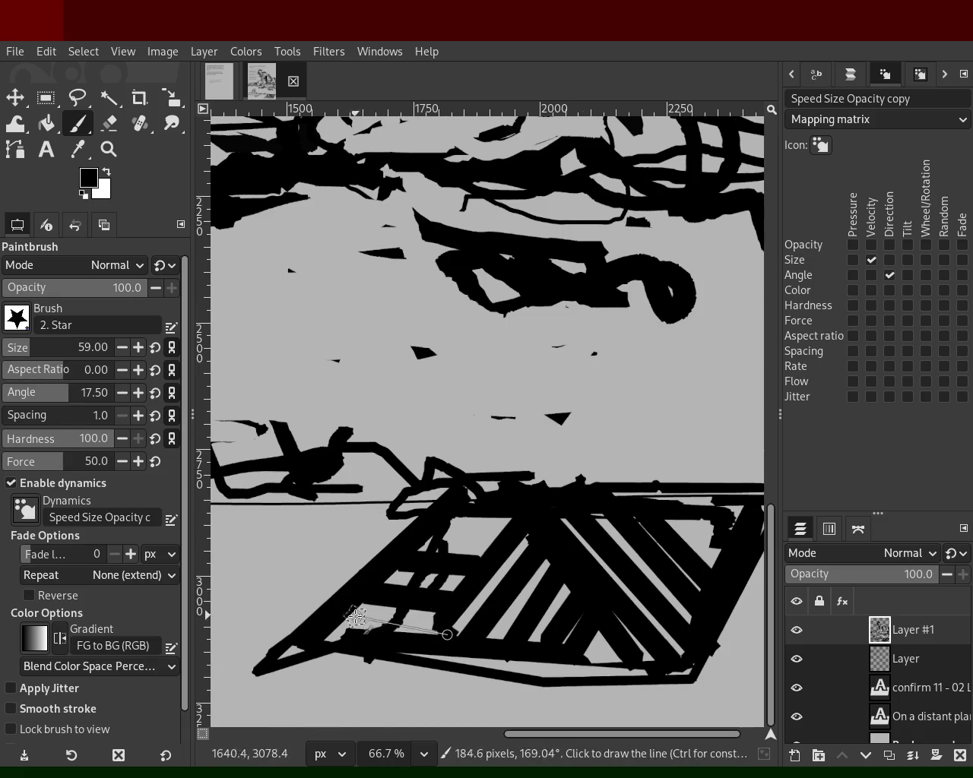
pyautogui.click(118, 155)
pyautogui.scroll(-2, 495, 509)
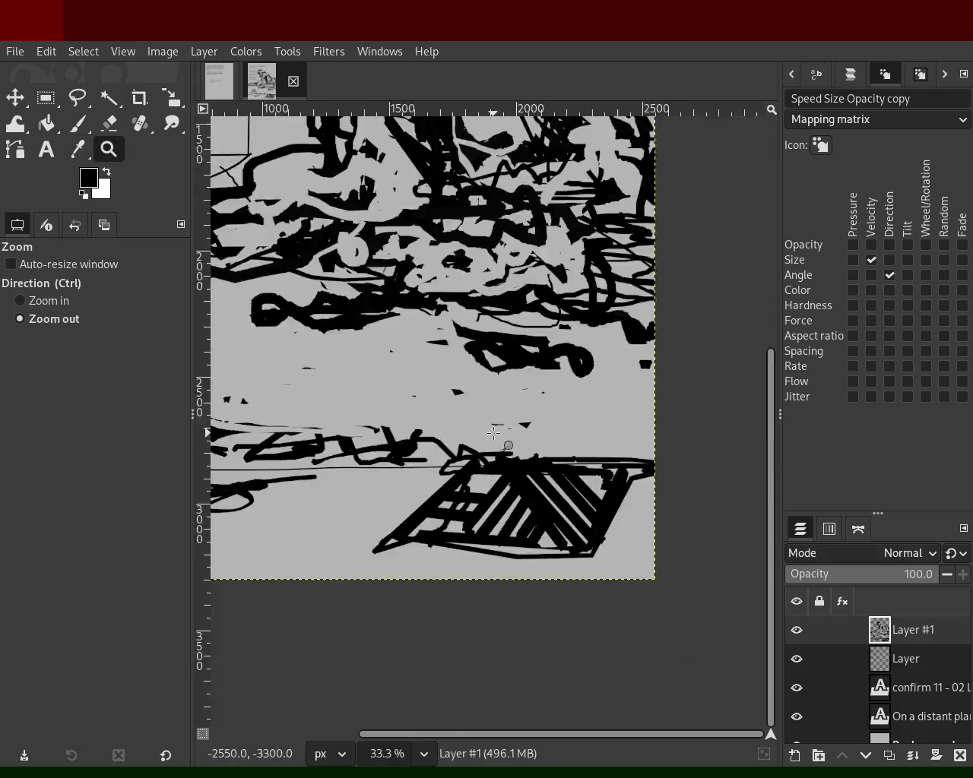
# - Cover the black strokes at the lower left of the striped shape with grey
pyautogui.scroll(-3, 495, 509)
pyautogui.click(495, 509)
pyautogui.click(495, 509)
pyautogui.click(495, 509)
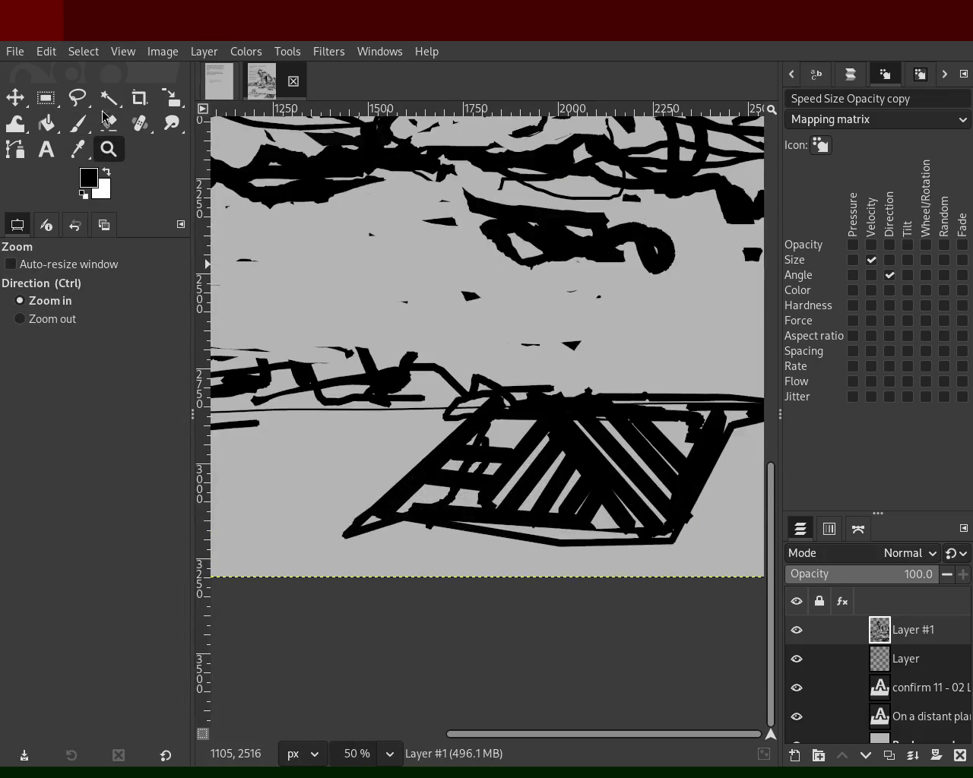
pyautogui.click(77, 122)
pyautogui.keyDown('ctrl'); pyautogui.click(462, 434); pyautogui.keyUp('ctrl')
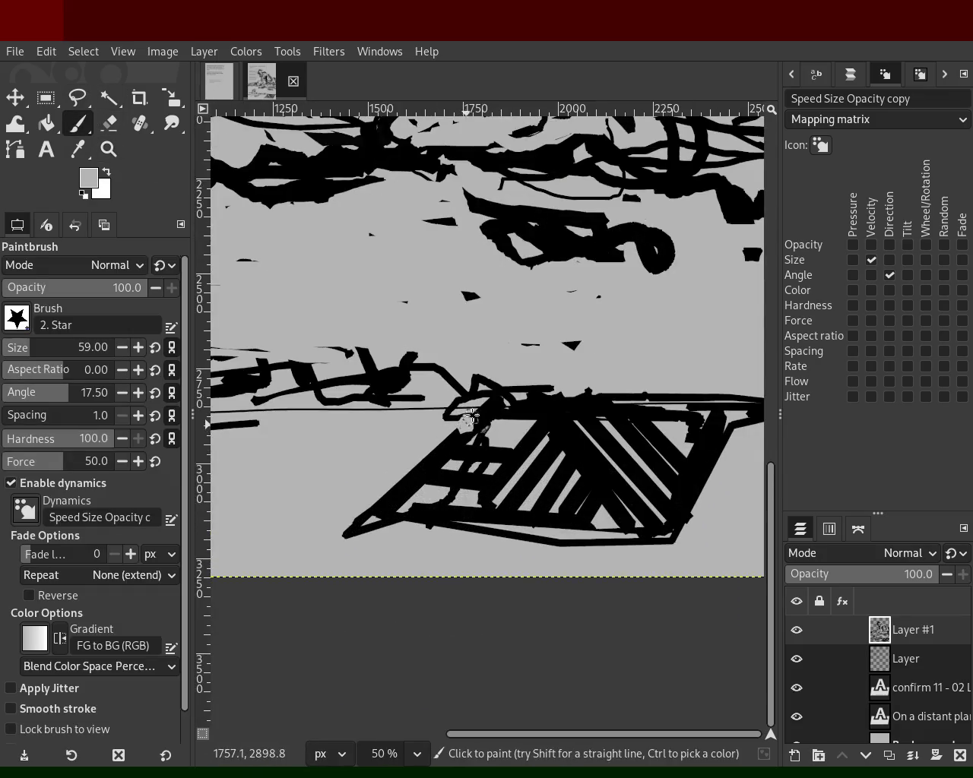
pyautogui.keyDown('shift'); pyautogui.click(394, 521); pyautogui.keyUp('shift')
pyautogui.moveTo(406, 541); pyautogui.dragTo(346, 533)
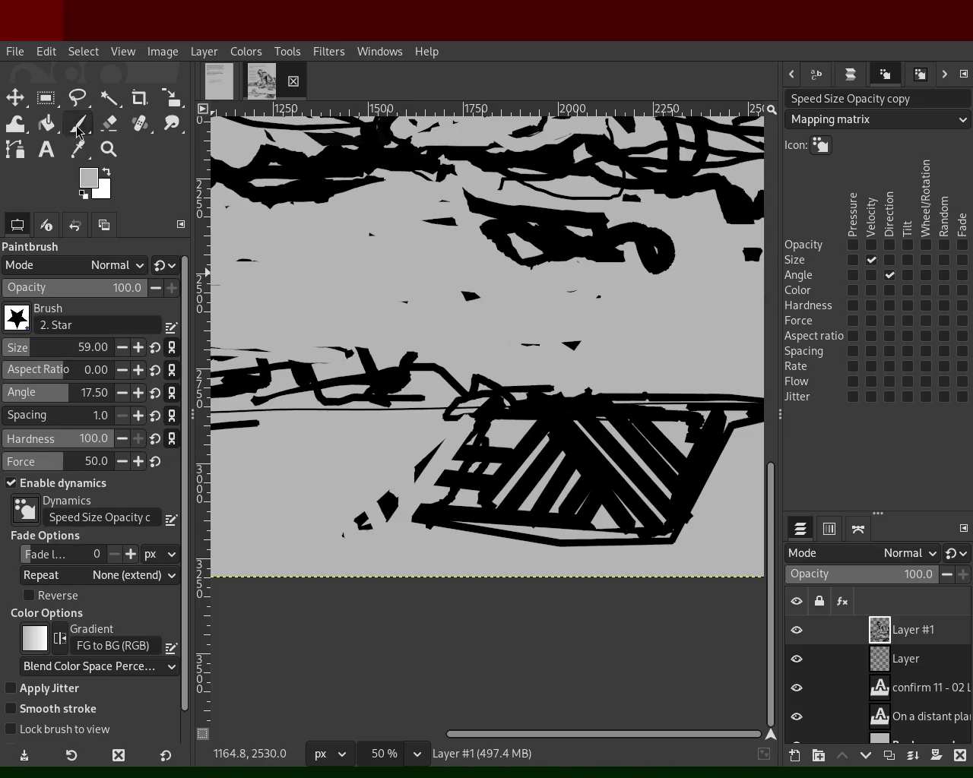
# - Try black strokes left of the shape at brush size 47, then cover them with grey
pyautogui.keyDown('ctrl'); pyautogui.click(506, 410); pyautogui.keyUp('ctrl')
pyautogui.write('22')
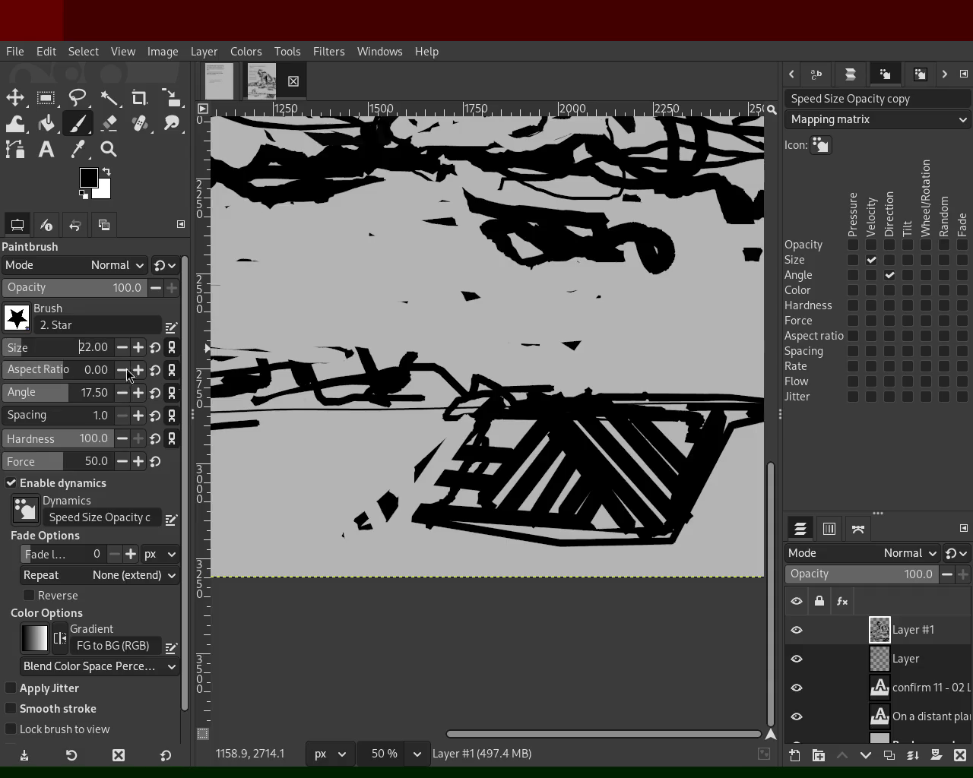
pyautogui.moveTo(442, 416)
pyautogui.mouseDown()
pyautogui.moveTo(276, 452)
pyautogui.moveTo(358, 402)
pyautogui.moveTo(407, 417)
pyautogui.moveTo(382, 430)
pyautogui.mouseUp()
pyautogui.hotkey('ctrl', 'z')
pyautogui.moveTo(7, 349); pyautogui.dragTo(29, 348)
pyautogui.moveTo(441, 442); pyautogui.dragTo(327, 479)
pyautogui.moveTo(403, 426); pyautogui.dragTo(289, 471)
pyautogui.hotkey('ctrl', 'z')
pyautogui.moveTo(266, 547)
pyautogui.mouseDown()
pyautogui.moveTo(325, 454)
pyautogui.moveTo(311, 452)
pyautogui.moveTo(400, 447)
pyautogui.moveTo(344, 408)
pyautogui.moveTo(321, 431)
pyautogui.mouseUp()
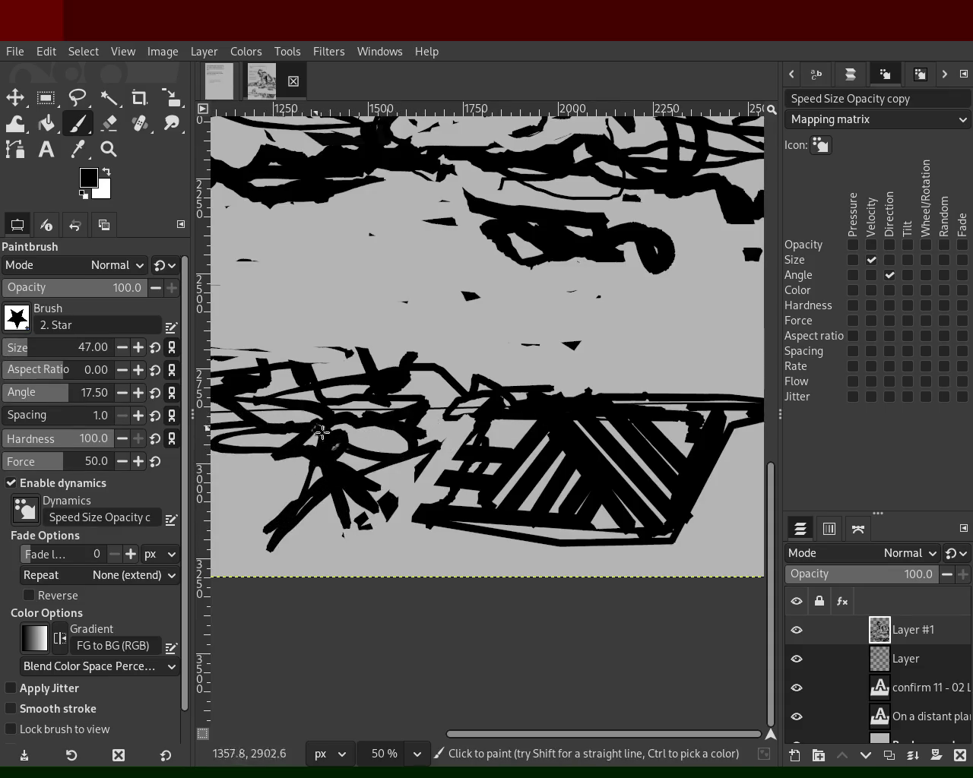
pyautogui.keyDown('ctrl'); pyautogui.click(387, 445); pyautogui.keyUp('ctrl')
pyautogui.moveTo(387, 444)
pyautogui.mouseDown()
pyautogui.moveTo(239, 418)
pyautogui.moveTo(270, 525)
pyautogui.mouseUp()
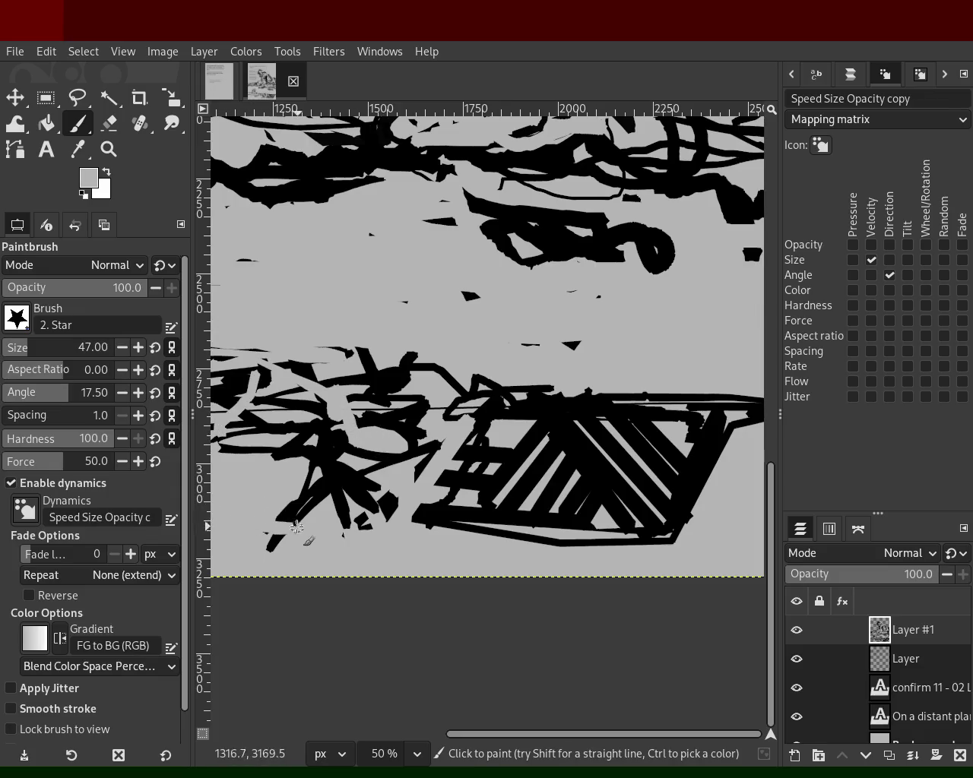
# - Thicken the box's top edge in black and rework its right edge with grey and black
pyautogui.keyDown('ctrl'); pyautogui.click(430, 418); pyautogui.keyUp('ctrl')
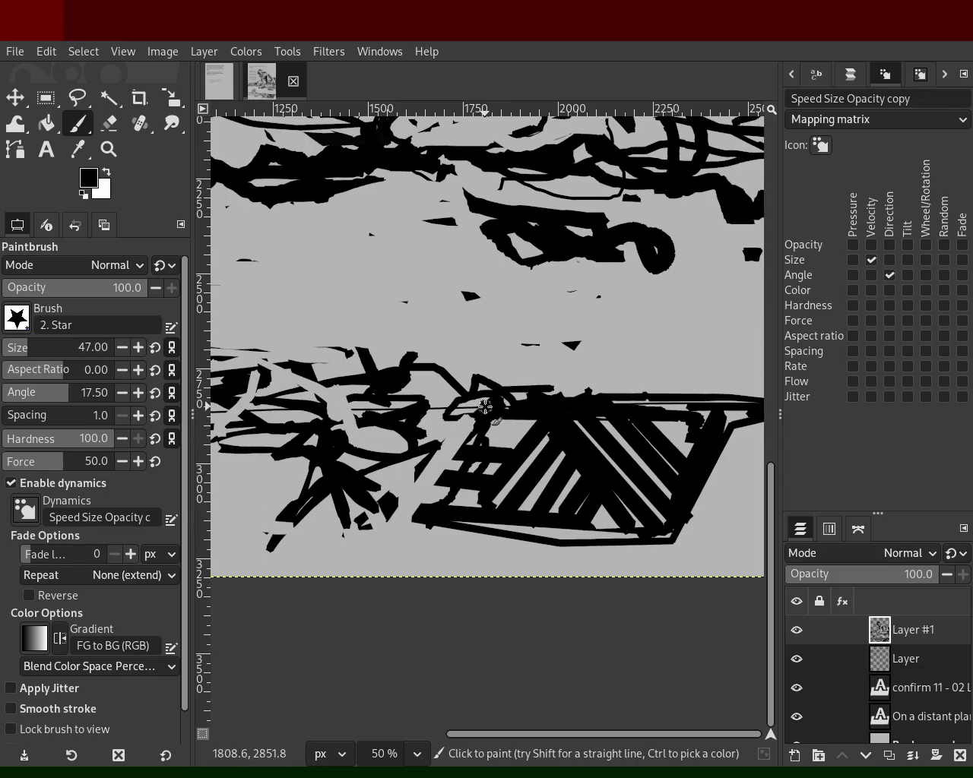
pyautogui.keyDown('shift'); pyautogui.click(415, 514); pyautogui.keyUp('shift')
pyautogui.moveTo(472, 393)
pyautogui.mouseDown()
pyautogui.moveTo(756, 392)
pyautogui.moveTo(593, 385)
pyautogui.mouseUp()
pyautogui.keyDown('ctrl'); pyautogui.click(722, 486); pyautogui.keyUp('ctrl')
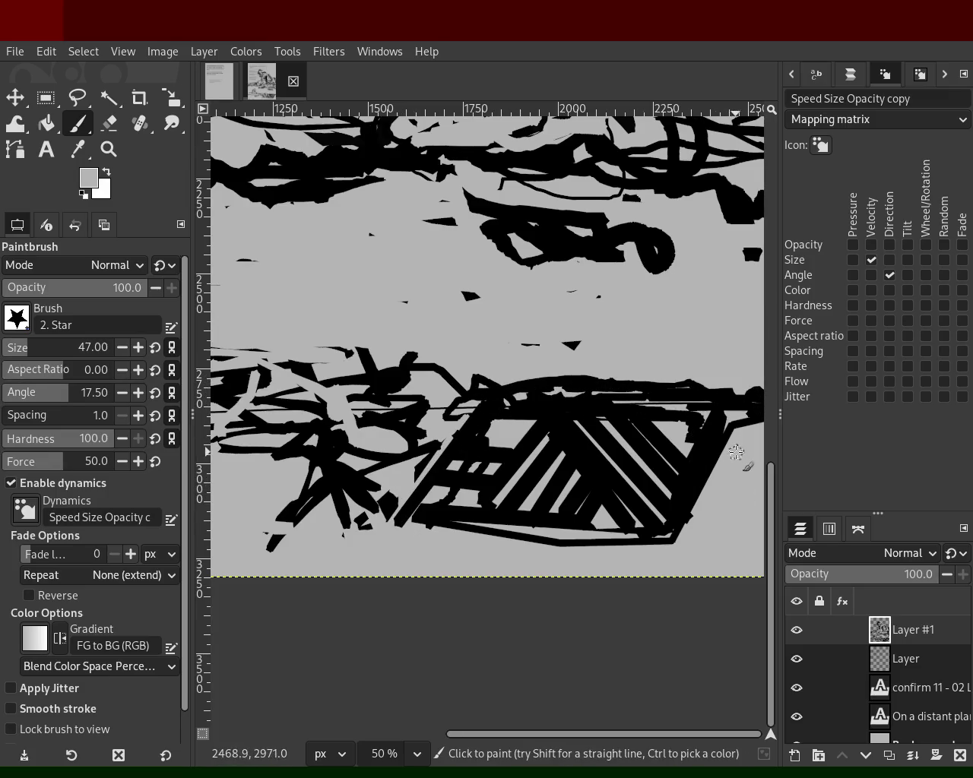
pyautogui.moveTo(735, 453)
pyautogui.mouseDown()
pyautogui.moveTo(661, 543)
pyautogui.moveTo(537, 531)
pyautogui.mouseUp()
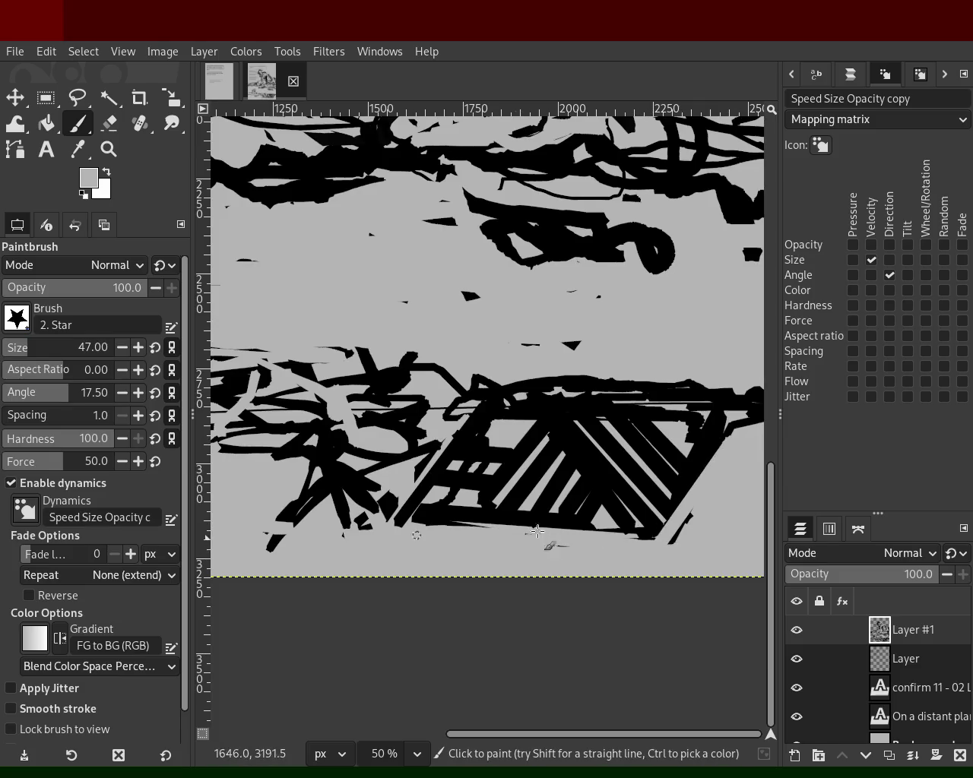
pyautogui.keyDown('ctrl'); pyautogui.click(677, 455); pyautogui.keyUp('ctrl')
pyautogui.moveTo(698, 425); pyautogui.dragTo(655, 521)
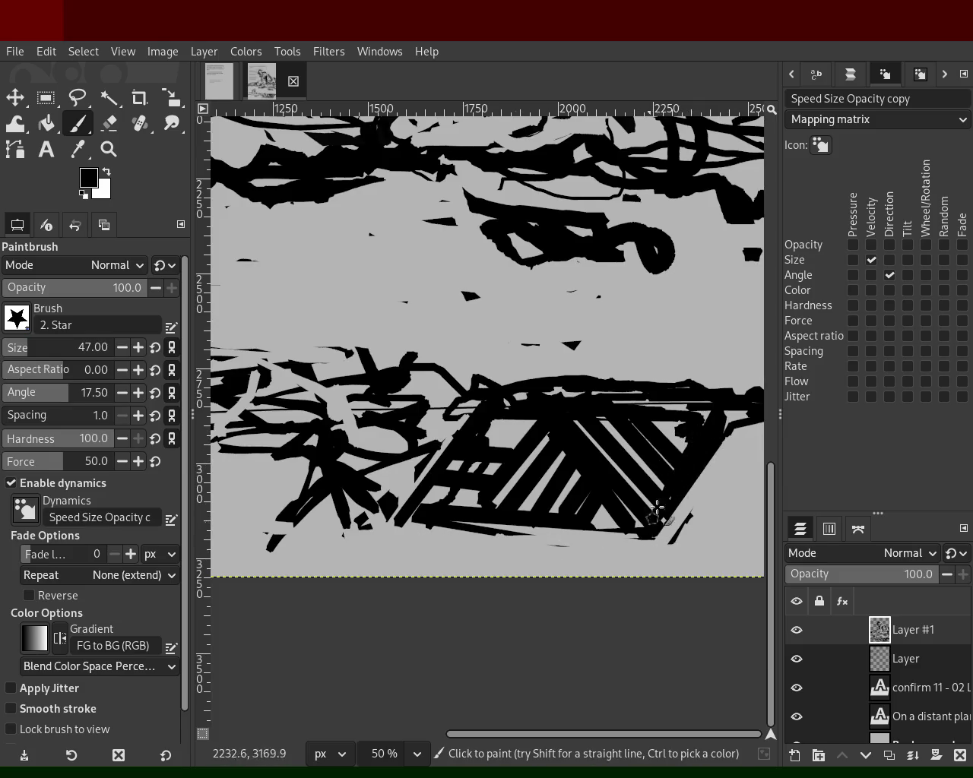
# - Draw thick straight lines for the box's right edge, a new top edge and the left edge
pyautogui.keyDown('ctrl'); pyautogui.click(724, 425); pyautogui.keyUp('ctrl')
pyautogui.keyDown('ctrl'); pyautogui.click(712, 431); pyautogui.keyUp('ctrl')
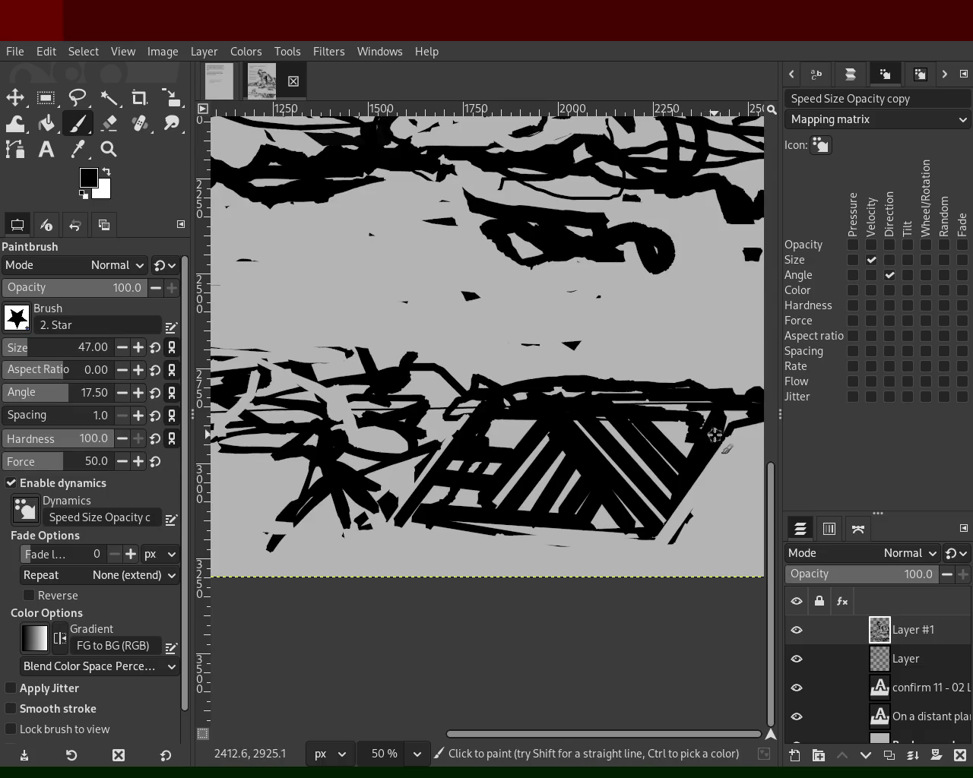
pyautogui.keyDown('shift'); pyautogui.click(656, 504); pyautogui.keyUp('shift')
pyautogui.keyDown('shift'); pyautogui.click(695, 363); pyautogui.keyUp('shift')
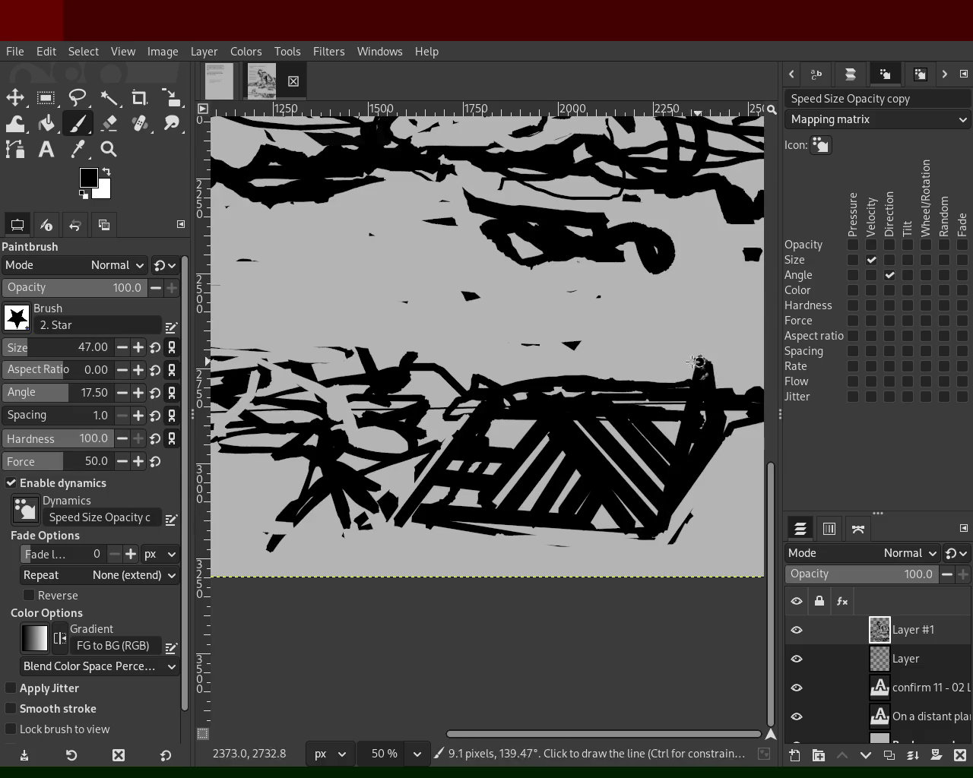
pyautogui.keyDown('shift'); pyautogui.click(494, 343); pyautogui.keyUp('shift')
pyautogui.keyDown('shift'); pyautogui.click(408, 507); pyautogui.keyUp('shift')
pyautogui.keyDown('shift'); pyautogui.click(447, 427); pyautogui.keyUp('shift')
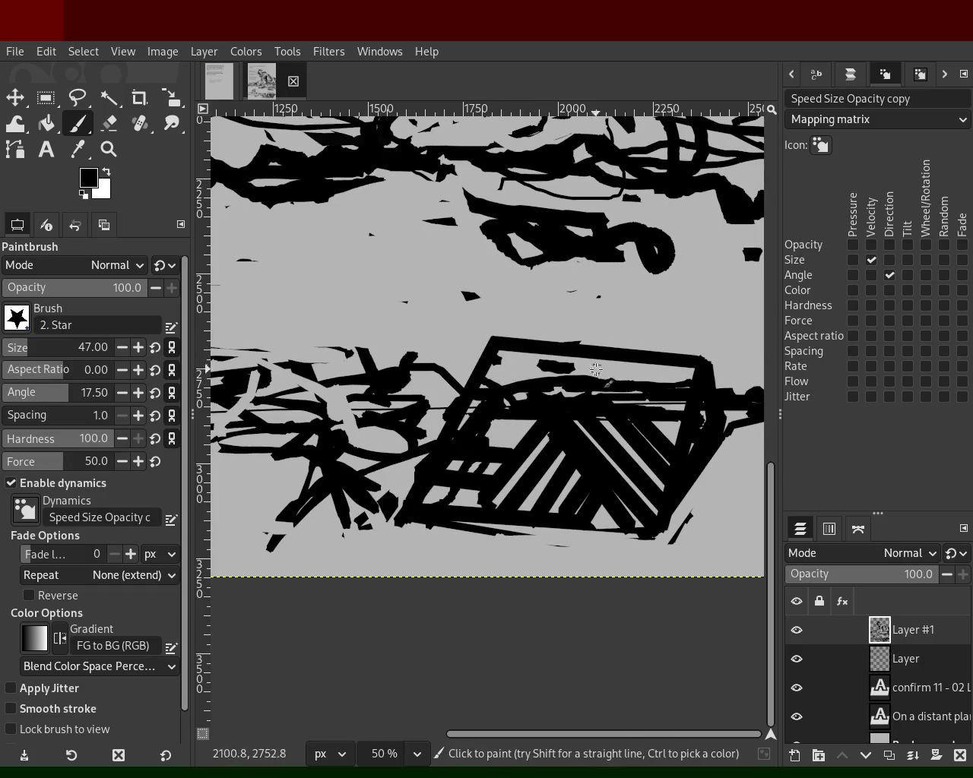
# - Erase the black band inside the box to set the lid apart from the slats
pyautogui.click(109, 123)
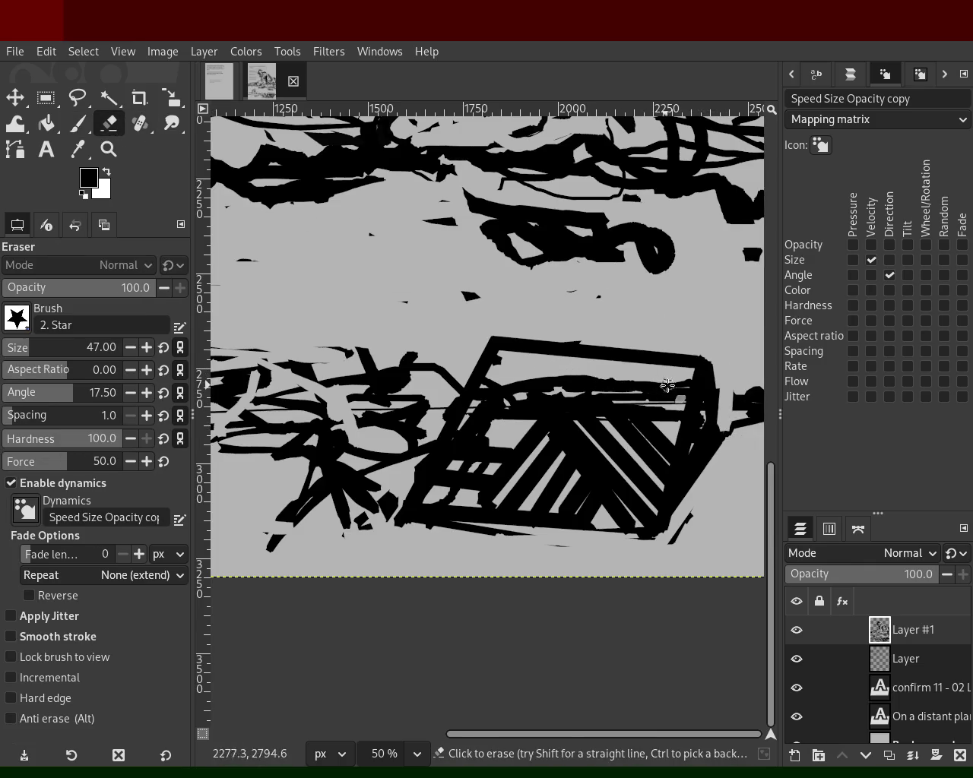
pyautogui.keyDown('shift'); pyautogui.click(486, 390); pyautogui.keyUp('shift')
pyautogui.moveTo(551, 382)
pyautogui.mouseDown()
pyautogui.moveTo(657, 395)
pyautogui.moveTo(620, 398)
pyautogui.mouseUp()
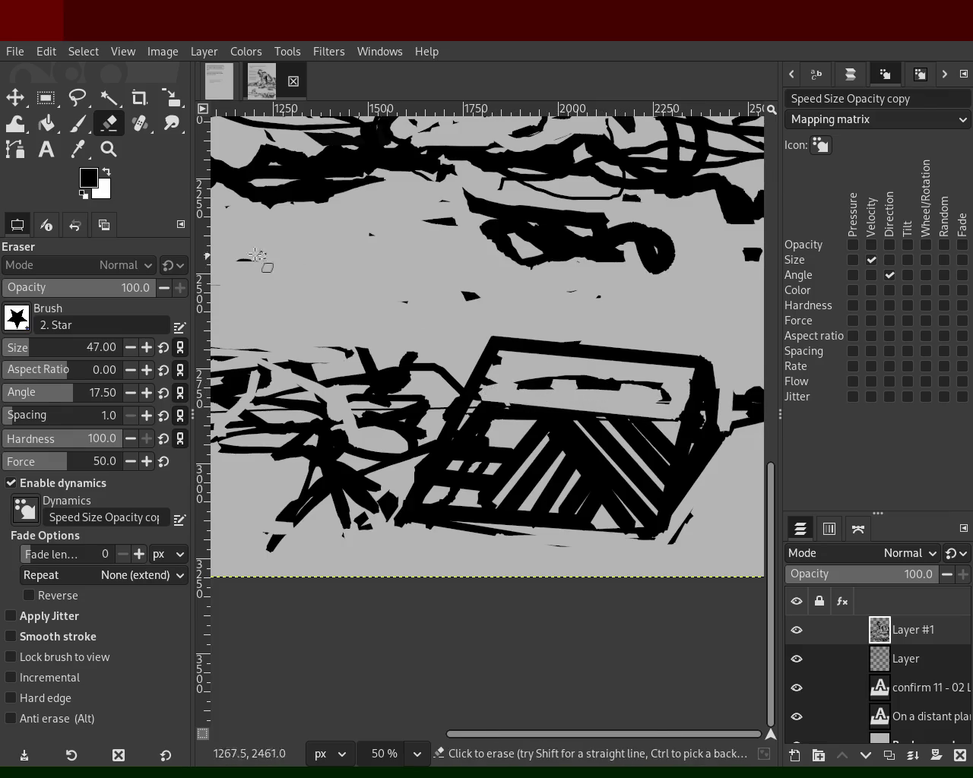
# - Zoom out and adjust the view to frame the whole page
pyautogui.press('z')
pyautogui.keyDown('ctrl'); pyautogui.click(453, 370); pyautogui.keyUp('ctrl')
pyautogui.keyDown('ctrl'); pyautogui.click(453, 371); pyautogui.keyUp('ctrl')
pyautogui.doubleClick(453, 370)
pyautogui.keyDown('ctrl'); pyautogui.click(466, 384); pyautogui.keyUp('ctrl')
pyautogui.keyDown('ctrl'); pyautogui.click(535, 403); pyautogui.keyUp('ctrl')
pyautogui.click(504, 400)
pyautogui.click(503, 401)
pyautogui.keyDown('ctrl'); pyautogui.click(497, 398); pyautogui.keyUp('ctrl')
pyautogui.click(493, 395)
pyautogui.keyDown('ctrl'); pyautogui.click(487, 393); pyautogui.keyUp('ctrl')
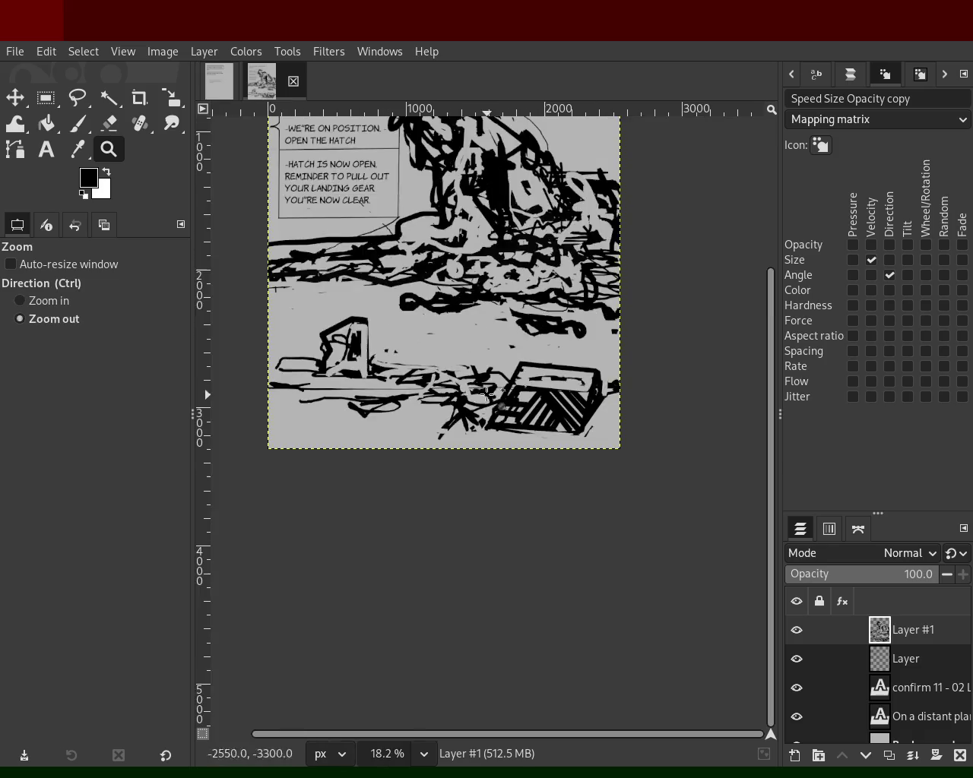
# - Scribble black strokes across the floor with the Paintbrush and paint some over in grey, undoing one pass
pyautogui.doubleClick(487, 393)
pyautogui.click(456, 384)
pyautogui.press('p')
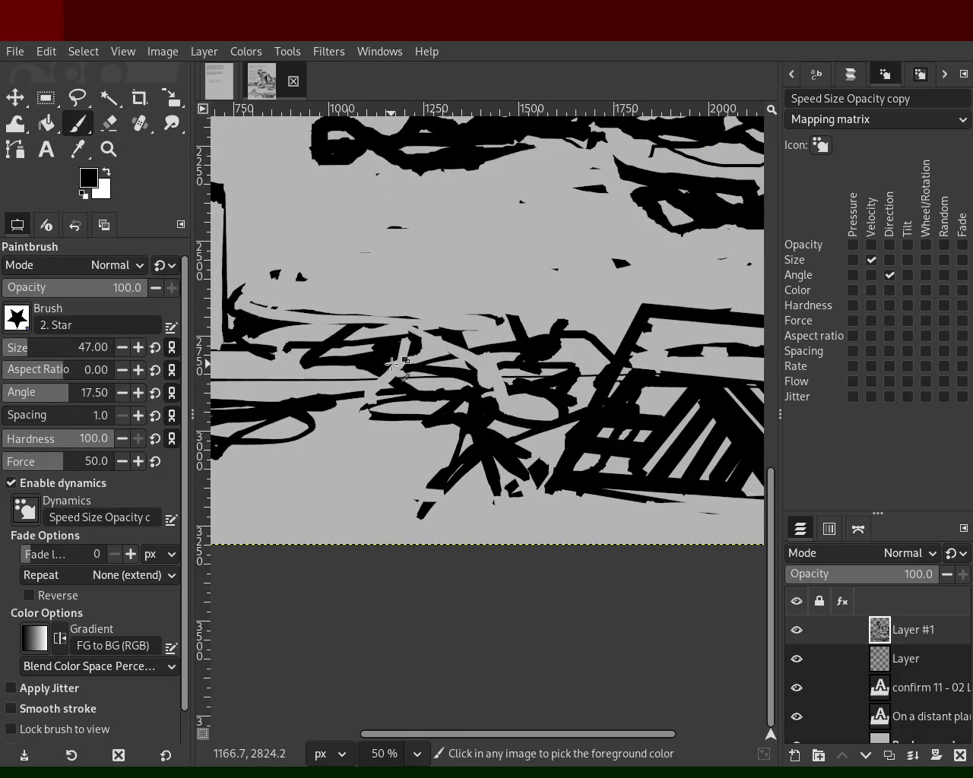
pyautogui.moveTo(380, 370)
pyautogui.mouseDown()
pyautogui.moveTo(465, 387)
pyautogui.moveTo(325, 376)
pyautogui.moveTo(427, 459)
pyautogui.moveTo(326, 484)
pyautogui.moveTo(395, 445)
pyautogui.moveTo(304, 433)
pyautogui.mouseUp()
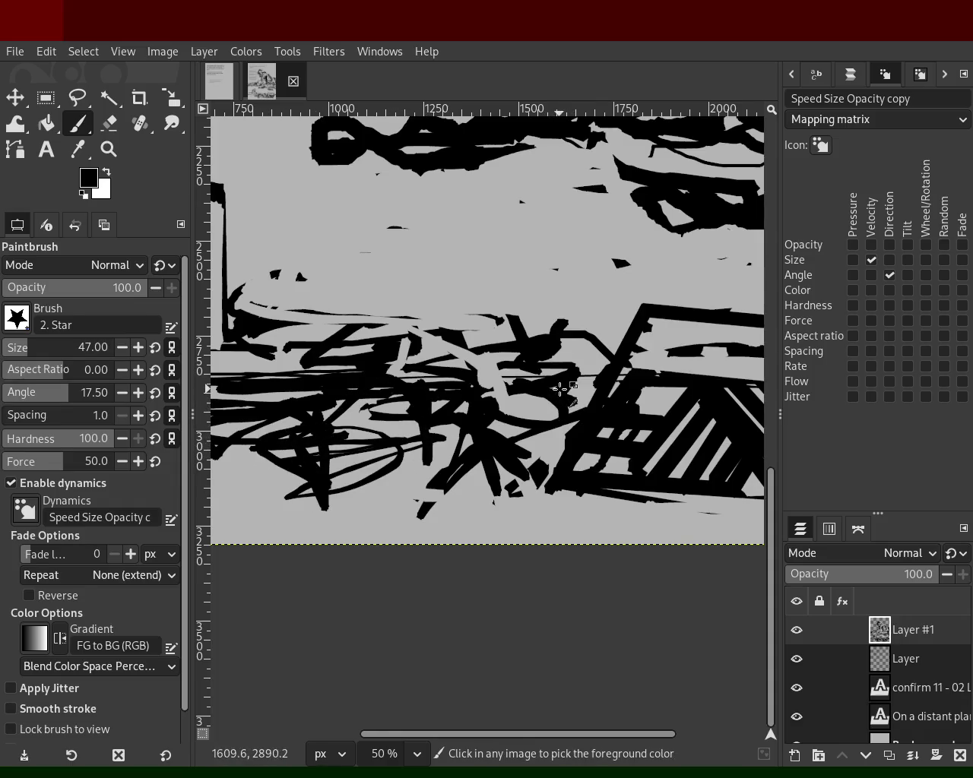
pyautogui.keyDown('ctrl'); pyautogui.click(572, 386); pyautogui.keyUp('ctrl')
pyautogui.moveTo(562, 389)
pyautogui.mouseDown()
pyautogui.moveTo(315, 484)
pyautogui.moveTo(317, 374)
pyautogui.moveTo(408, 418)
pyautogui.moveTo(426, 411)
pyautogui.moveTo(317, 428)
pyautogui.mouseUp()
pyautogui.hotkey('ctrl', 'z')
pyautogui.moveTo(491, 429)
pyautogui.mouseDown()
pyautogui.moveTo(403, 450)
pyautogui.moveTo(525, 433)
pyautogui.moveTo(517, 338)
pyautogui.moveTo(315, 353)
pyautogui.moveTo(292, 372)
pyautogui.mouseUp()
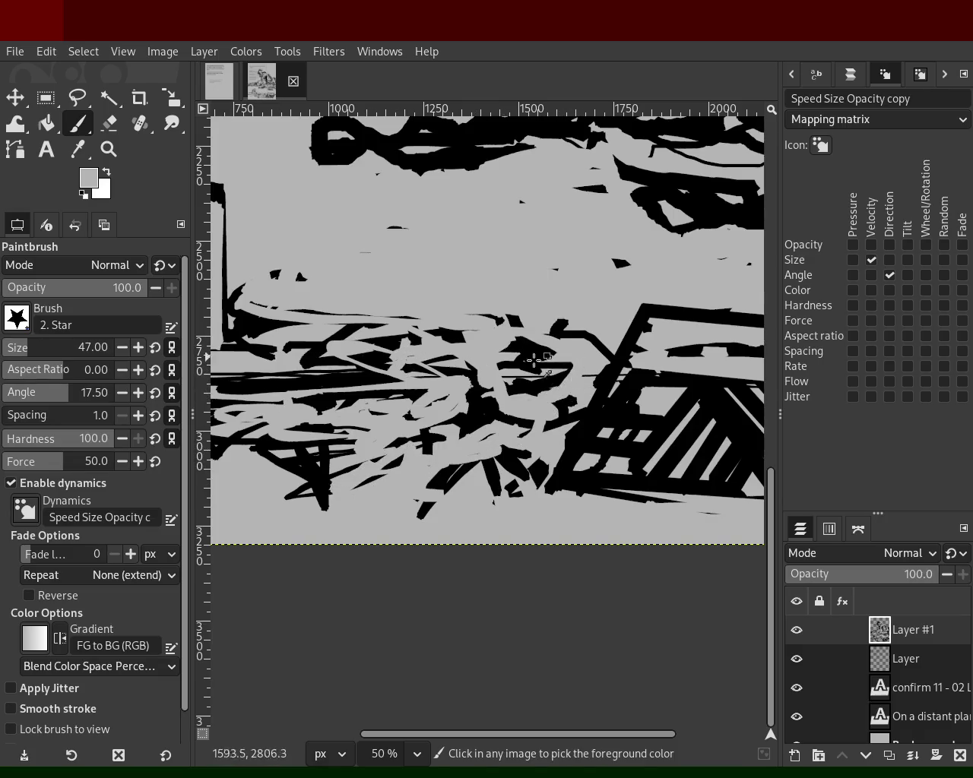
# - Sample black again and add more black strokes across the middle floor
pyautogui.keyDown('ctrl'); pyautogui.click(535, 360); pyautogui.keyUp('ctrl')
pyautogui.moveTo(398, 346)
pyautogui.mouseDown()
pyautogui.moveTo(394, 331)
pyautogui.moveTo(564, 336)
pyautogui.moveTo(299, 400)
pyautogui.moveTo(372, 417)
pyautogui.moveTo(331, 433)
pyautogui.moveTo(439, 398)
pyautogui.moveTo(320, 481)
pyautogui.moveTo(391, 371)
pyautogui.moveTo(459, 409)
pyautogui.moveTo(389, 420)
pyautogui.moveTo(395, 410)
pyautogui.moveTo(304, 414)
pyautogui.moveTo(404, 329)
pyautogui.moveTo(340, 338)
pyautogui.moveTo(575, 347)
pyautogui.mouseUp()
pyautogui.keyDown('ctrl'); pyautogui.click(395, 411); pyautogui.keyUp('ctrl')
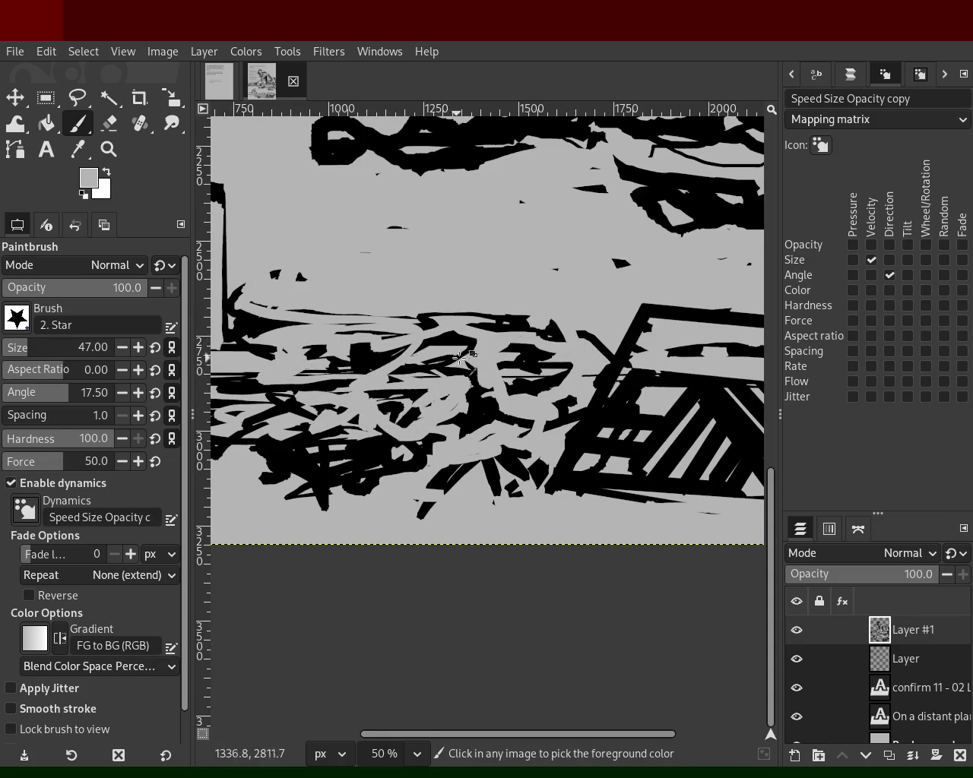
pyautogui.keyDown('ctrl'); pyautogui.click(446, 341); pyautogui.keyUp('ctrl')
pyautogui.moveTo(446, 341)
pyautogui.mouseDown()
pyautogui.moveTo(541, 319)
pyautogui.moveTo(338, 332)
pyautogui.moveTo(314, 296)
pyautogui.moveTo(428, 284)
pyautogui.moveTo(373, 288)
pyautogui.moveTo(505, 323)
pyautogui.moveTo(507, 313)
pyautogui.moveTo(536, 312)
pyautogui.moveTo(270, 310)
pyautogui.mouseUp()
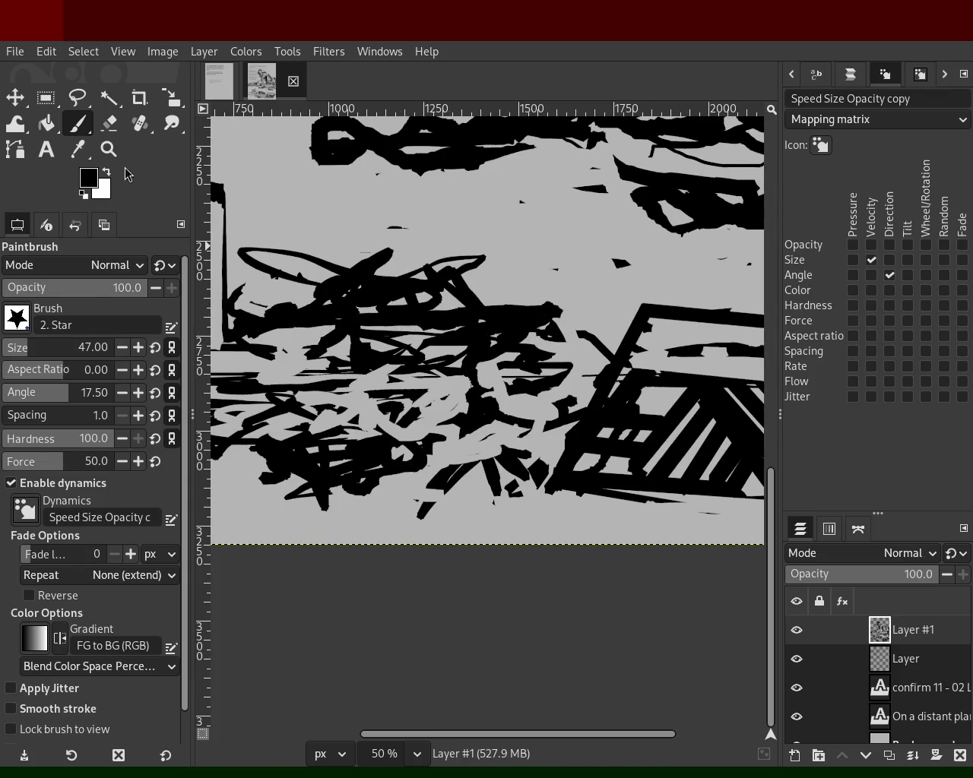
# - Zoom out so the whole page is framed in view
pyautogui.click(108, 149)
pyautogui.keyDown('ctrl'); pyautogui.click(506, 351); pyautogui.keyUp('ctrl')
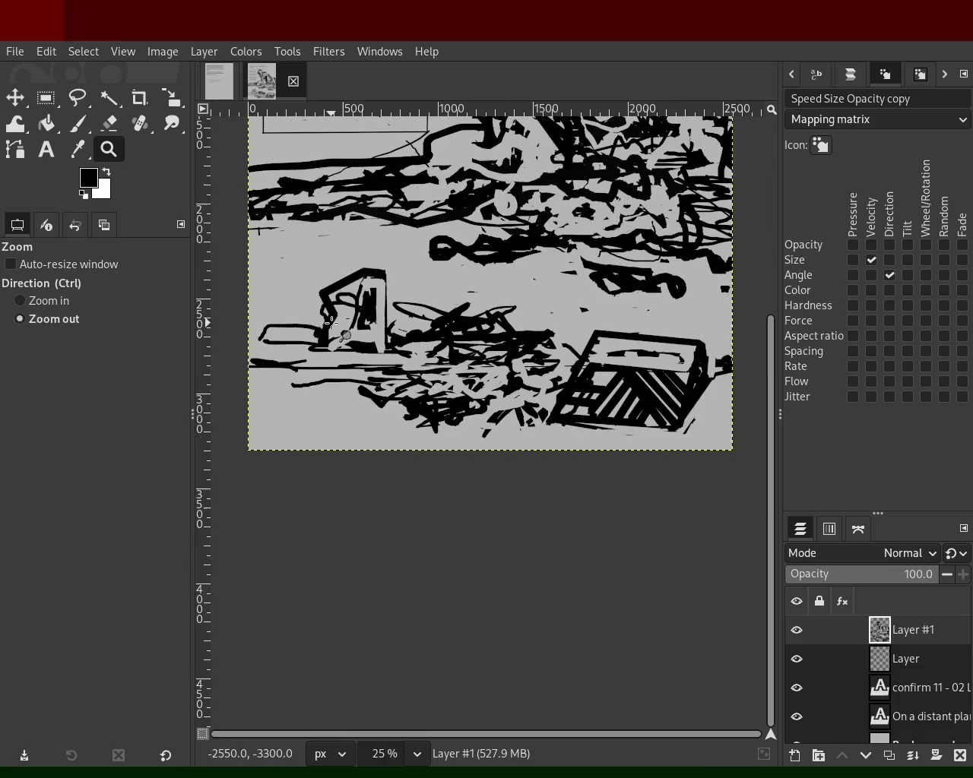
pyautogui.keyDown('ctrl'); pyautogui.click(327, 319); pyautogui.keyUp('ctrl')
pyautogui.click(395, 247)
pyautogui.keyDown('ctrl'); pyautogui.click(415, 341); pyautogui.keyUp('ctrl')
pyautogui.click(490, 385)
pyautogui.keyDown('ctrl'); pyautogui.click(490, 385); pyautogui.keyUp('ctrl')
pyautogui.click(462, 261)
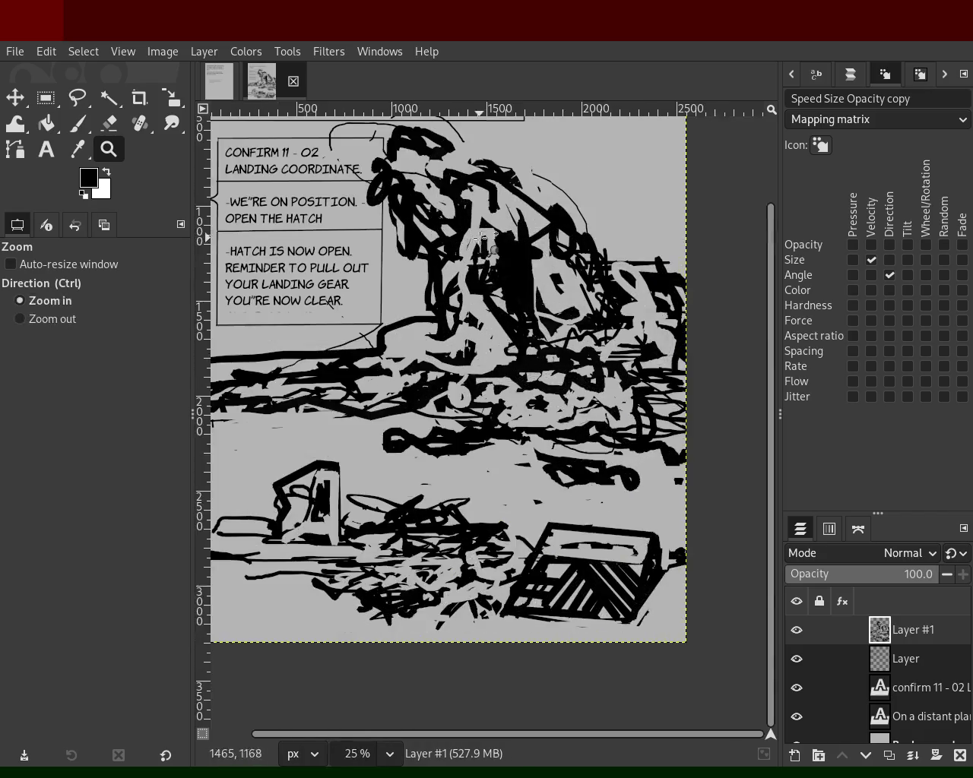
pyautogui.keyDown('ctrl'); pyautogui.click(505, 380); pyautogui.keyUp('ctrl')
pyautogui.click(488, 236)
pyautogui.keyDown('ctrl'); pyautogui.click(477, 263); pyautogui.keyUp('ctrl')
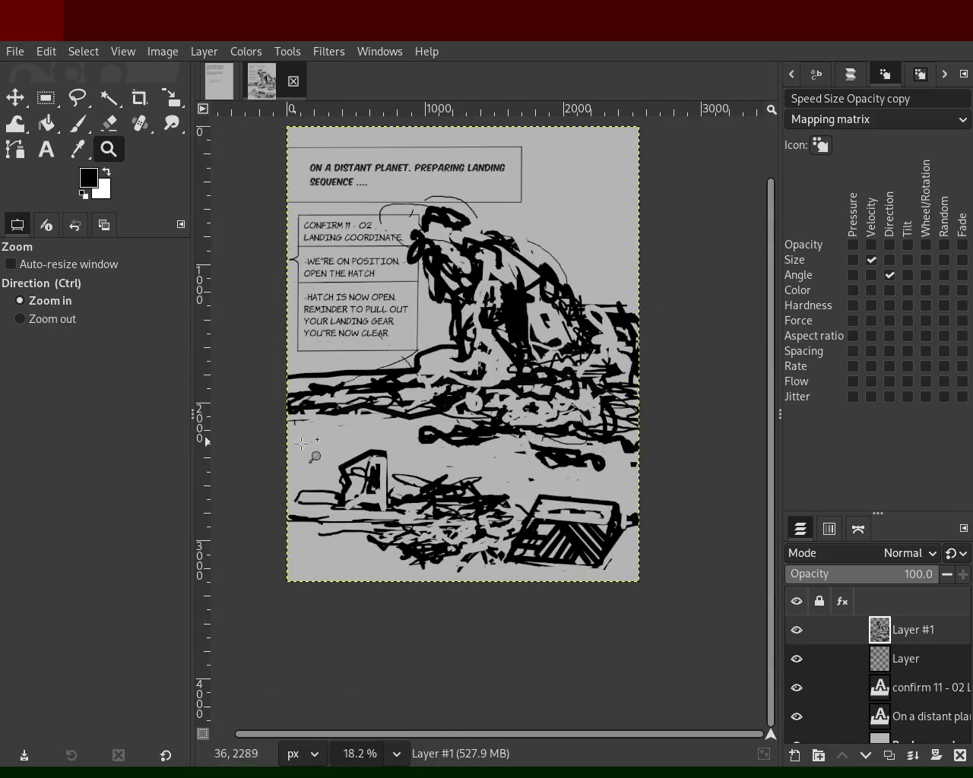
pyautogui.keyDown('ctrl'); pyautogui.click(472, 485); pyautogui.keyUp('ctrl')
pyautogui.click(471, 467)
pyautogui.click(473, 485)
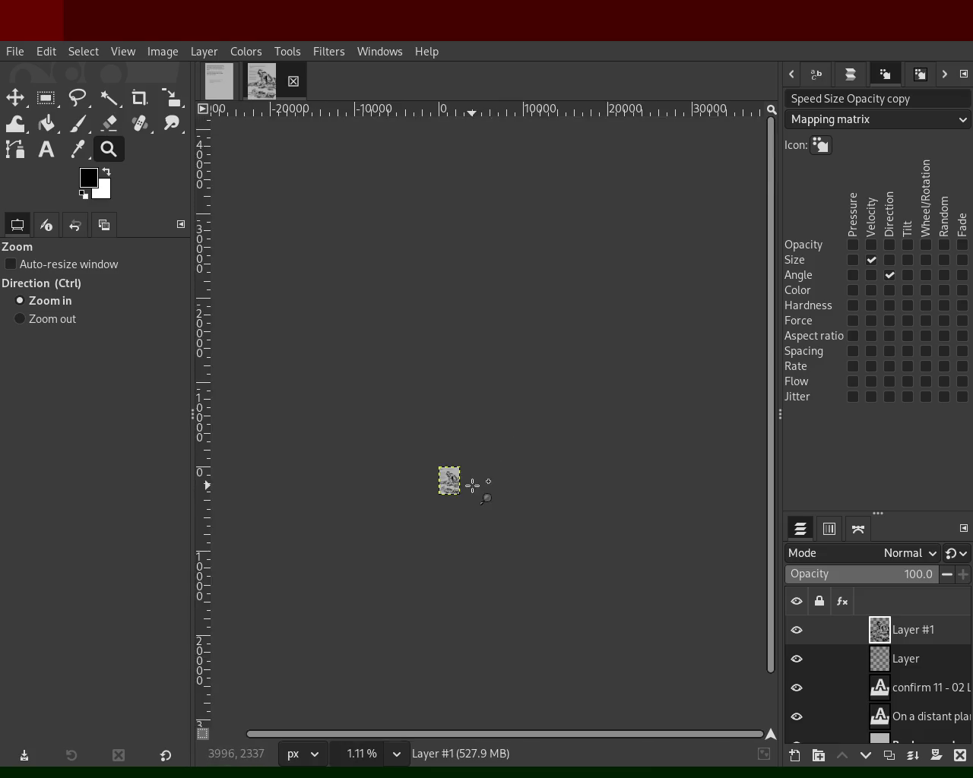
pyautogui.doubleClick(472, 484)
pyautogui.tripleClick(452, 486)
pyautogui.doubleClick(437, 494)
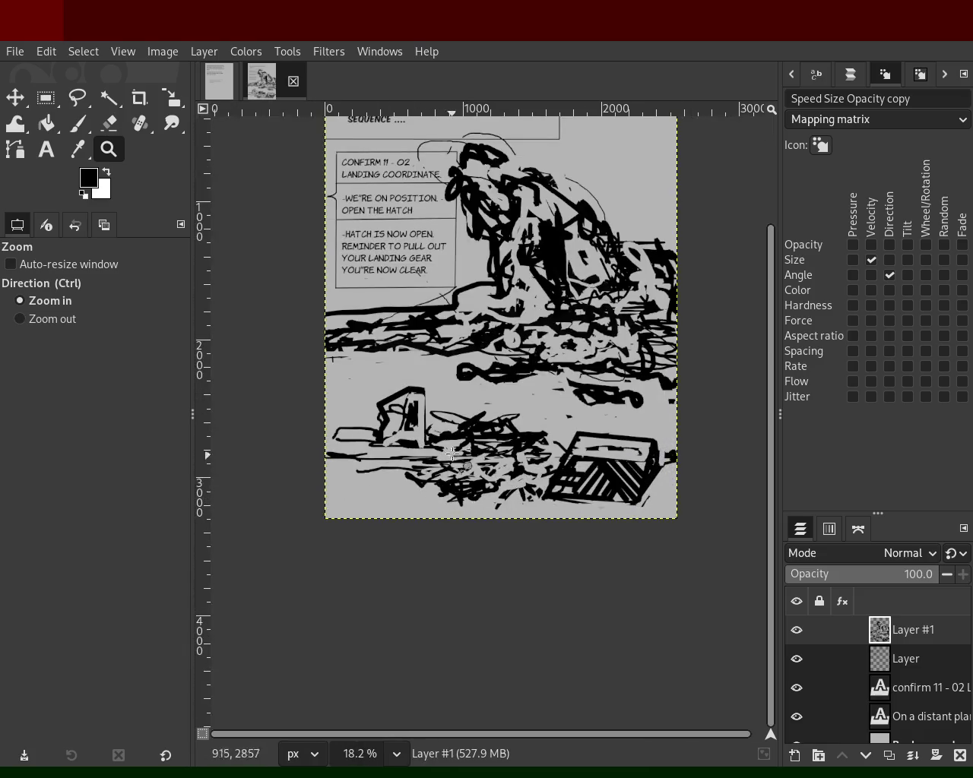
pyautogui.keyDown('ctrl'); pyautogui.click(452, 453); pyautogui.keyUp('ctrl')
pyautogui.click(447, 452)
pyautogui.keyDown('ctrl'); pyautogui.click(435, 448); pyautogui.keyUp('ctrl')
pyautogui.click(423, 443)
pyautogui.keyDown('ctrl'); pyautogui.click(423, 443); pyautogui.keyUp('ctrl')
pyautogui.click(380, 447)
pyautogui.click(77, 124)
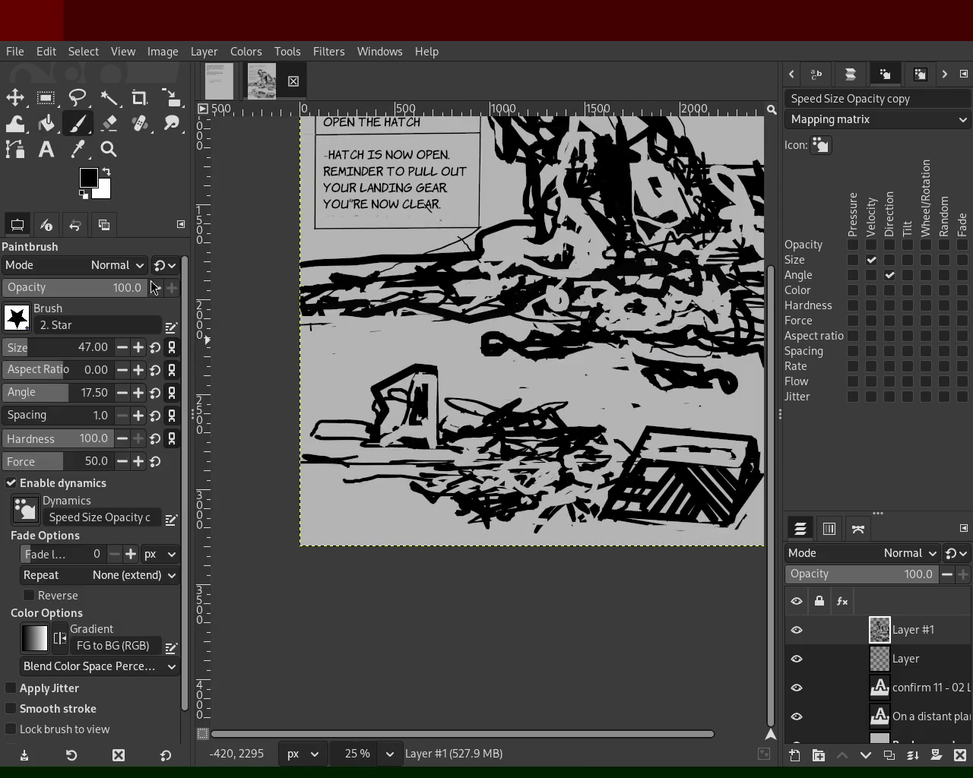
# - Draw a thick black curved outline around the object on the left of the floor
pyautogui.moveTo(430, 360); pyautogui.dragTo(348, 456)
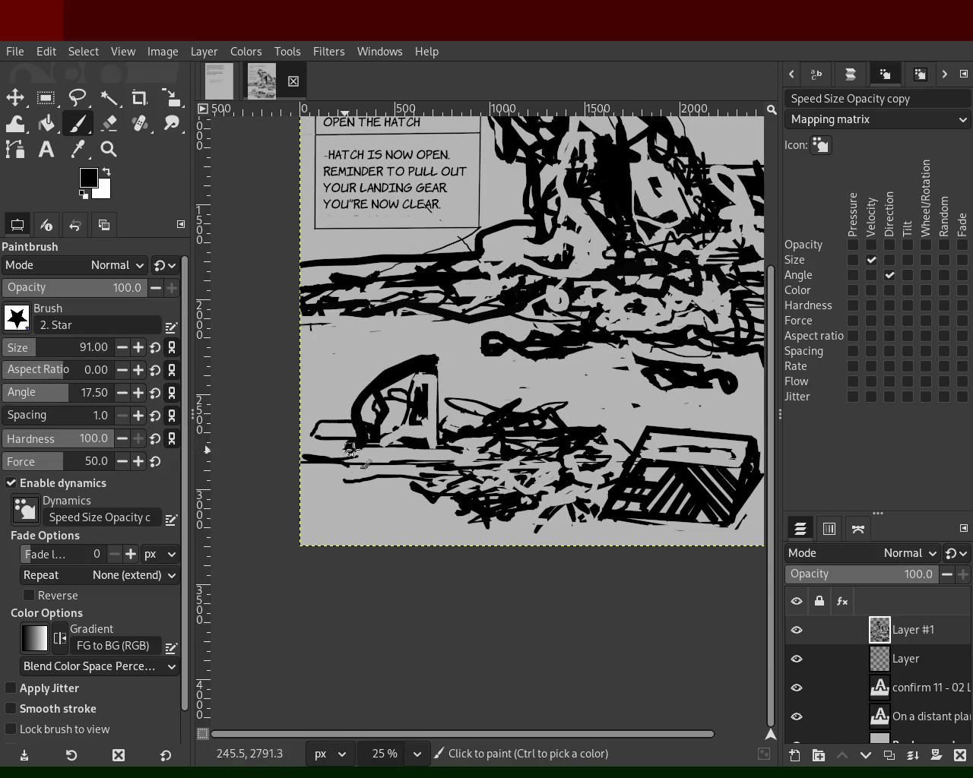
pyautogui.moveTo(437, 366)
pyautogui.mouseDown()
pyautogui.moveTo(398, 431)
pyautogui.moveTo(324, 474)
pyautogui.moveTo(637, 552)
pyautogui.moveTo(332, 529)
pyautogui.mouseUp()
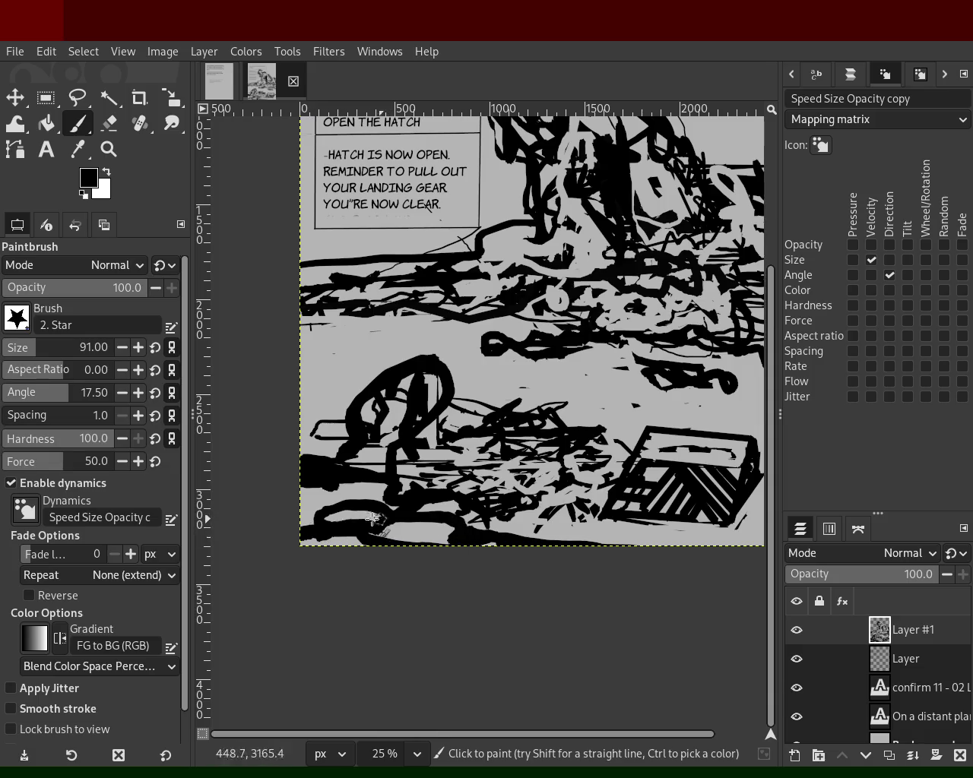
pyautogui.keyDown('ctrl'); pyautogui.click(507, 519); pyautogui.keyUp('ctrl')
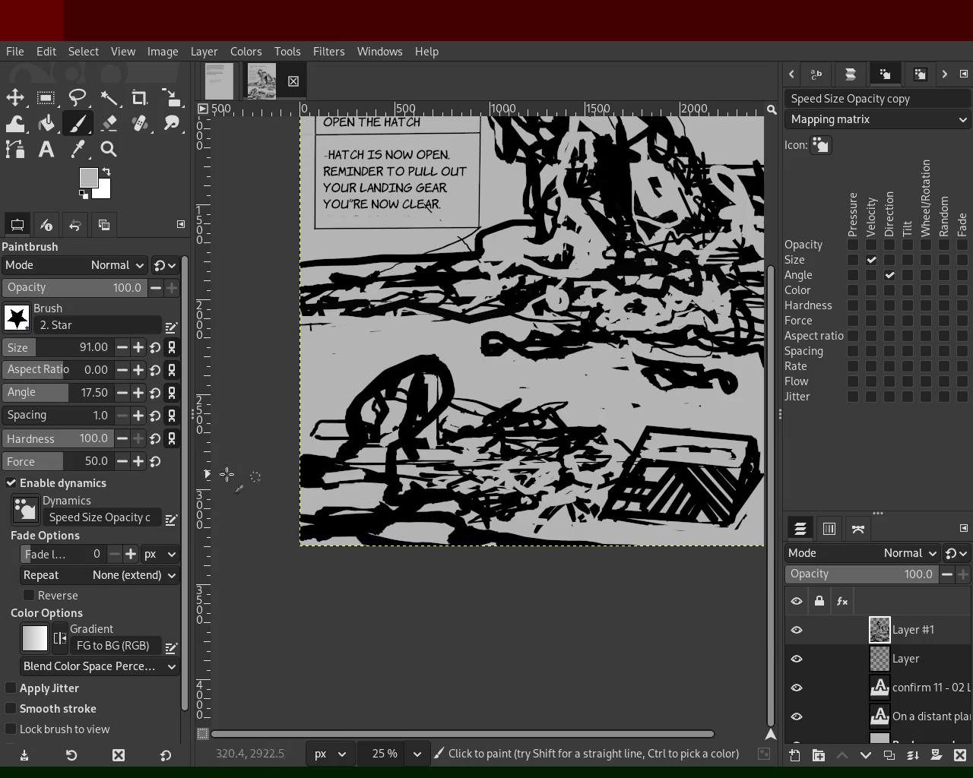
pyautogui.keyDown('ctrl'); pyautogui.click(504, 304); pyautogui.keyUp('ctrl')
# - Add straight dark strokes across the middle band, cover some in grey, then zoom out
pyautogui.keyDown('shift'); pyautogui.click(406, 262); pyautogui.keyUp('shift')
pyautogui.moveTo(367, 277); pyautogui.dragTo(339, 279)
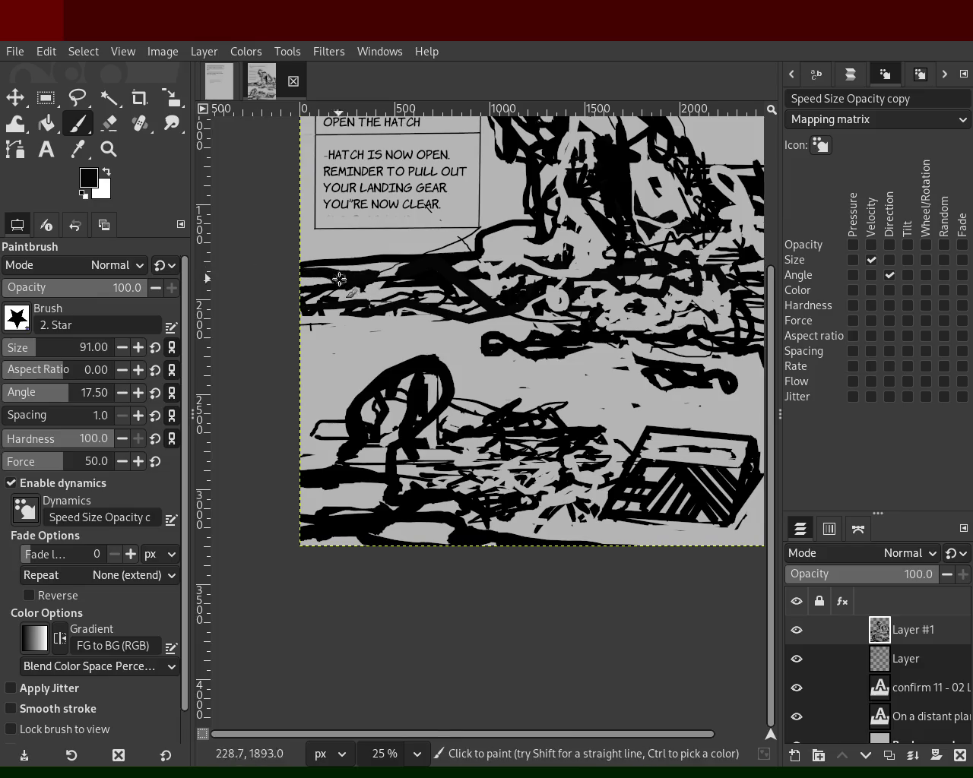
pyautogui.moveTo(525, 275); pyautogui.dragTo(559, 244)
pyautogui.keyDown('shift'); pyautogui.click(597, 305); pyautogui.keyUp('shift')
pyautogui.keyDown('ctrl'); pyautogui.click(582, 244); pyautogui.keyUp('ctrl')
pyautogui.moveTo(503, 258)
pyautogui.mouseDown()
pyautogui.moveTo(533, 249)
pyautogui.moveTo(538, 260)
pyautogui.moveTo(475, 282)
pyautogui.mouseUp()
pyautogui.keyDown('ctrl'); pyautogui.click(519, 254); pyautogui.keyUp('ctrl')
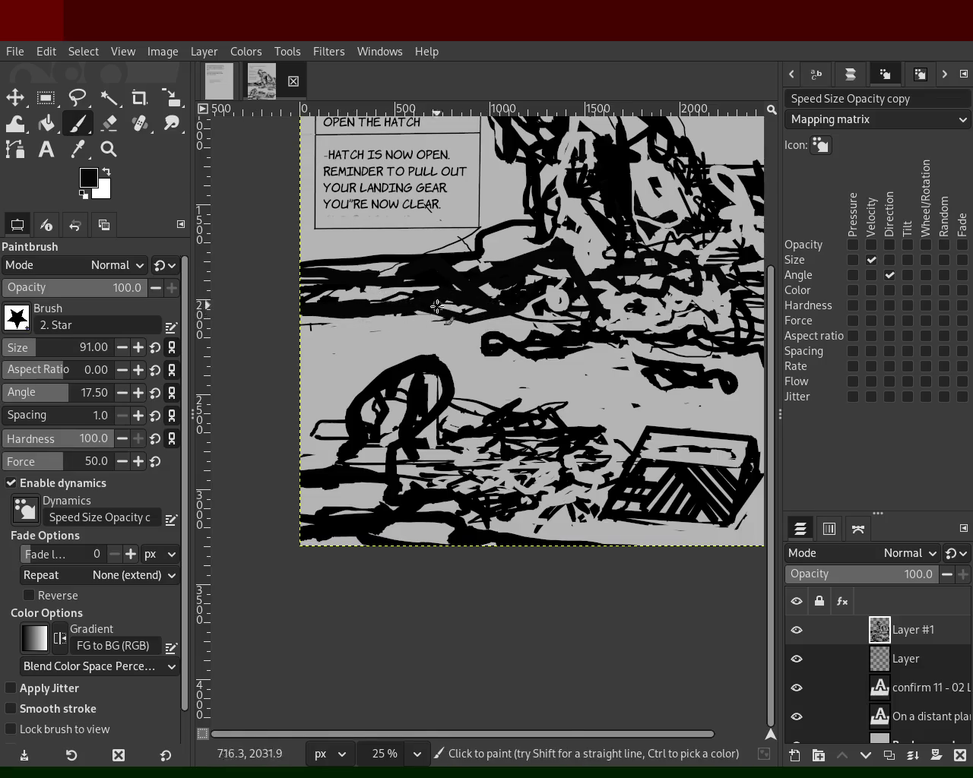
pyautogui.click(109, 149)
pyautogui.keyDown('ctrl'); pyautogui.click(380, 265); pyautogui.keyUp('ctrl')
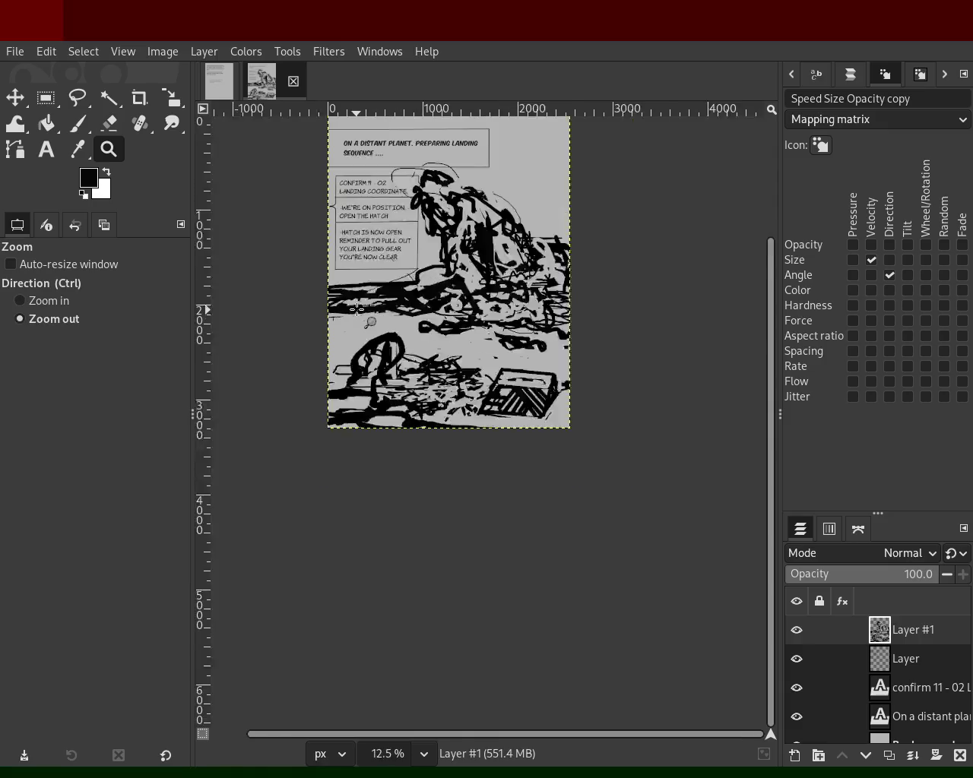
pyautogui.click(380, 266)
pyautogui.click(483, 240)
pyautogui.keyDown('ctrl'); pyautogui.click(487, 250); pyautogui.keyUp('ctrl')
pyautogui.click(494, 258)
pyautogui.keyDown('ctrl'); pyautogui.click(456, 209); pyautogui.keyUp('ctrl')
pyautogui.keyDown('ctrl'); pyautogui.click(507, 284); pyautogui.keyUp('ctrl')
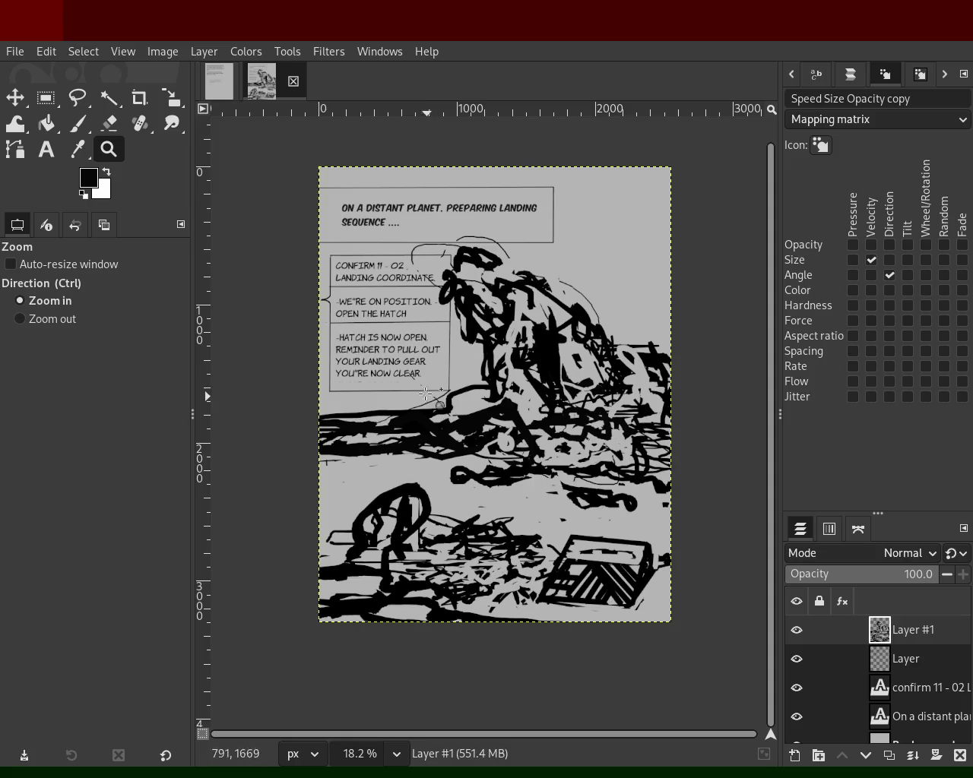
pyautogui.scroll(1, 422, 342)
pyautogui.click(422, 342)
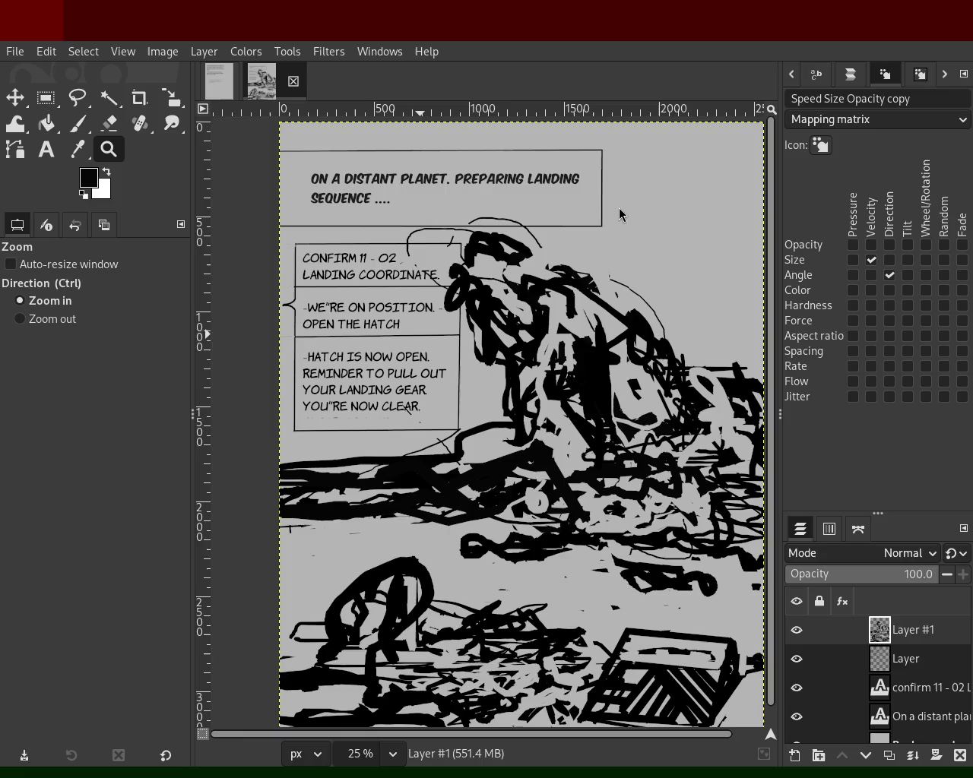
pyautogui.scroll(-1, 501, 325)
pyautogui.scroll(-1, 608, 397)
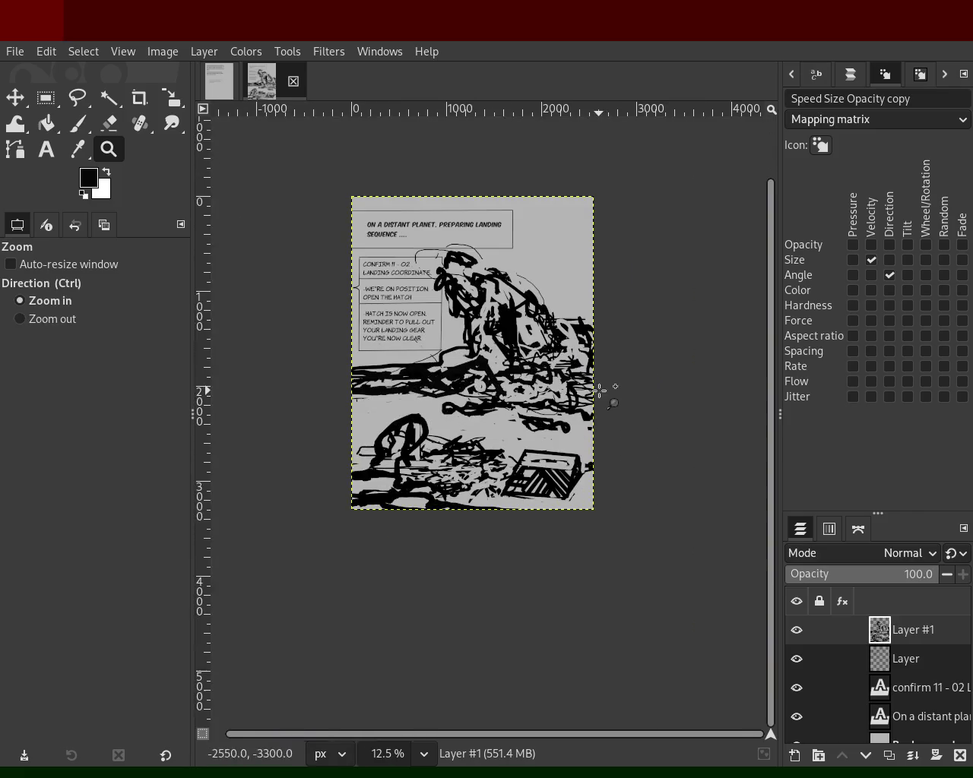
pyautogui.scroll(2, 430, 456)
pyautogui.scroll(-1, 431, 456)
pyautogui.scroll(1, 431, 456)
pyautogui.scroll(-1, 426, 395)
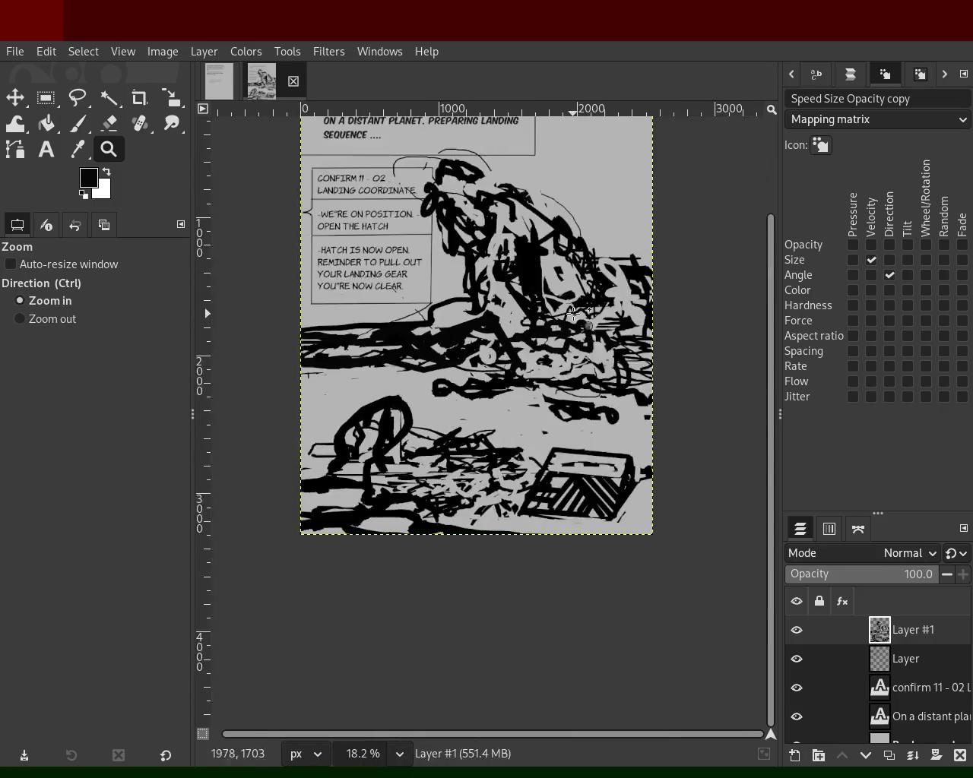
pyautogui.scroll(2, 426, 380)
pyautogui.scroll(-3, 426, 365)
pyautogui.scroll(2, 426, 365)
pyautogui.scroll(-1, 532, 391)
pyautogui.scroll(1, 555, 380)
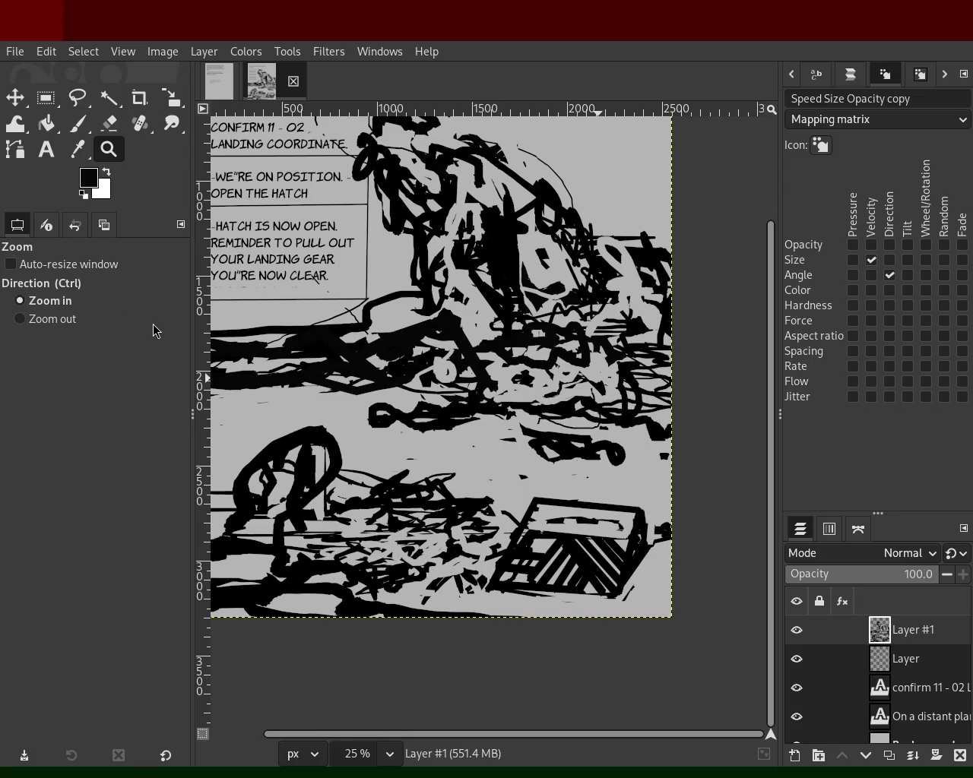
pyautogui.click(78, 123)
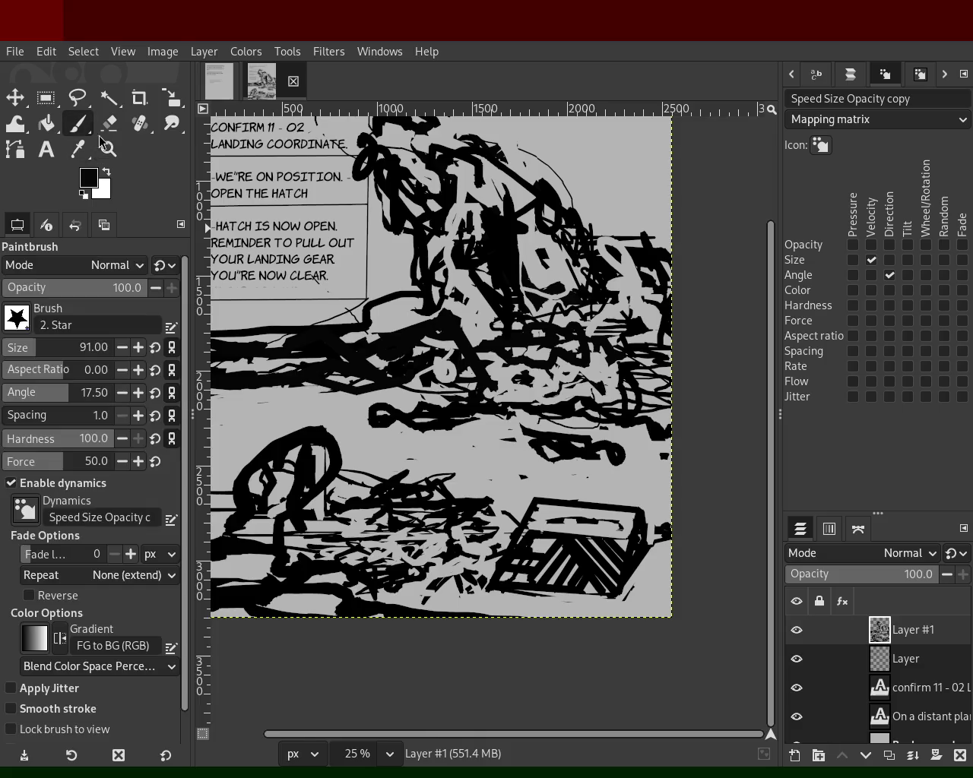
# - Paint a black stroke across the middle ground and grey over marks below the figure, undoing once
pyautogui.click(671, 310)
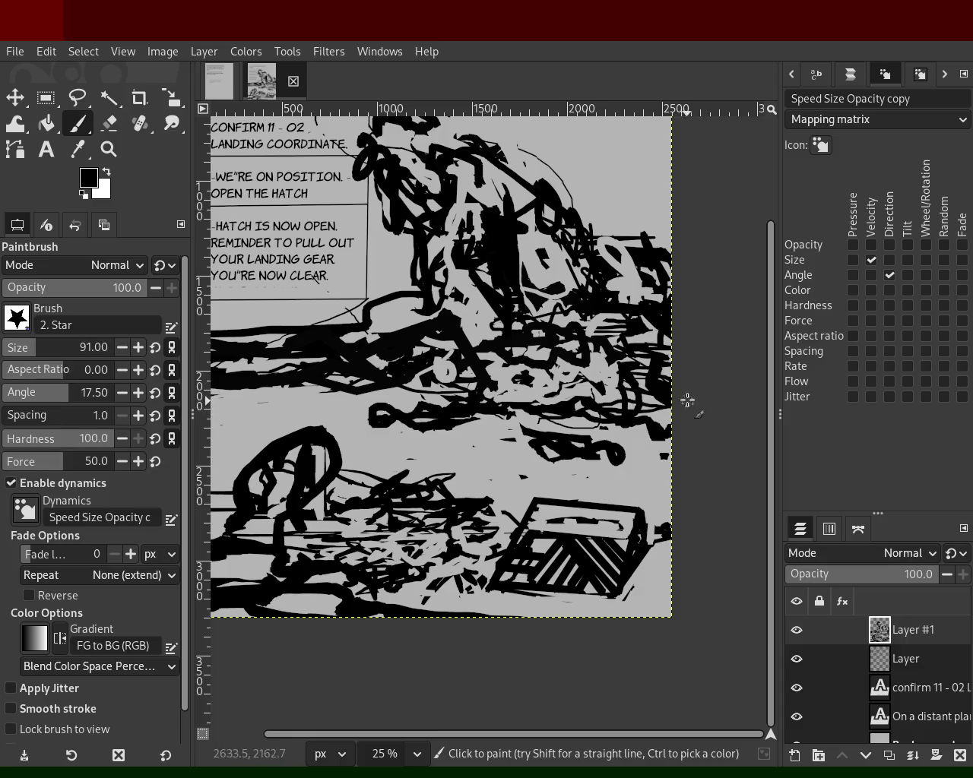
pyautogui.keyDown('ctrl'); pyautogui.click(652, 370); pyautogui.keyUp('ctrl')
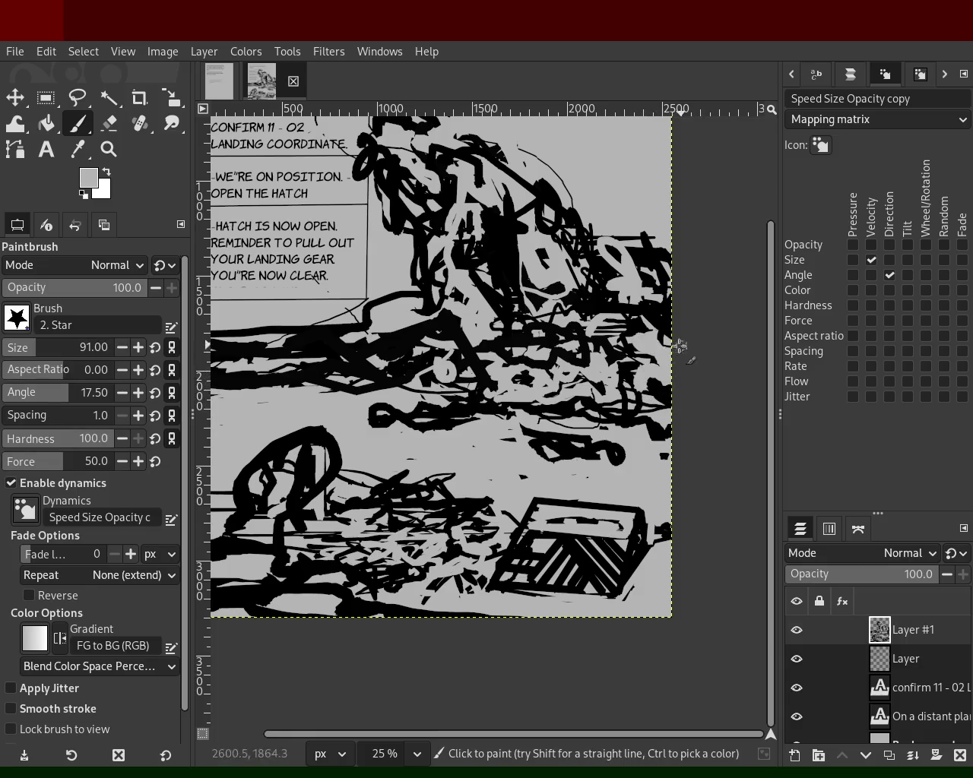
pyautogui.keyDown('ctrl'); pyautogui.click(576, 334); pyautogui.keyUp('ctrl')
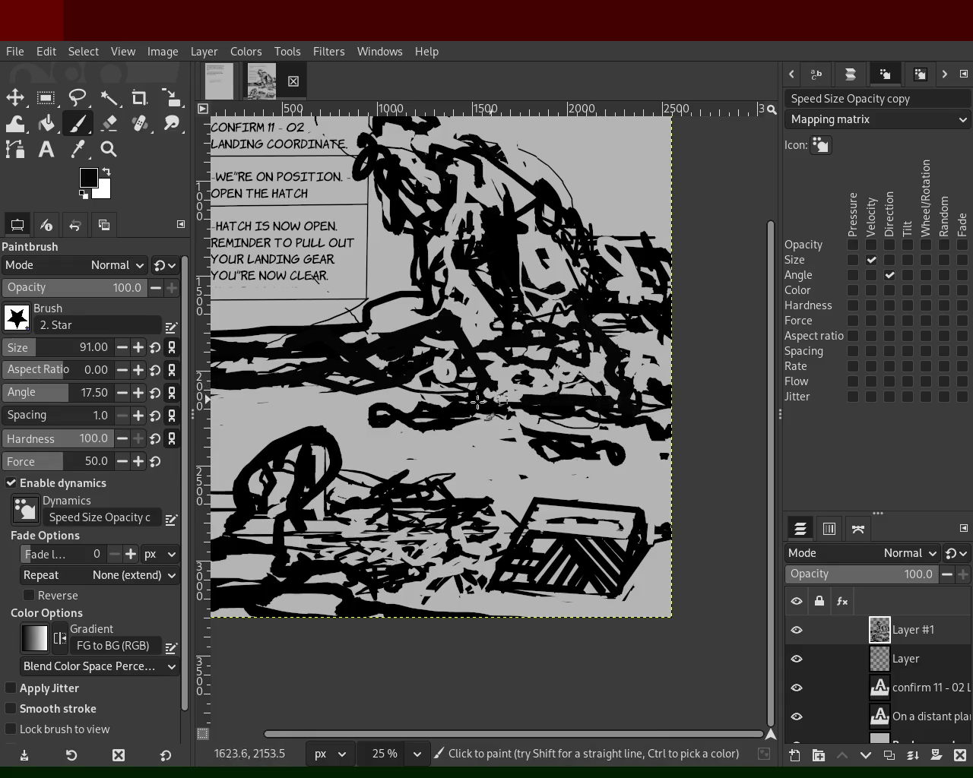
pyautogui.keyDown('ctrl'); pyautogui.click(555, 392); pyautogui.keyUp('ctrl')
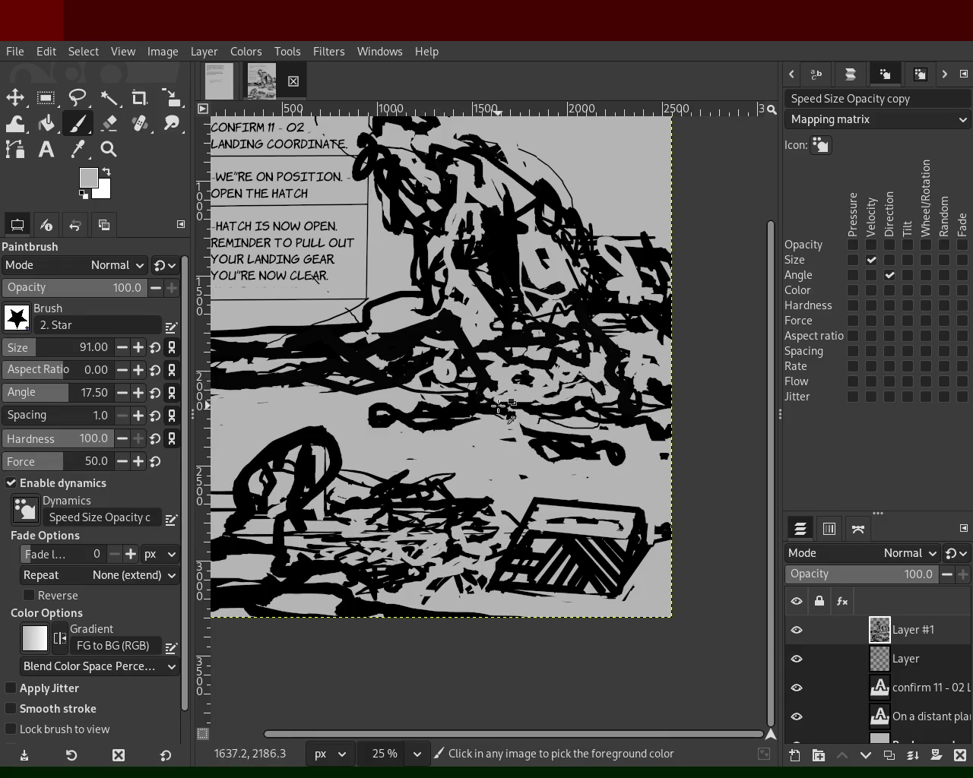
pyautogui.keyDown('ctrl'); pyautogui.click(491, 387); pyautogui.keyUp('ctrl')
pyautogui.moveTo(485, 383)
pyautogui.mouseDown()
pyautogui.moveTo(583, 428)
pyautogui.moveTo(659, 423)
pyautogui.moveTo(523, 415)
pyautogui.moveTo(599, 414)
pyautogui.moveTo(602, 381)
pyautogui.moveTo(530, 379)
pyautogui.moveTo(606, 409)
pyautogui.mouseUp()
pyautogui.keyDown('ctrl'); pyautogui.click(599, 415); pyautogui.keyUp('ctrl')
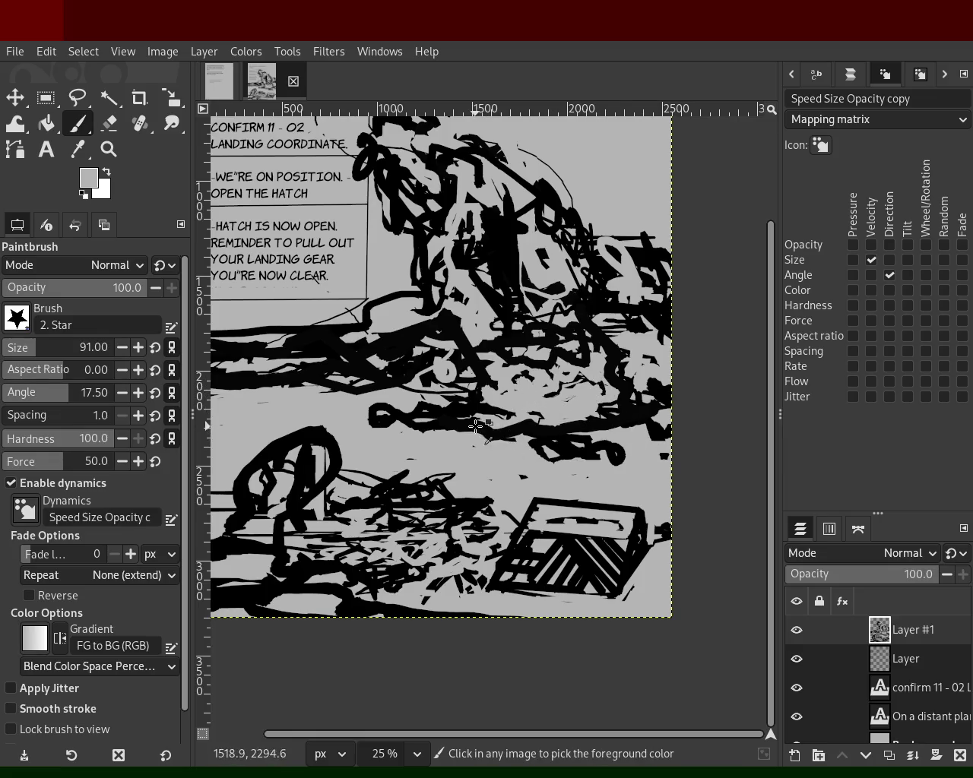
pyautogui.hotkey('ctrl', 'z')
pyautogui.moveTo(481, 414)
pyautogui.mouseDown()
pyautogui.moveTo(569, 438)
pyautogui.moveTo(633, 423)
pyautogui.mouseUp()
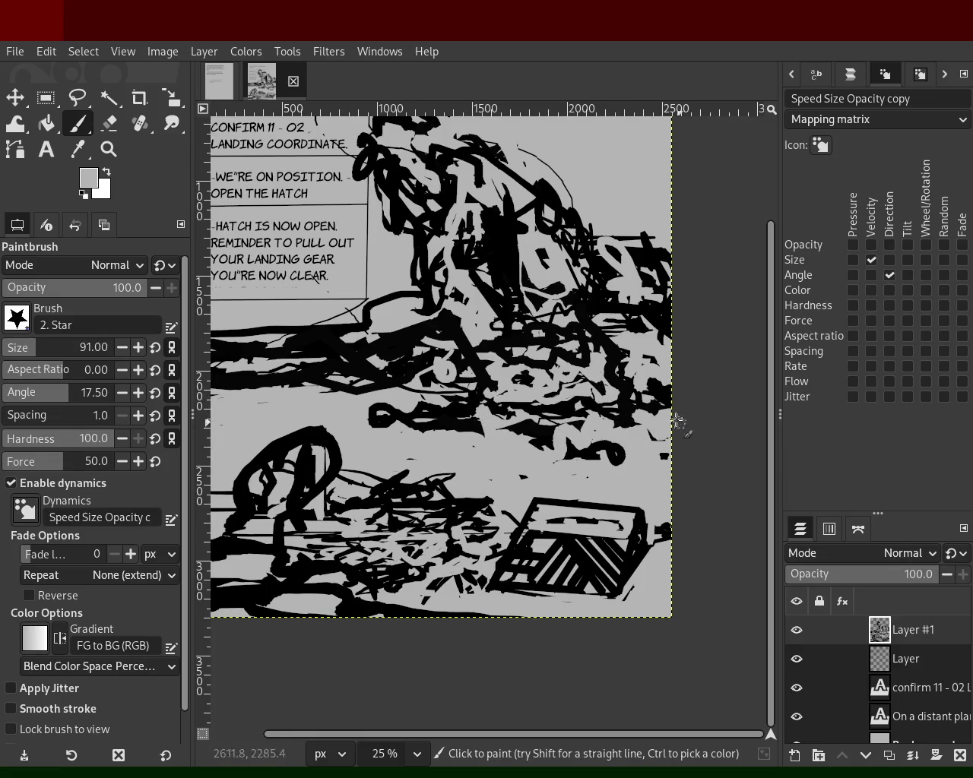
# - Add black strokes rightward and from the left edge, then cover dark blobs with light grey
pyautogui.keyDown('ctrl'); pyautogui.click(476, 392); pyautogui.keyUp('ctrl')
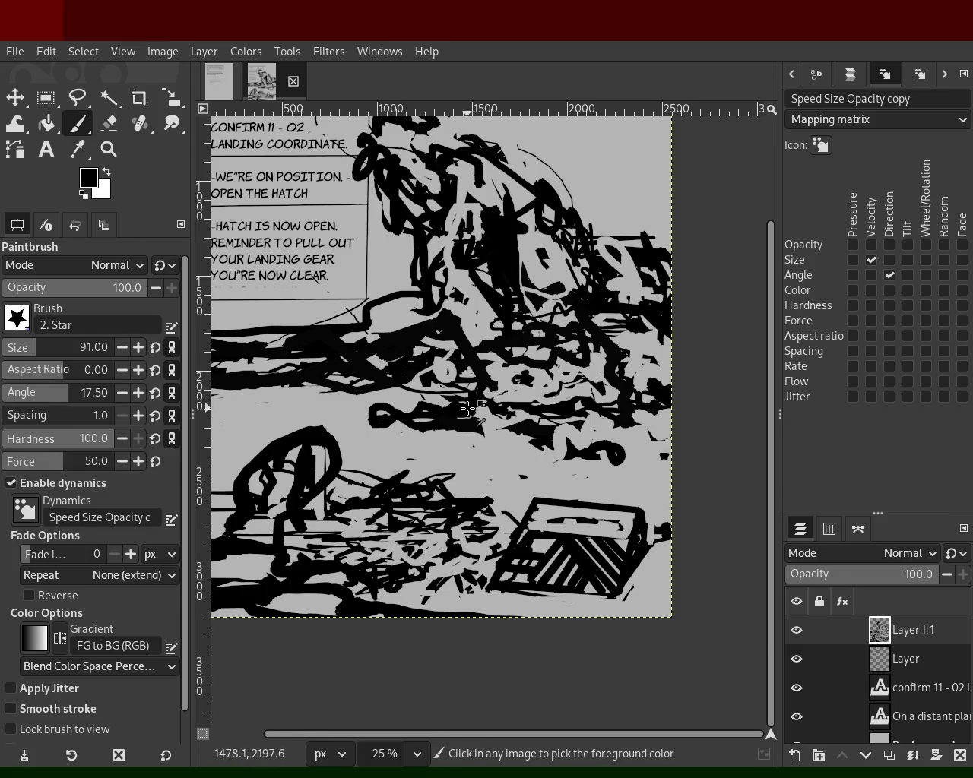
pyautogui.moveTo(479, 403); pyautogui.dragTo(668, 454)
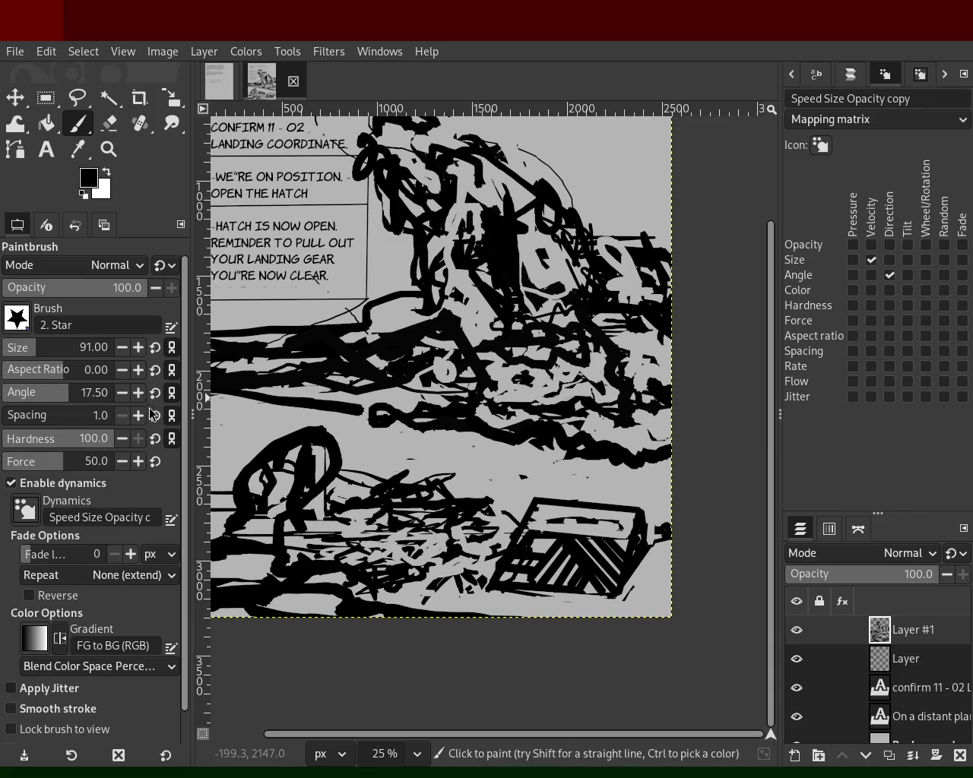
pyautogui.keyDown('shift'); pyautogui.click(317, 405); pyautogui.keyUp('shift')
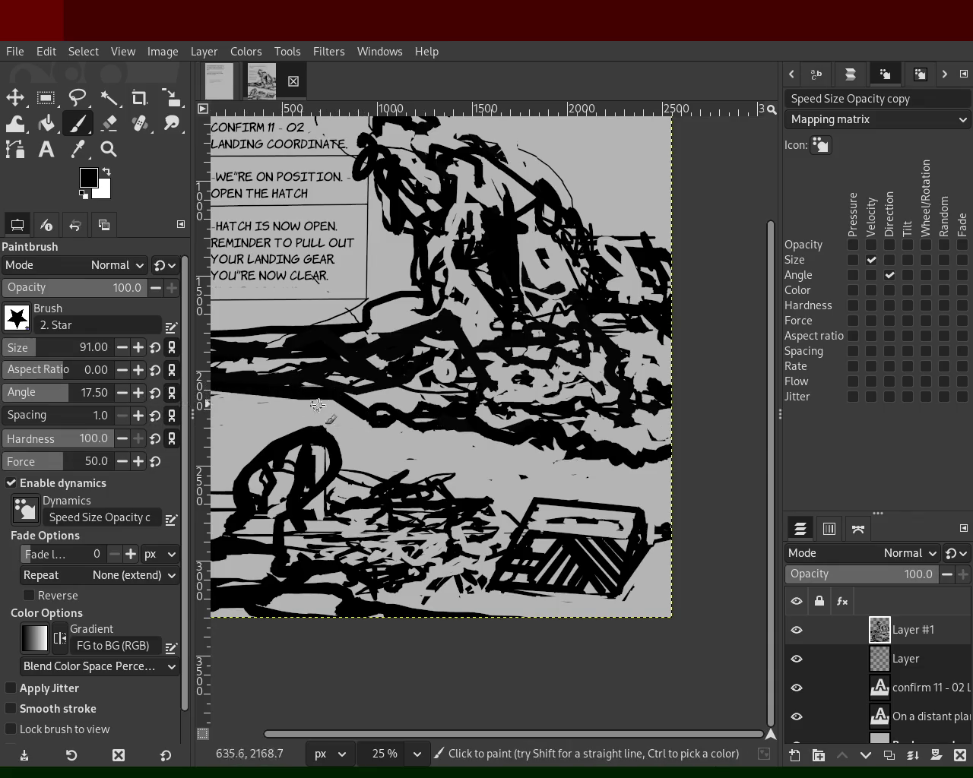
pyautogui.keyDown('ctrl'); pyautogui.click(386, 392); pyautogui.keyUp('ctrl')
pyautogui.moveTo(380, 406); pyautogui.dragTo(389, 451)
pyautogui.moveTo(541, 427); pyautogui.dragTo(592, 456)
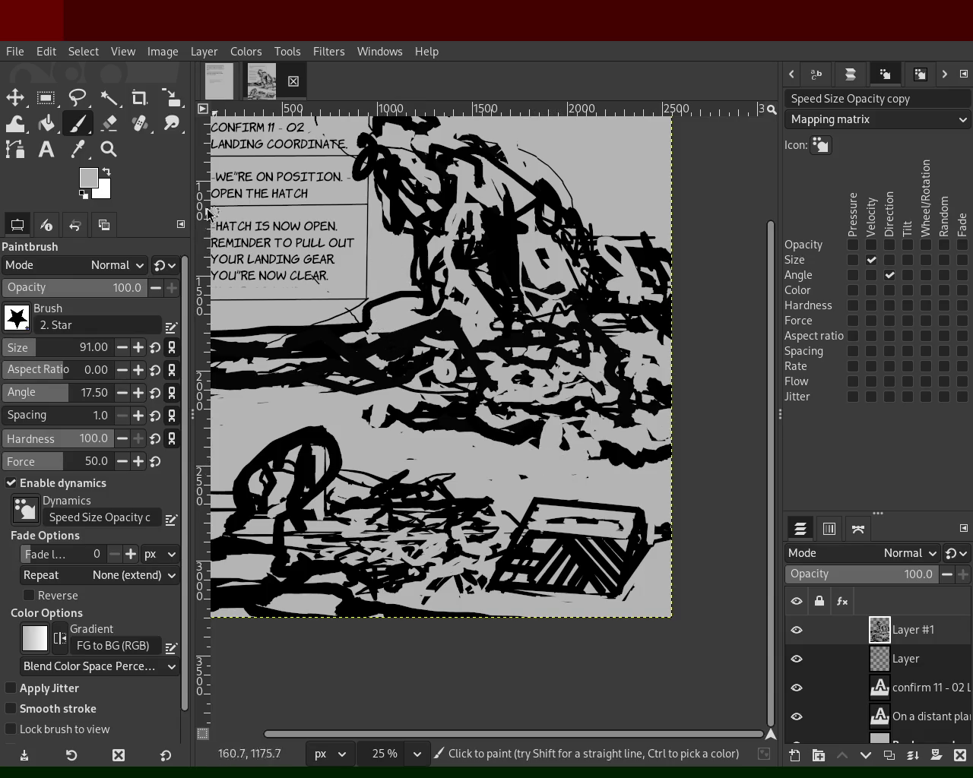
# - Zoom out to check the whole page, then back in to 25%
pyautogui.click(108, 149)
pyautogui.keyDown('ctrl'); pyautogui.click(401, 321); pyautogui.keyUp('ctrl')
pyautogui.keyDown('ctrl'); pyautogui.click(400, 322); pyautogui.keyUp('ctrl')
pyautogui.doubleClick(400, 321)
pyautogui.keyDown('ctrl'); pyautogui.click(409, 339); pyautogui.keyUp('ctrl')
pyautogui.doubleClick(383, 363)
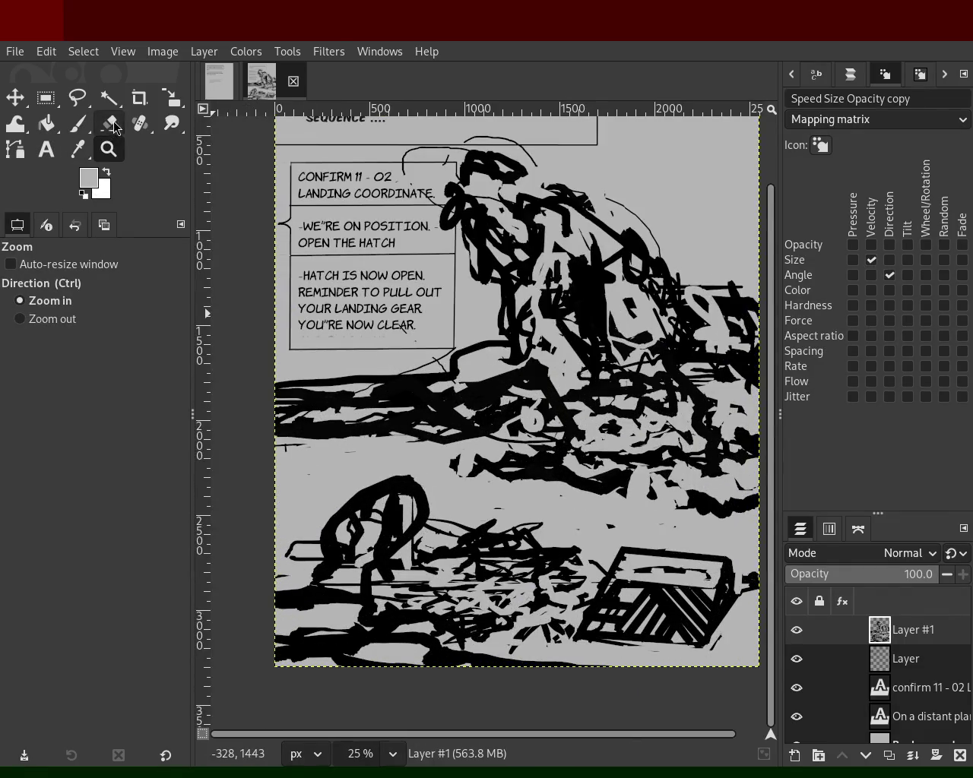
# - Erase the black strokes in the ground left of the figure, then return to the Paintbrush
pyautogui.click(112, 123)
pyautogui.moveTo(395, 379)
pyautogui.mouseDown()
pyautogui.moveTo(323, 376)
pyautogui.moveTo(263, 410)
pyautogui.mouseUp()
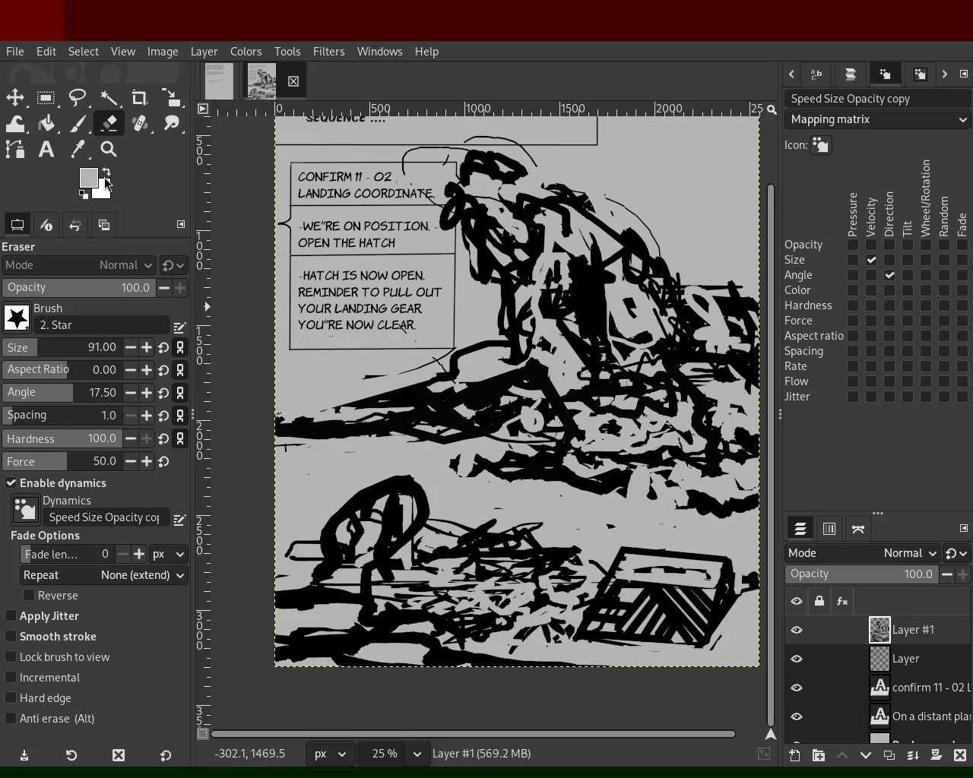
pyautogui.click(76, 123)
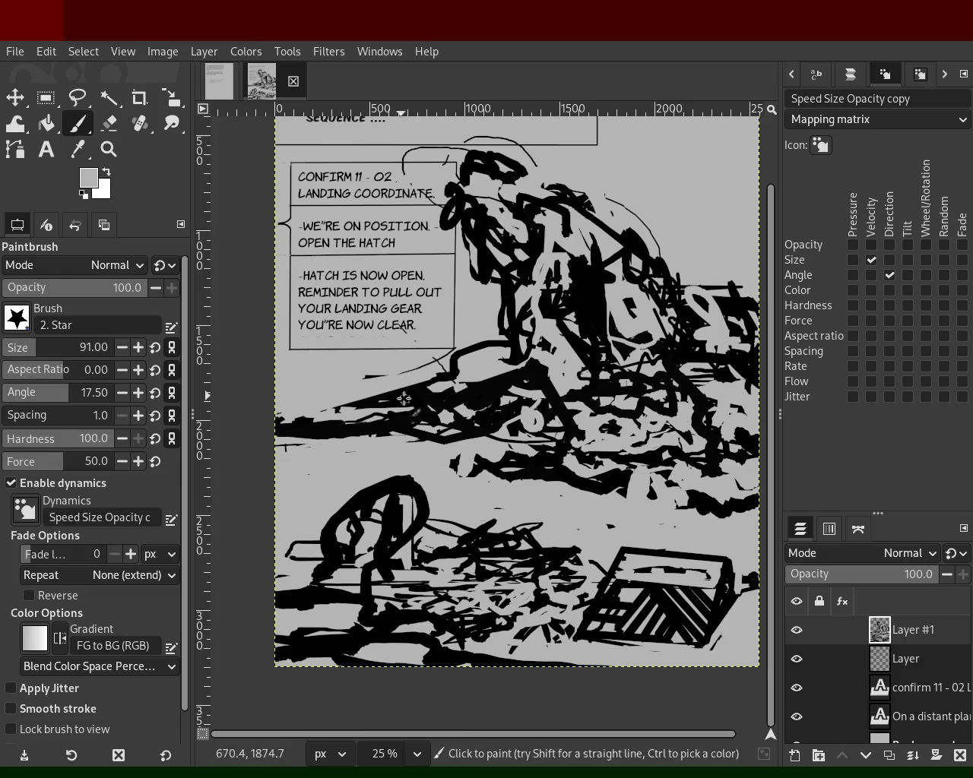
# - Paint thick straight black strokes across the left ground band out to the canvas edge
pyautogui.keyDown('ctrl'); pyautogui.click(430, 408); pyautogui.keyUp('ctrl')
pyautogui.keyDown('shift'); pyautogui.click(344, 459); pyautogui.keyUp('shift')
pyautogui.moveTo(312, 448); pyautogui.dragTo(357, 441)
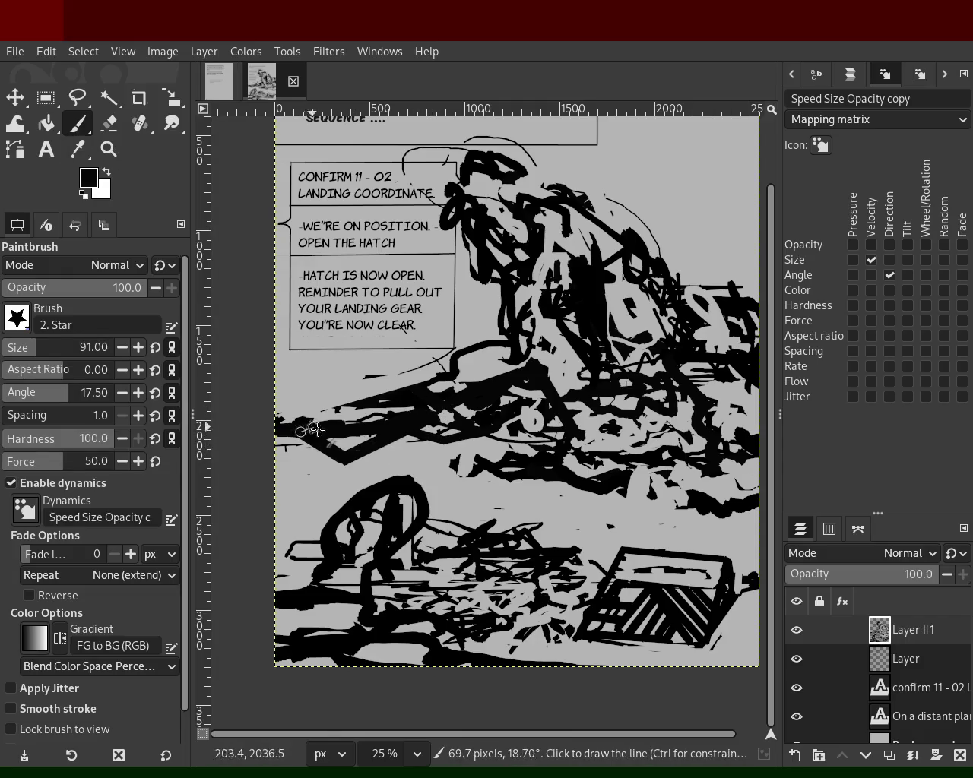
pyautogui.moveTo(424, 434); pyautogui.dragTo(373, 433)
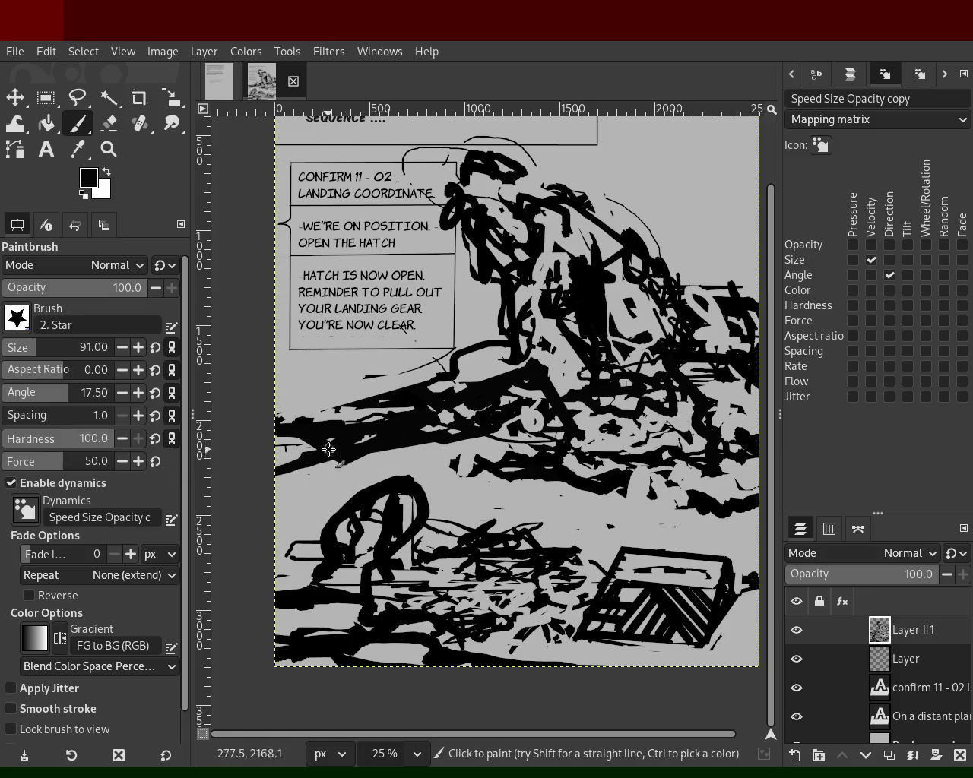
pyautogui.click(493, 447)
pyautogui.keyDown('shift'); pyautogui.click(377, 451); pyautogui.keyUp('shift')
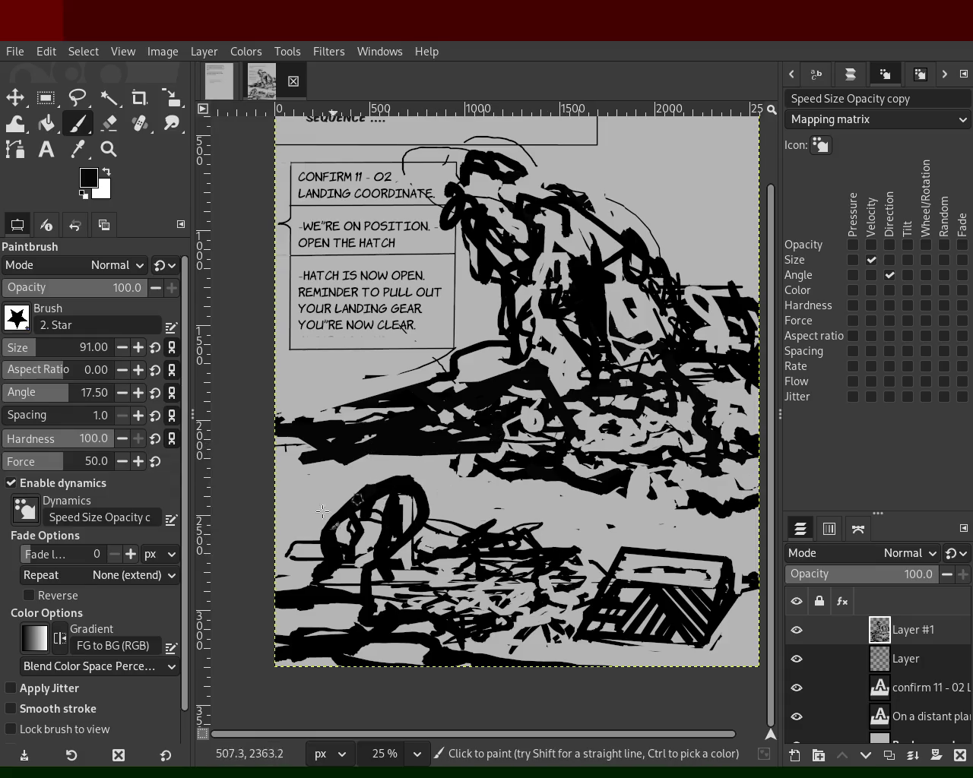
pyautogui.keyDown('shift'); pyautogui.click(288, 435); pyautogui.keyUp('shift')
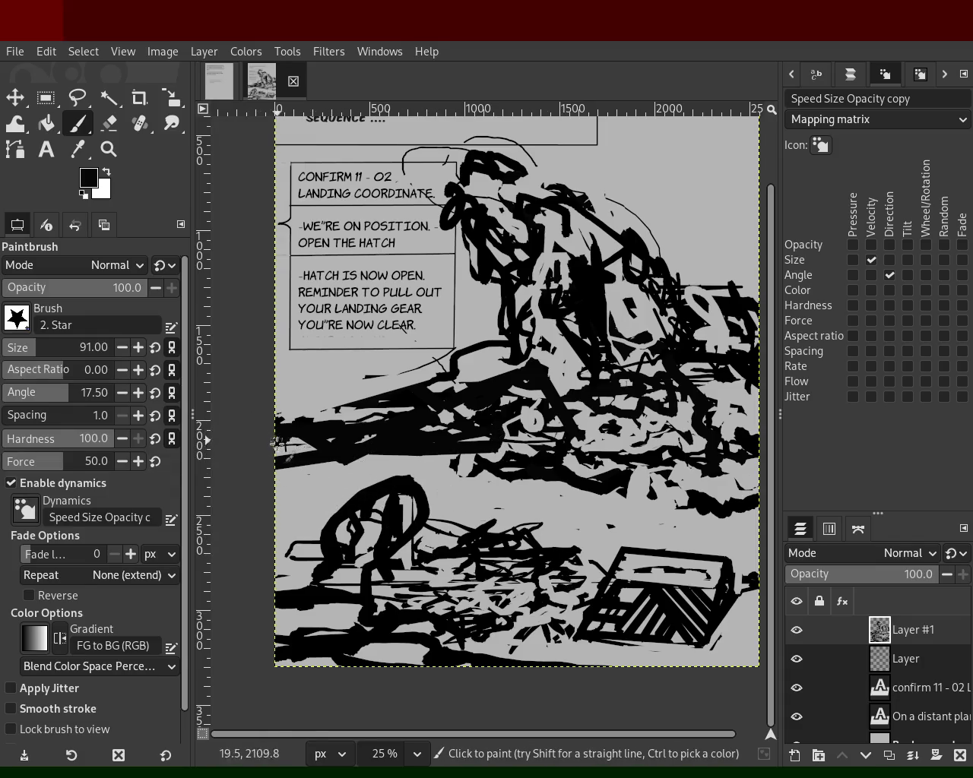
pyautogui.click(411, 396)
pyautogui.keyDown('shift'); pyautogui.click(322, 396); pyautogui.keyUp('shift')
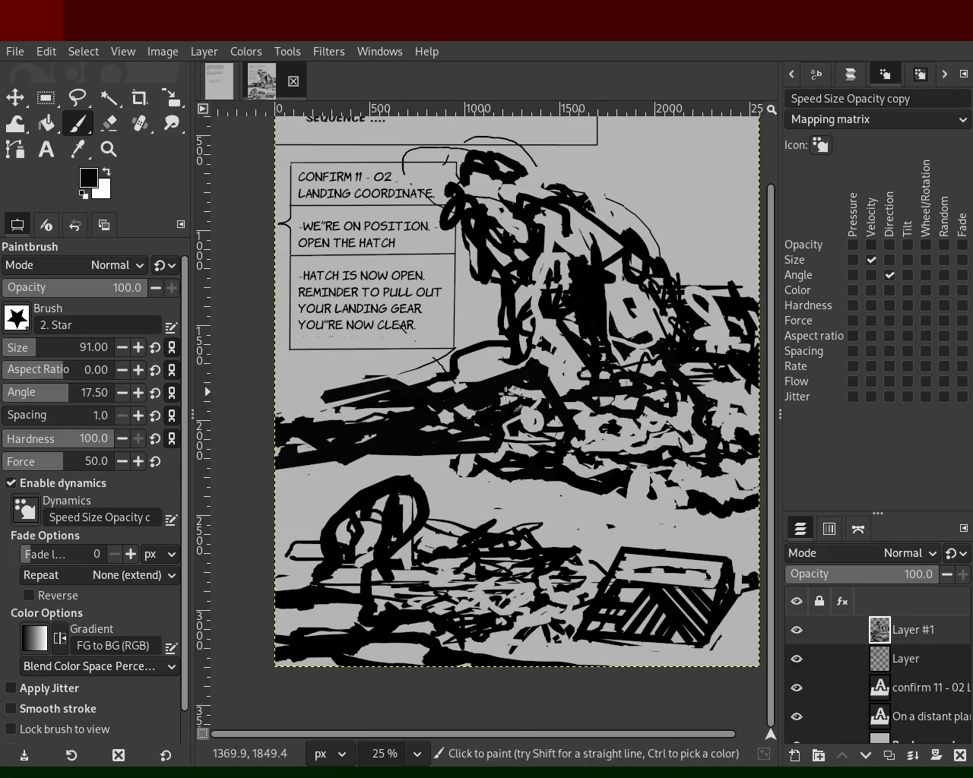
pyautogui.keyDown('shift'); pyautogui.click(281, 412); pyautogui.keyUp('shift')
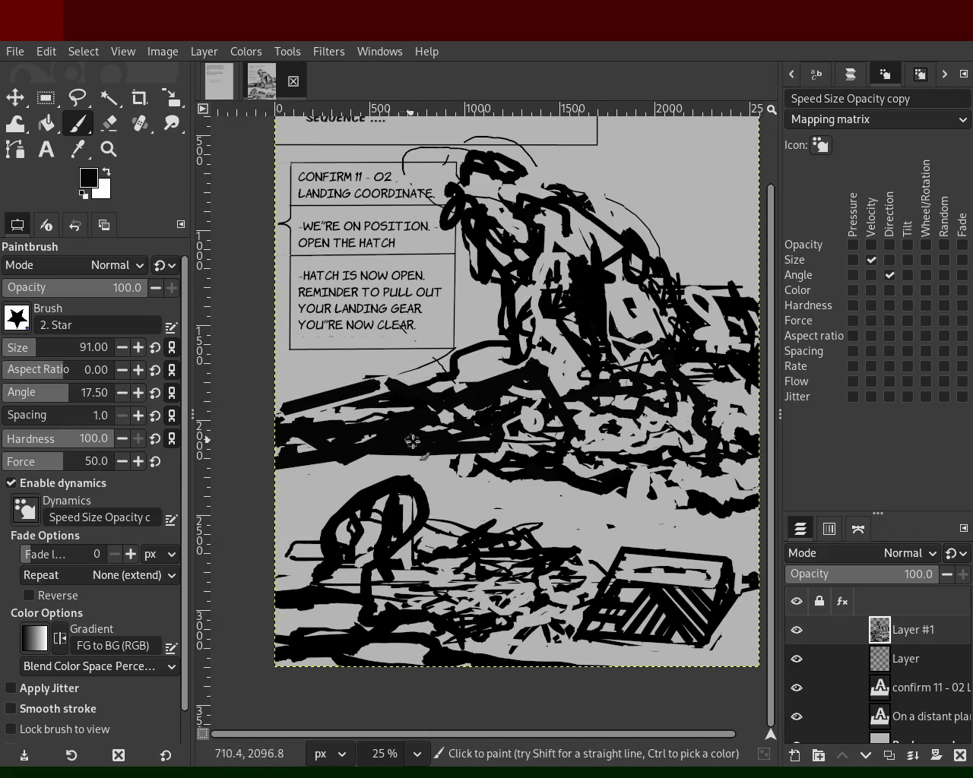
pyautogui.press('z')
pyautogui.keyDown('ctrl'); pyautogui.click(360, 378); pyautogui.keyUp('ctrl')
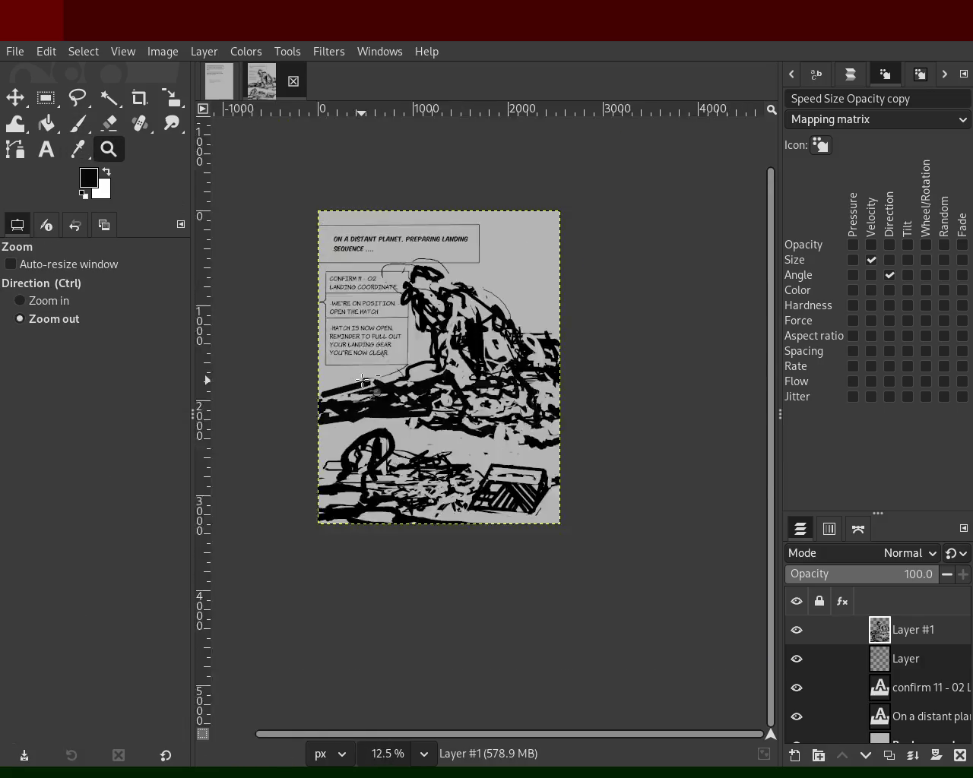
# - Paint a black horizontal stroke out to the right edge, then erase part of it
pyautogui.click(391, 354)
pyautogui.keyDown('ctrl'); pyautogui.click(438, 397); pyautogui.keyUp('ctrl')
pyautogui.click(399, 442)
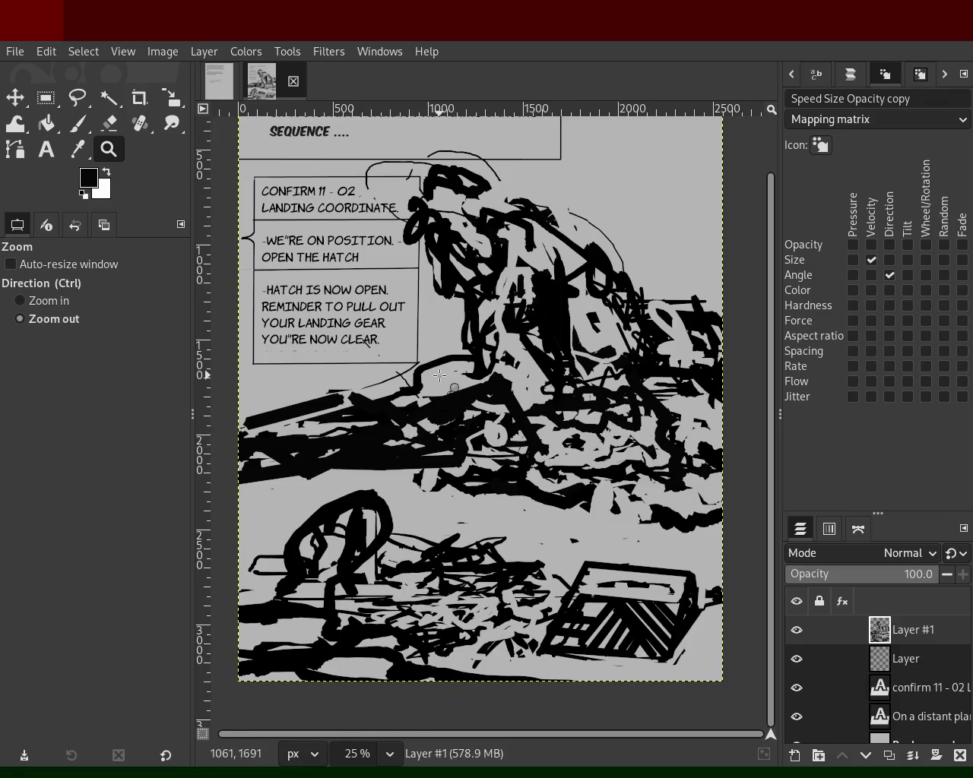
pyautogui.keyDown('ctrl'); pyautogui.click(441, 449); pyautogui.keyUp('ctrl')
pyautogui.click(448, 453)
pyautogui.click(448, 453)
pyautogui.keyDown('ctrl'); pyautogui.click(593, 430); pyautogui.keyUp('ctrl')
pyautogui.click(520, 322)
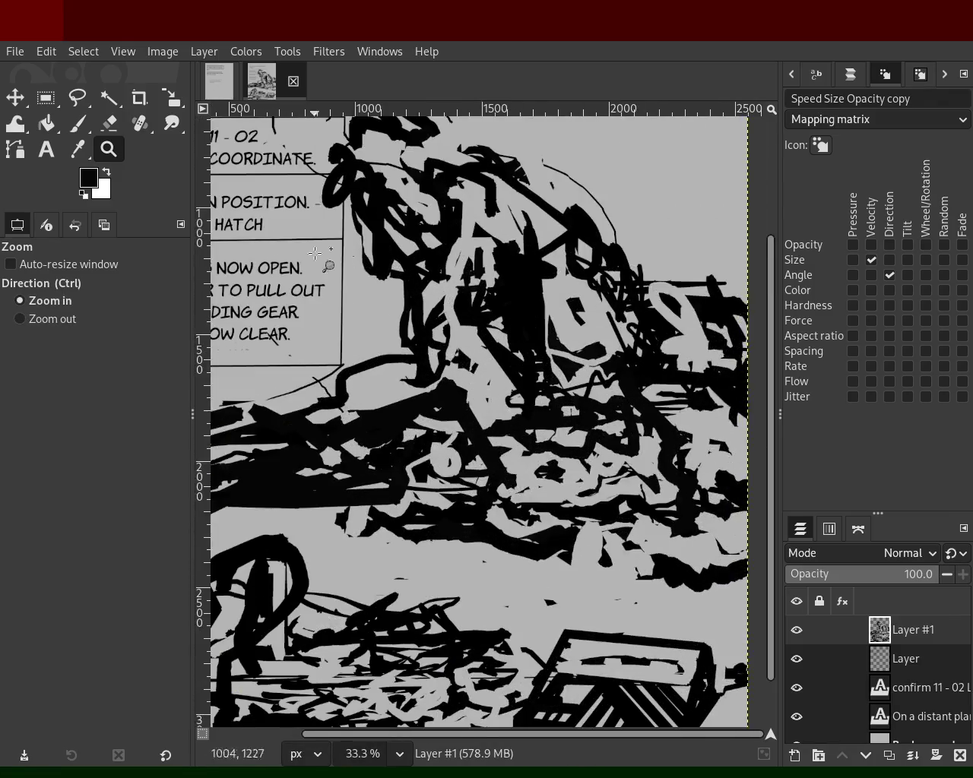
pyautogui.click(78, 124)
pyautogui.moveTo(692, 276); pyautogui.dragTo(825, 300)
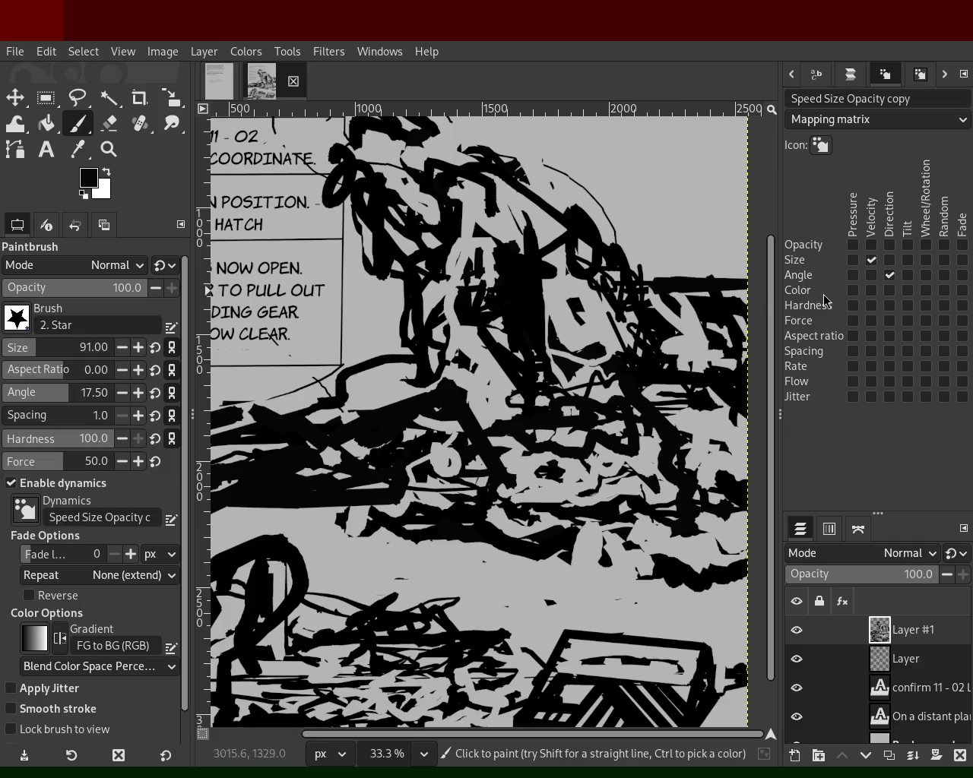
pyautogui.click(108, 123)
pyautogui.moveTo(655, 265)
pyautogui.mouseDown()
pyautogui.moveTo(728, 290)
pyautogui.moveTo(758, 344)
pyautogui.mouseUp()
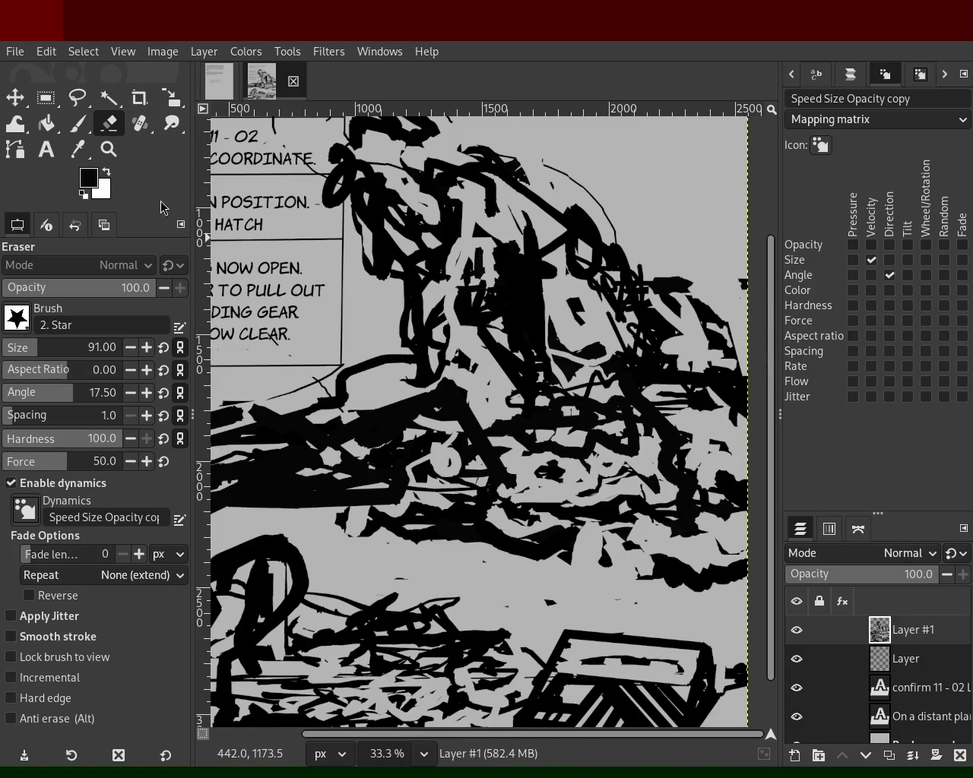
# - Add black strokes to the right of the figure, then sample light grey
pyautogui.click(108, 149)
pyautogui.keyDown('ctrl'); pyautogui.click(524, 327); pyautogui.keyUp('ctrl')
pyautogui.keyDown('ctrl'); pyautogui.click(525, 327); pyautogui.keyUp('ctrl')
pyautogui.click(524, 327)
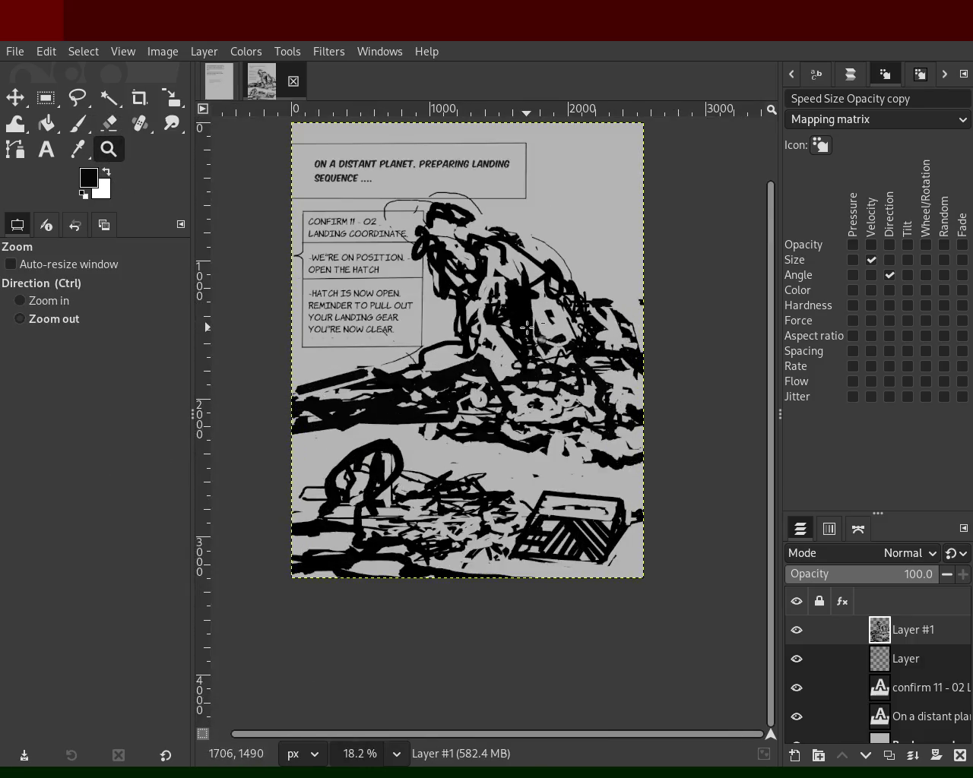
pyautogui.doubleClick(249, 224)
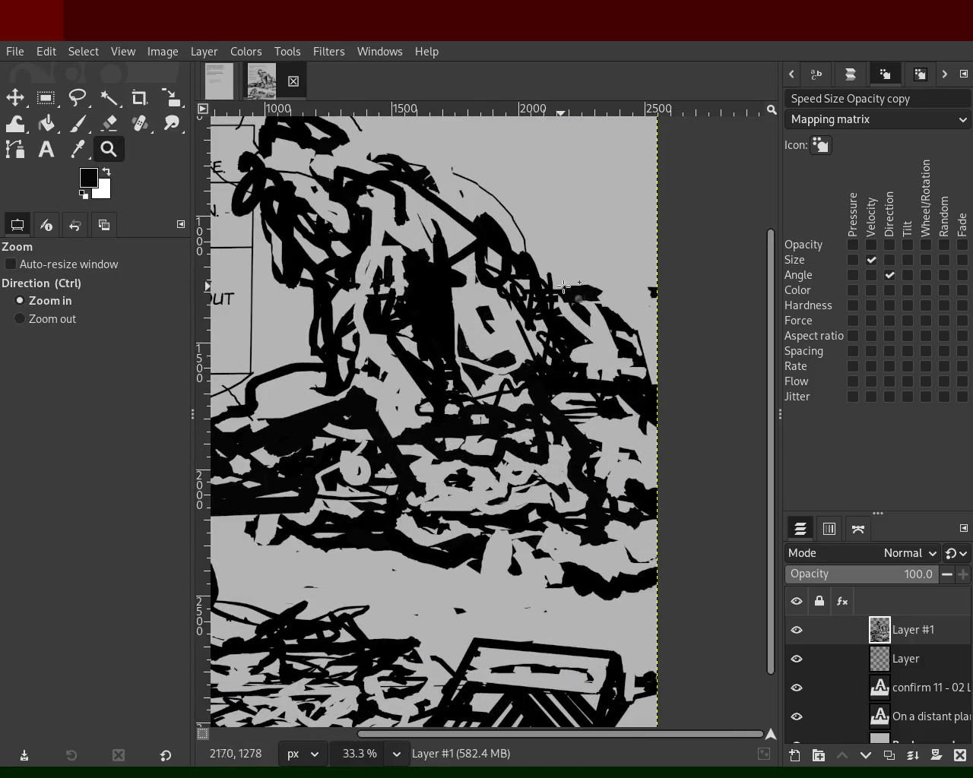
pyautogui.click(541, 271)
pyautogui.keyDown('ctrl'); pyautogui.doubleClick(575, 371); pyautogui.keyUp('ctrl')
pyautogui.keyDown('ctrl'); pyautogui.click(575, 370); pyautogui.keyUp('ctrl')
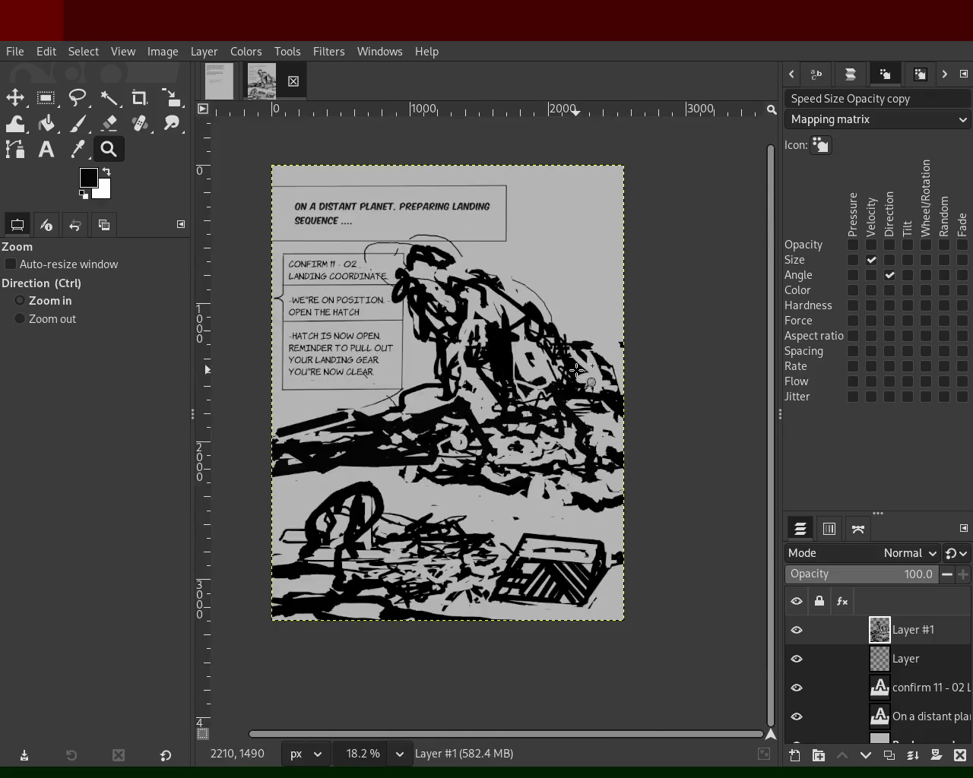
pyautogui.keyDown('ctrl'); pyautogui.click(576, 393); pyautogui.keyUp('ctrl')
pyautogui.click(569, 397)
pyautogui.keyDown('ctrl'); pyautogui.click(561, 403); pyautogui.keyUp('ctrl')
pyautogui.click(552, 408)
pyautogui.doubleClick(552, 409)
pyautogui.keyDown('ctrl'); pyautogui.click(503, 416); pyautogui.keyUp('ctrl')
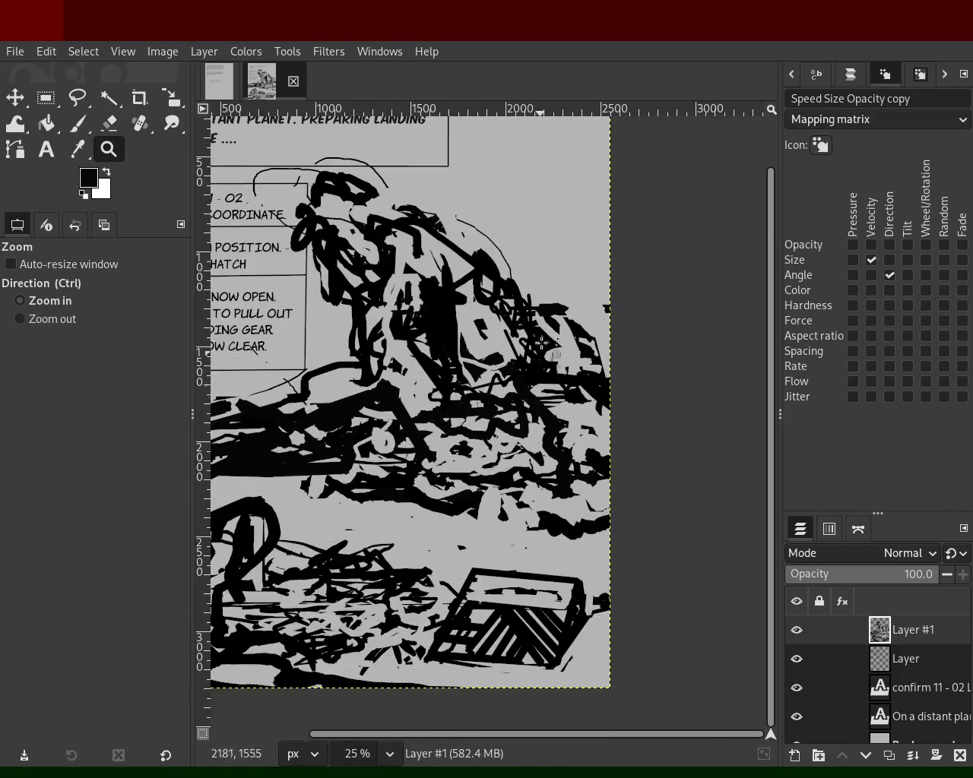
pyautogui.click(541, 372)
pyautogui.moveTo(541, 341); pyautogui.dragTo(617, 395)
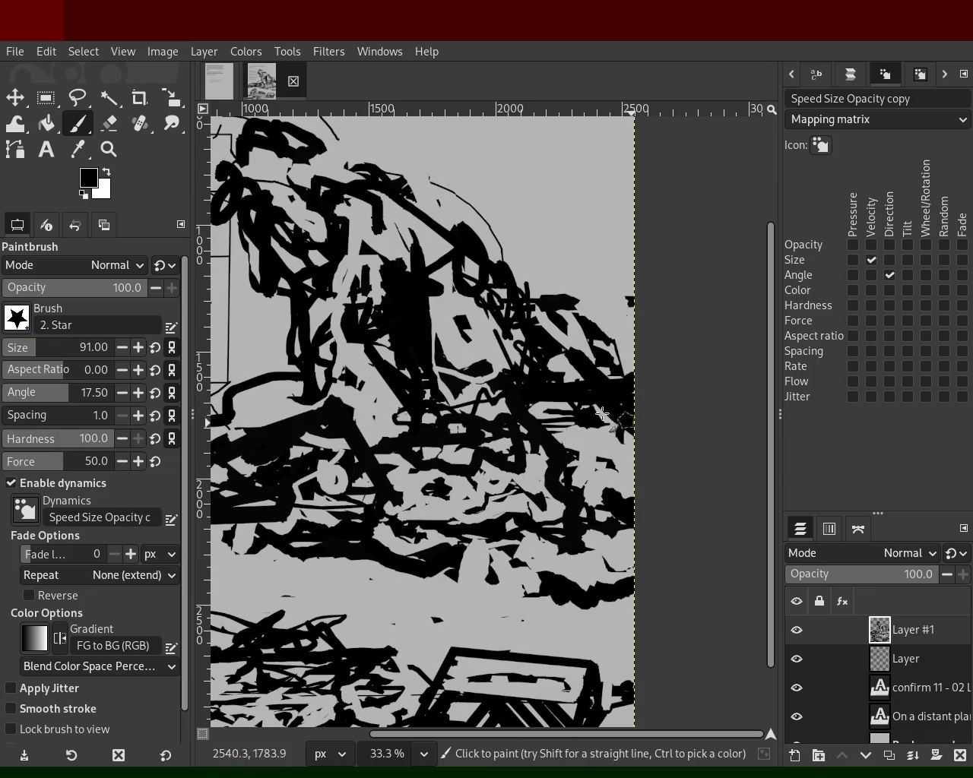
pyautogui.keyDown('ctrl'); pyautogui.click(601, 437); pyautogui.keyUp('ctrl')
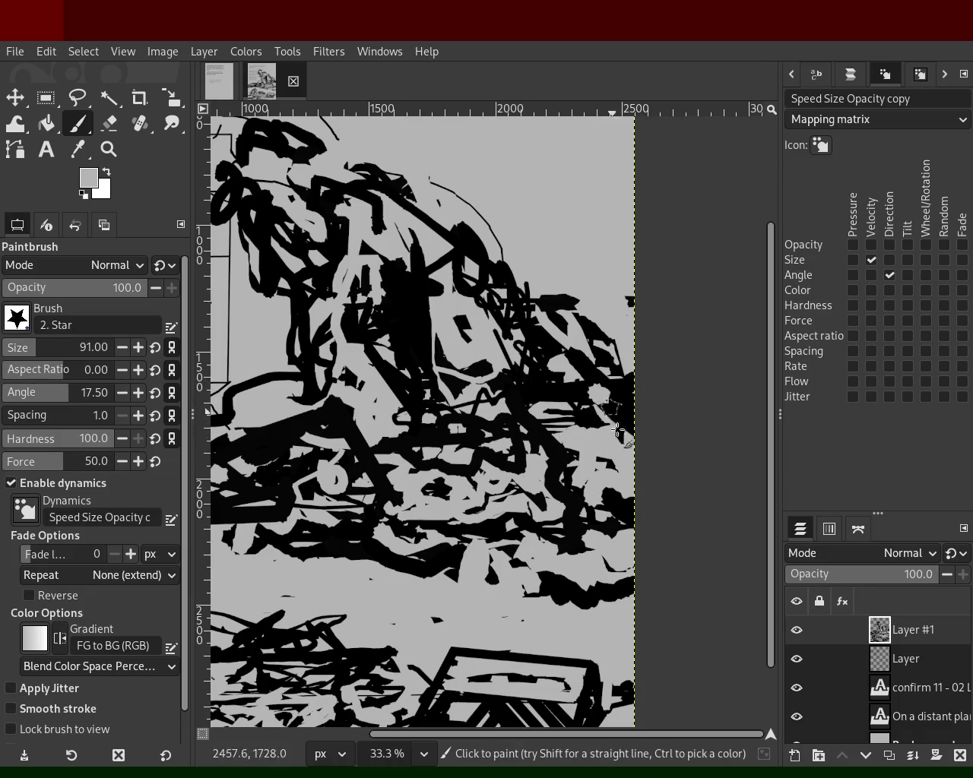
# - Review the whole page and save the image as 64.xcf
pyautogui.click(109, 149)
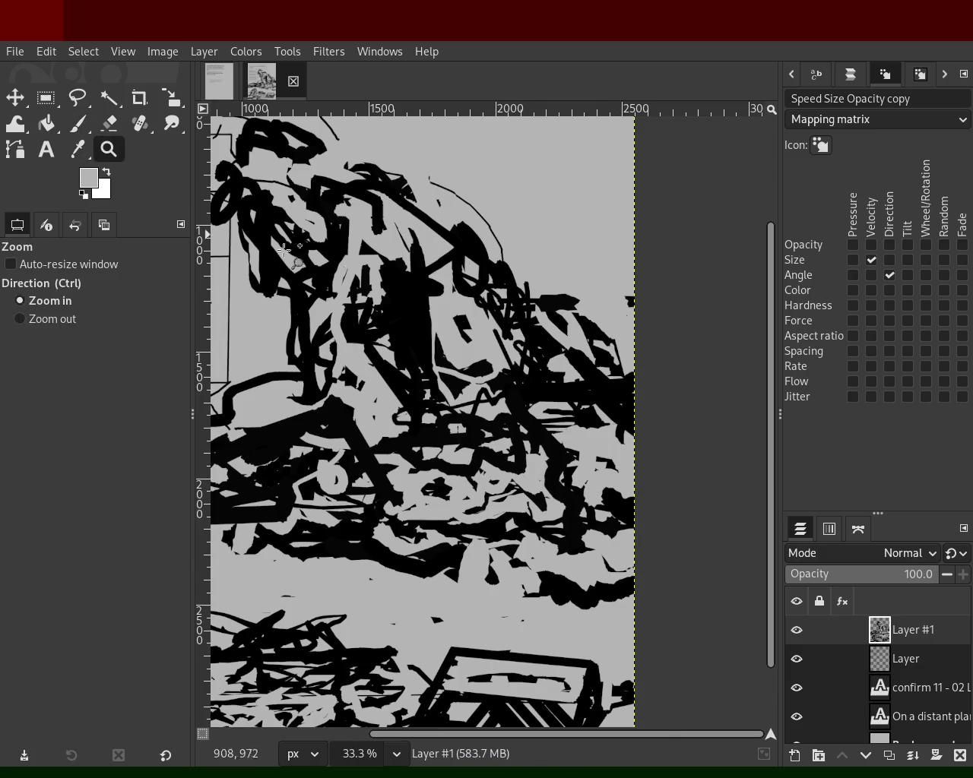
pyautogui.keyDown('ctrl'); pyautogui.scroll(-2, 465, 313); pyautogui.keyUp('ctrl')
pyautogui.keyDown('ctrl'); pyautogui.scroll(1, 465, 314); pyautogui.keyUp('ctrl')
pyautogui.keyDown('ctrl'); pyautogui.scroll(-2, 465, 314); pyautogui.keyUp('ctrl')
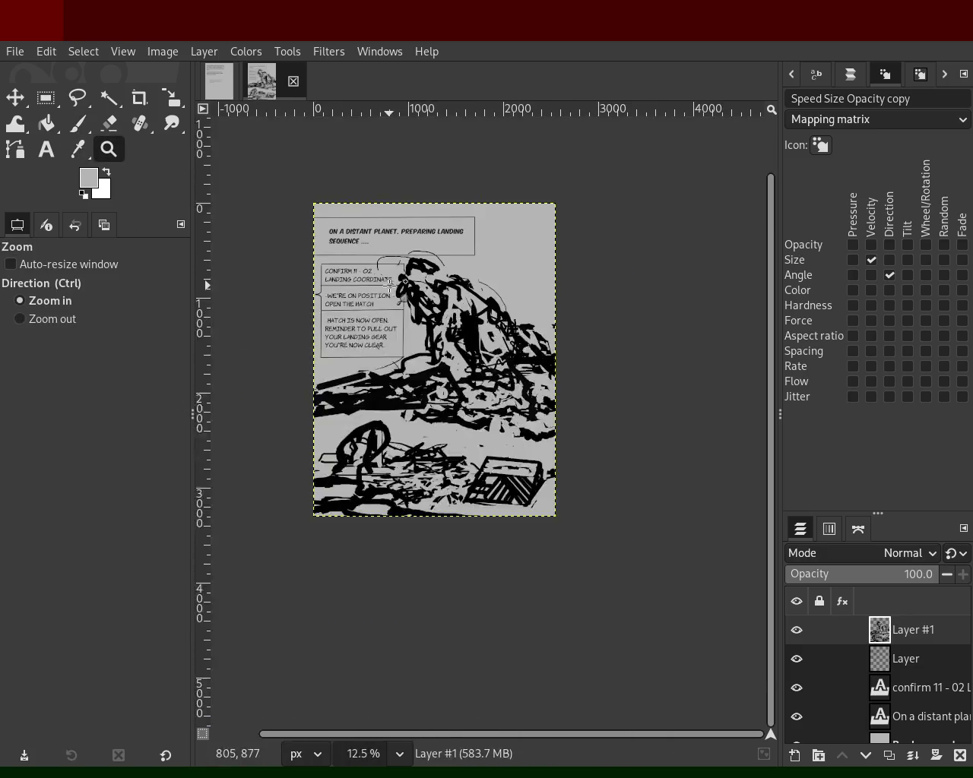
pyautogui.keyDown('ctrl'); pyautogui.scroll(1, 465, 313); pyautogui.keyUp('ctrl')
pyautogui.press('p')
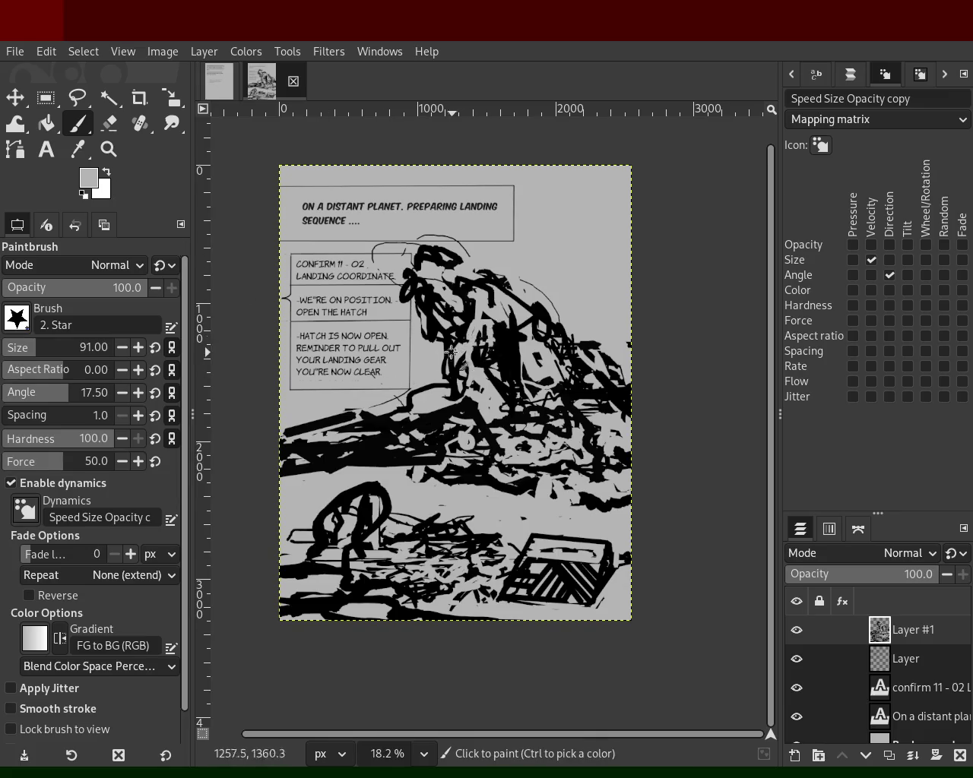
pyautogui.click(108, 149)
pyautogui.keyDown('ctrl'); pyautogui.scroll(-1, 394, 352); pyautogui.keyUp('ctrl')
pyautogui.keyDown('ctrl'); pyautogui.scroll(2, 394, 352); pyautogui.keyUp('ctrl')
pyautogui.keyDown('ctrl'); pyautogui.scroll(-1, 425, 380); pyautogui.keyUp('ctrl')
pyautogui.keyDown('ctrl'); pyautogui.scroll(2, 441, 387); pyautogui.keyUp('ctrl')
pyautogui.keyDown('ctrl'); pyautogui.scroll(-2, 464, 408); pyautogui.keyUp('ctrl')
pyautogui.keyDown('ctrl'); pyautogui.scroll(1, 464, 408); pyautogui.keyUp('ctrl')
pyautogui.keyDown('ctrl'); pyautogui.scroll(-1, 479, 391); pyautogui.keyUp('ctrl')
pyautogui.keyDown('ctrl'); pyautogui.scroll(1, 490, 376); pyautogui.keyUp('ctrl')
pyautogui.keyDown('ctrl'); pyautogui.scroll(-1, 502, 363); pyautogui.keyUp('ctrl')
pyautogui.keyDown('ctrl'); pyautogui.scroll(1, 502, 363); pyautogui.keyUp('ctrl')
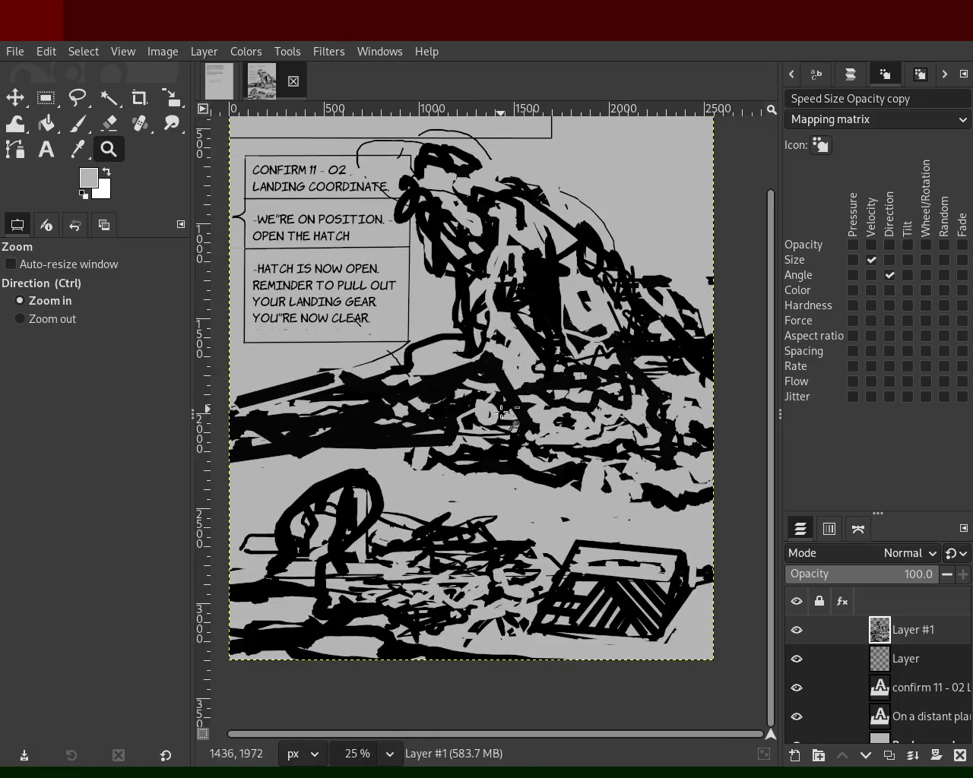
pyautogui.keyDown('ctrl'); pyautogui.scroll(-2, 494, 372); pyautogui.keyUp('ctrl')
pyautogui.keyDown('ctrl'); pyautogui.scroll(1, 486, 380); pyautogui.keyUp('ctrl')
pyautogui.hotkey('ctrl', 's')
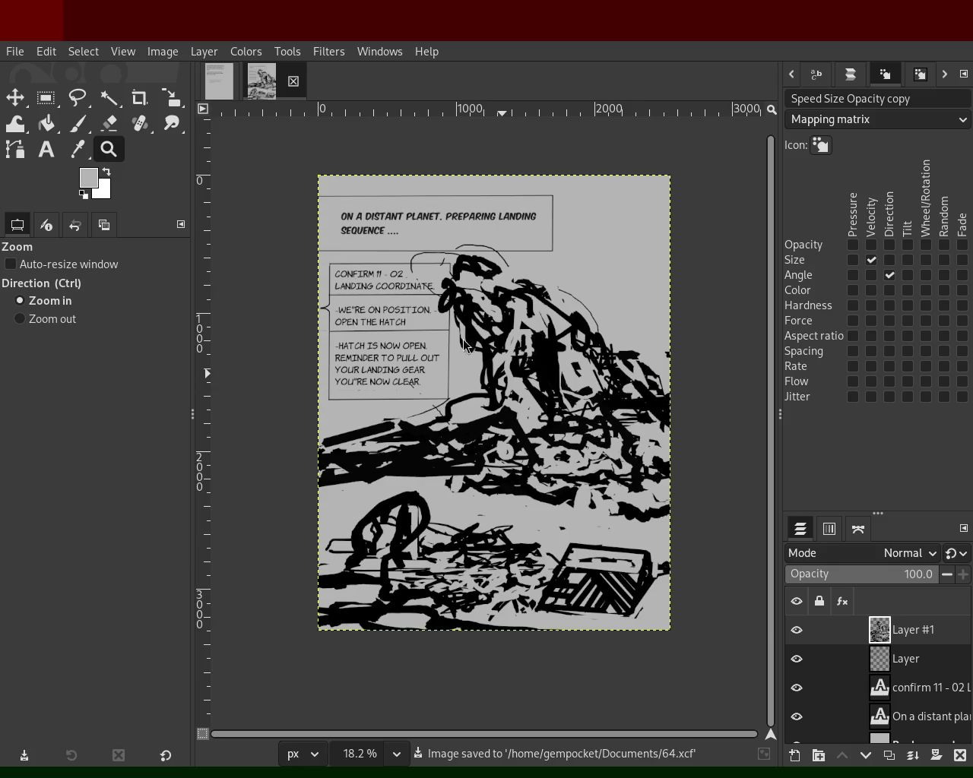
pyautogui.keyDown('ctrl'); pyautogui.scroll(-1, 454, 274); pyautogui.keyUp('ctrl')
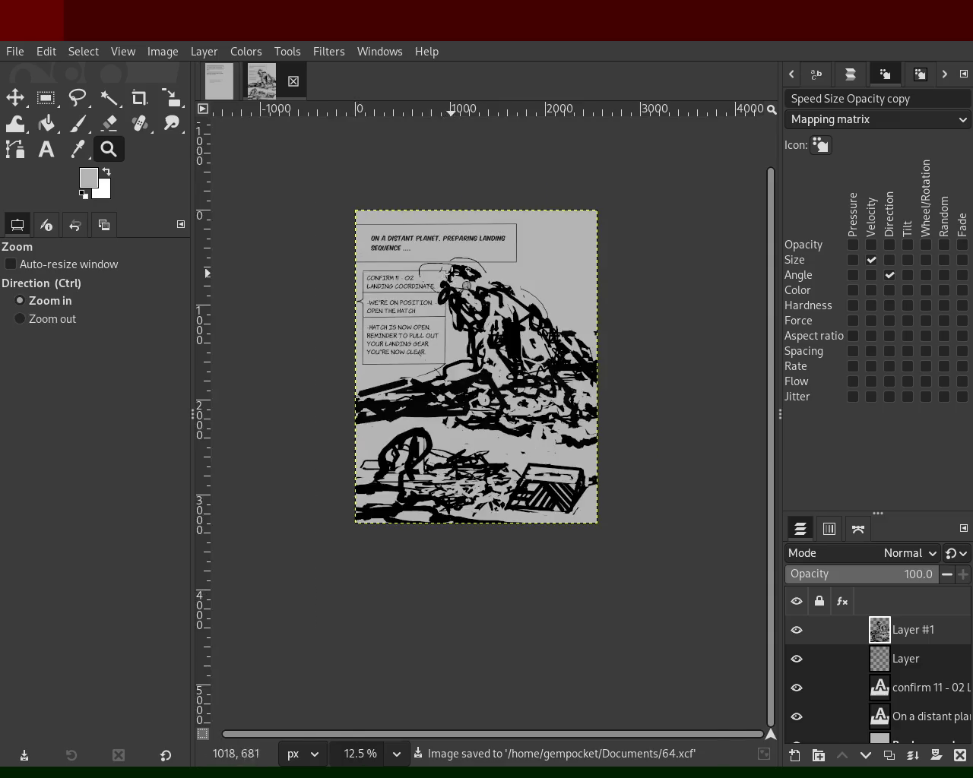
pyautogui.keyDown('ctrl'); pyautogui.scroll(1, 453, 274); pyautogui.keyUp('ctrl')
pyautogui.keyDown('ctrl'); pyautogui.scroll(-1, 453, 273); pyautogui.keyUp('ctrl')
pyautogui.keyDown('ctrl'); pyautogui.scroll(1, 454, 274); pyautogui.keyUp('ctrl')
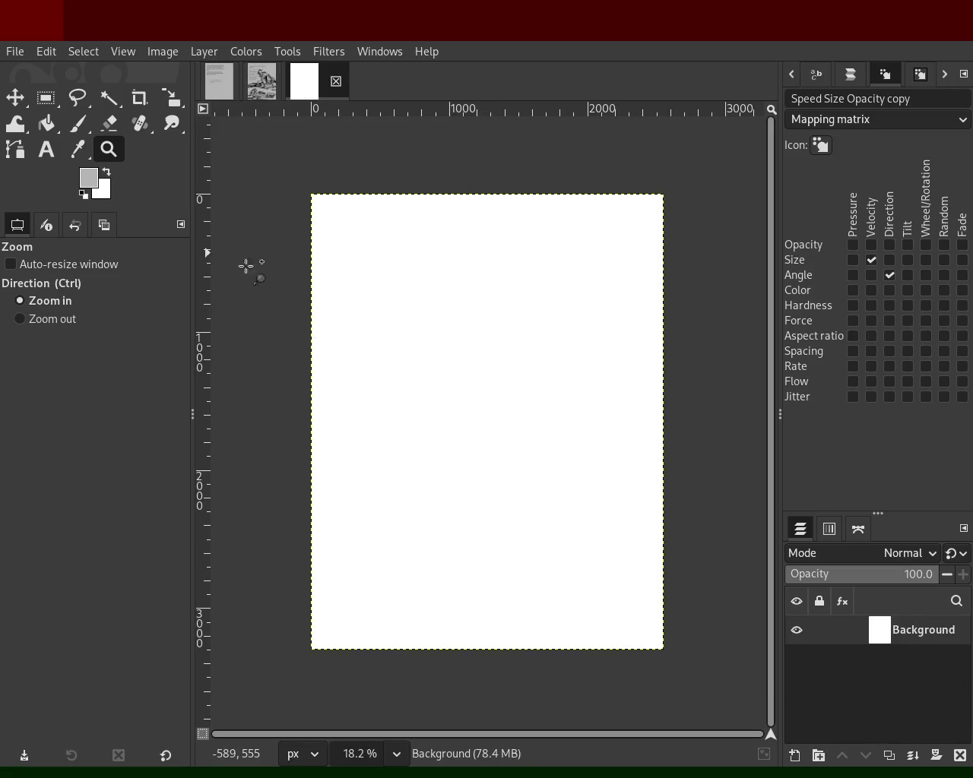
# - Add a new transparent layer and try a text box with test text 'asd'
pyautogui.keyDown('shift'); pyautogui.click(794, 756); pyautogui.keyUp('shift')
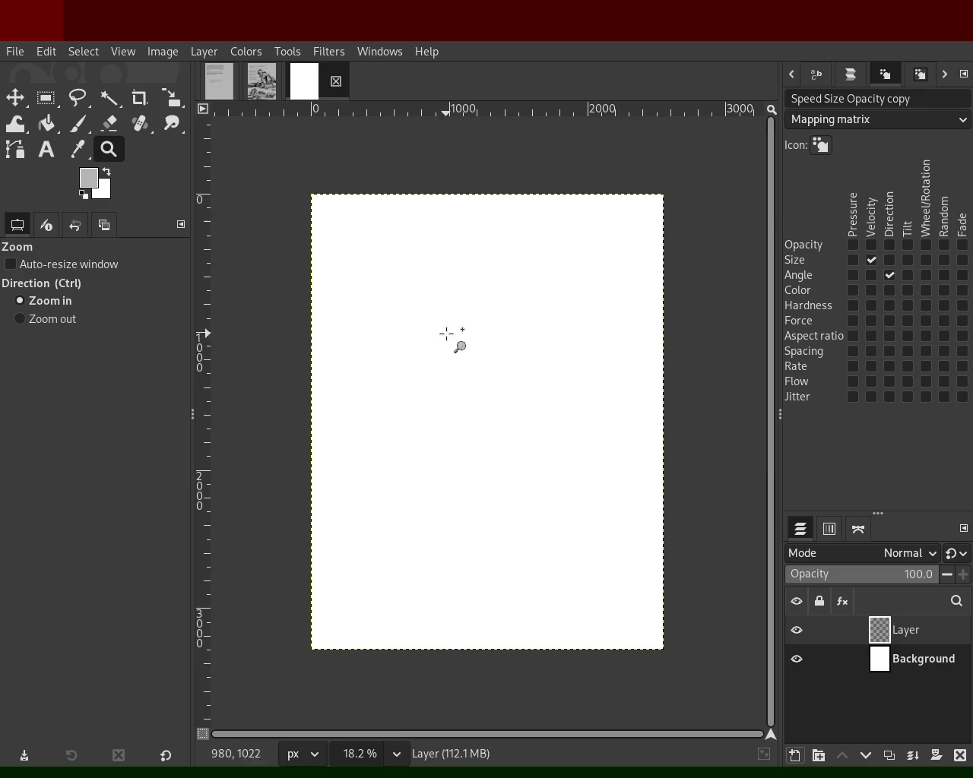
pyautogui.click(45, 151)
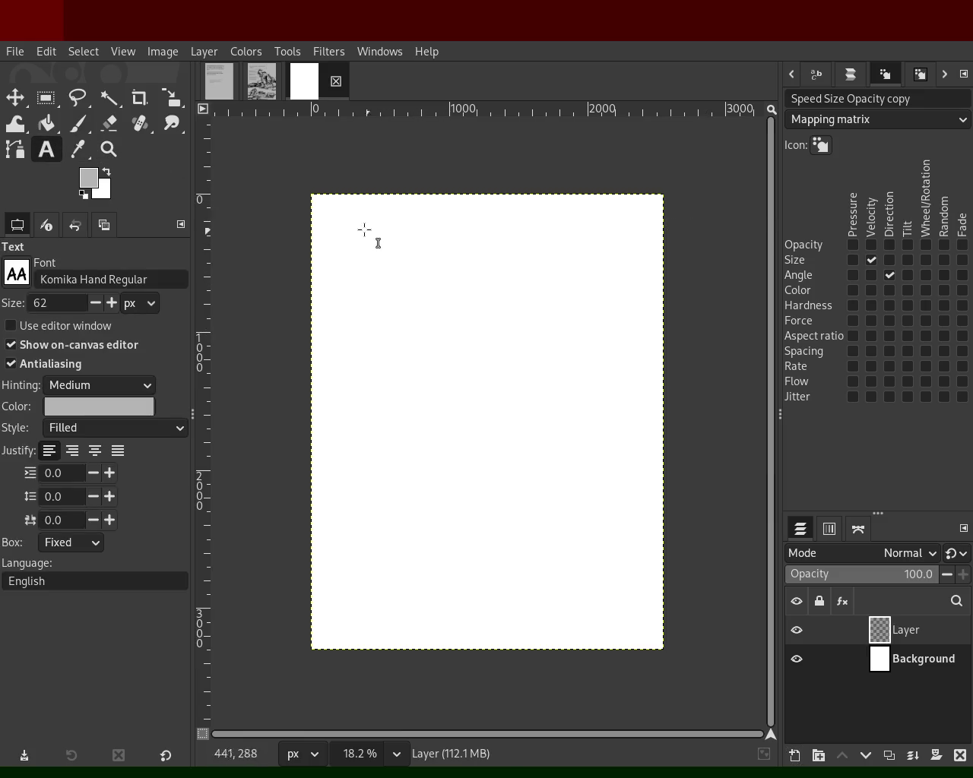
pyautogui.moveTo(356, 230); pyautogui.dragTo(606, 298)
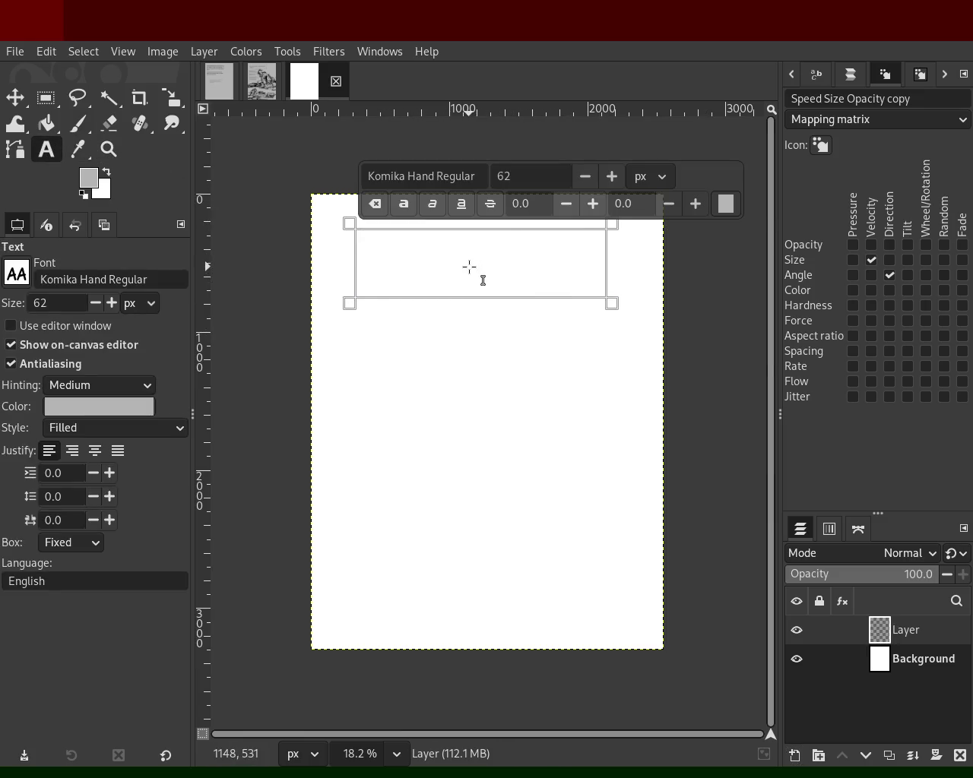
pyautogui.write('asd')
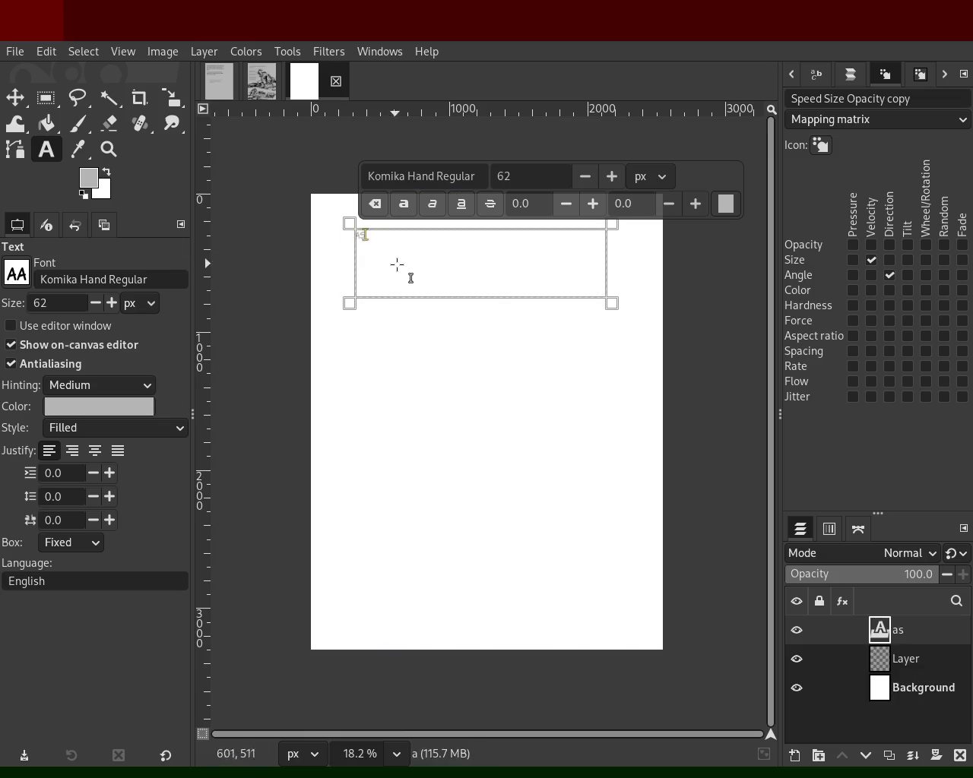
pyautogui.press('BackSpace')
pyautogui.press('BackSpace')
pyautogui.press('BackSpace')
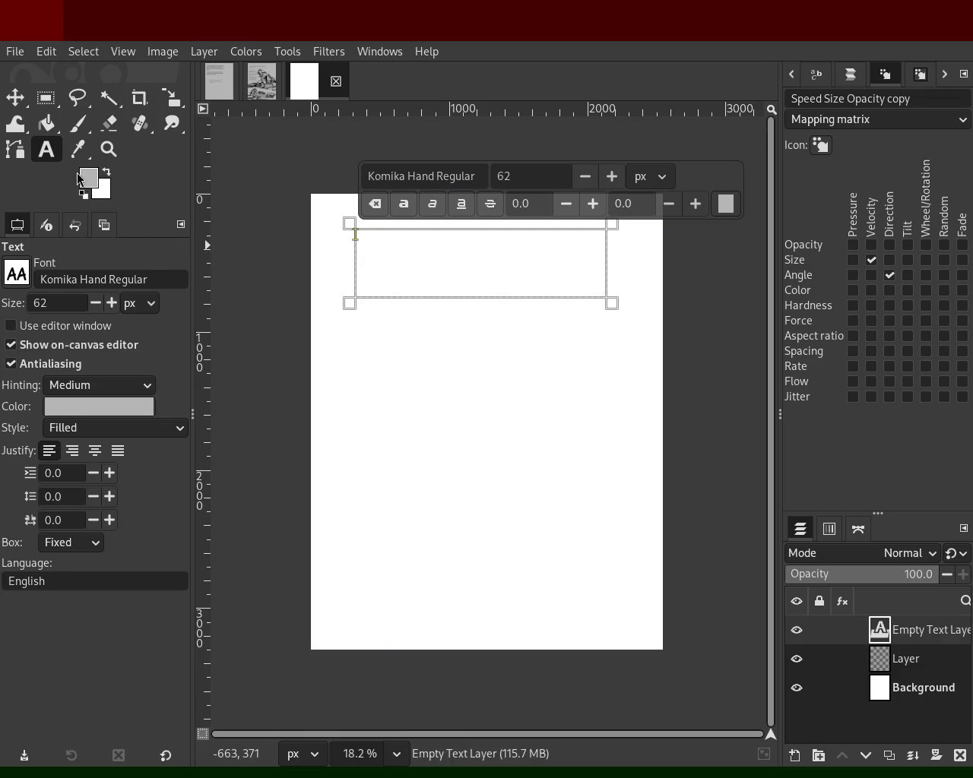
# - Reset colours to black and white, type 'asdasd', then delete that test text layer
pyautogui.press('d')
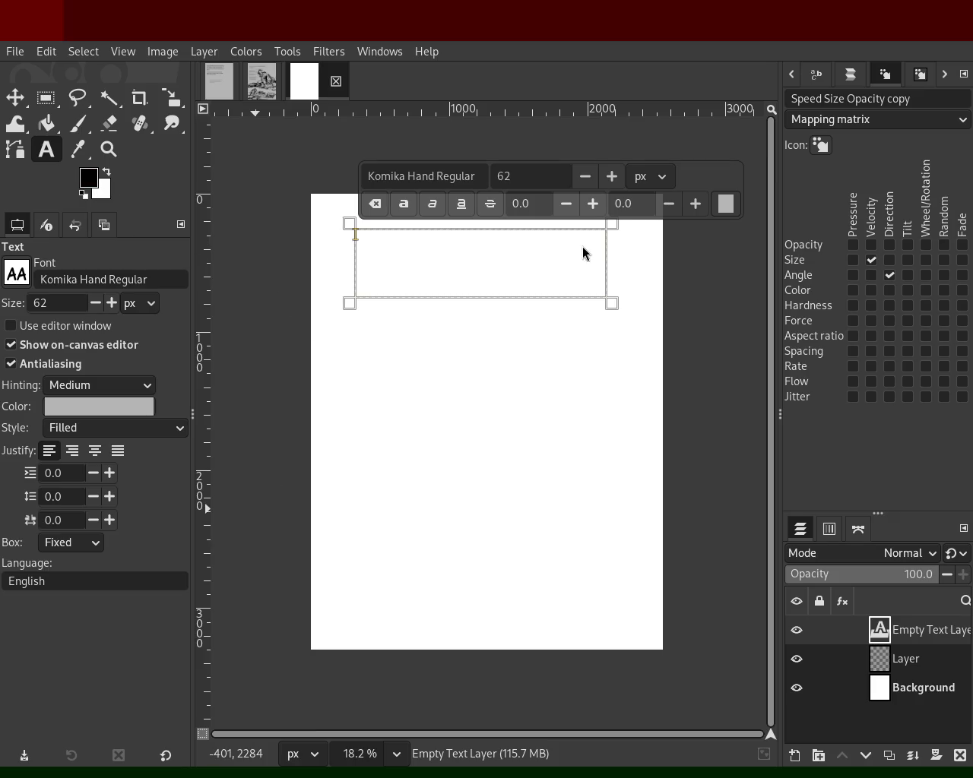
pyautogui.write('asdasd')
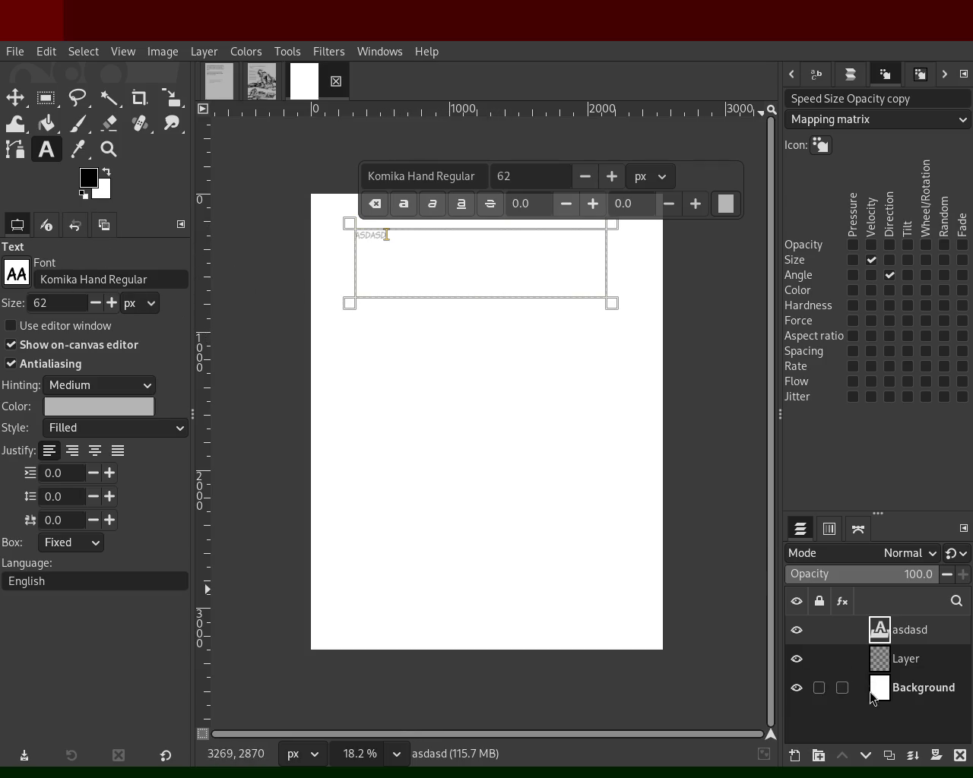
pyautogui.click(911, 688)
pyautogui.click(902, 632)
pyautogui.click(960, 756)
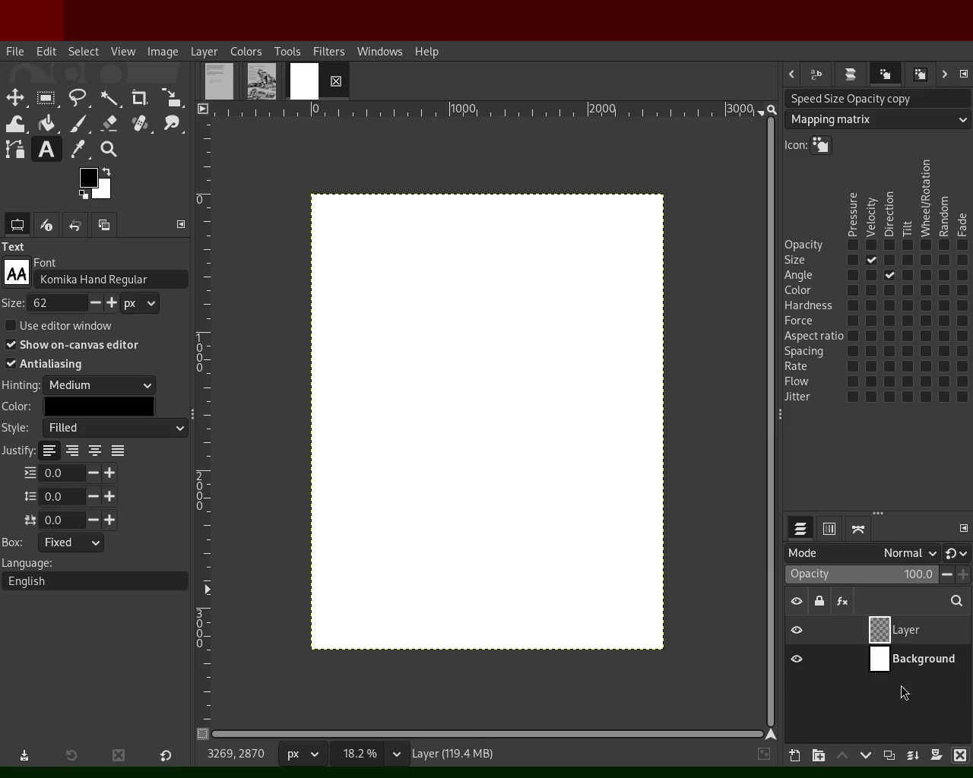
# - Draw a text box on the page and type 'Finnally it has arrived.'
pyautogui.moveTo(322, 280); pyautogui.dragTo(523, 336)
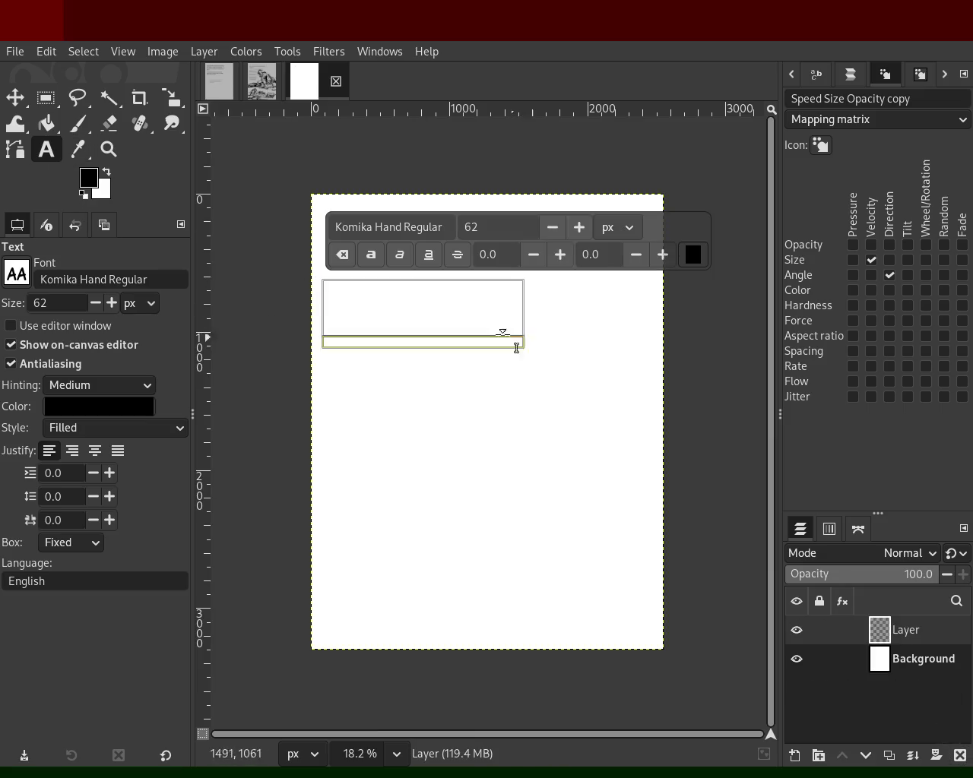
pyautogui.write('dfasf')
pyautogui.press('BackSpace')
pyautogui.press('BackSpace')
pyautogui.press('BackSpace')
pyautogui.press('BackSpace')
pyautogui.press('BackSpace')
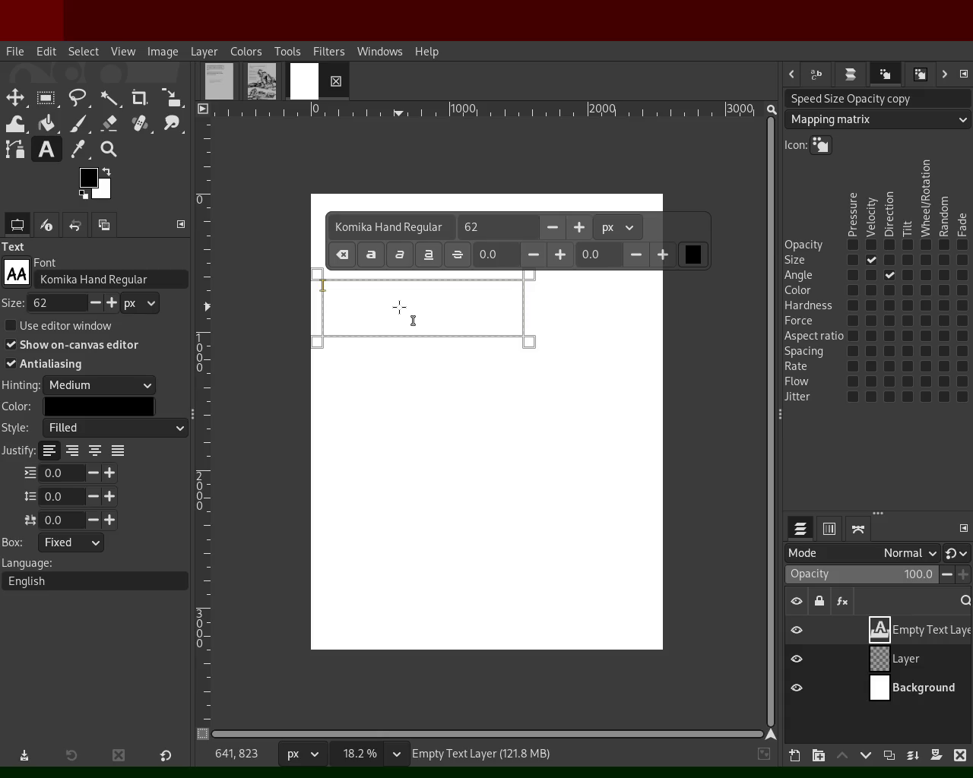
pyautogui.write('D')
pyautogui.press('BackSpace')
pyautogui.write('Finnally it')
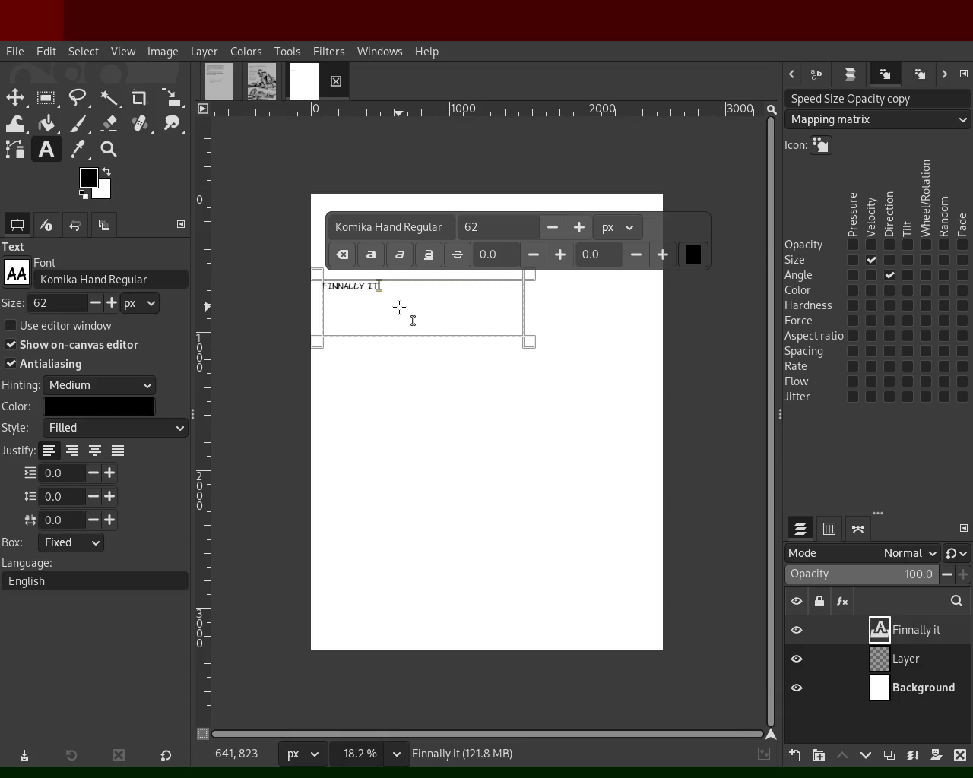
pyautogui.write(' has arrived.')
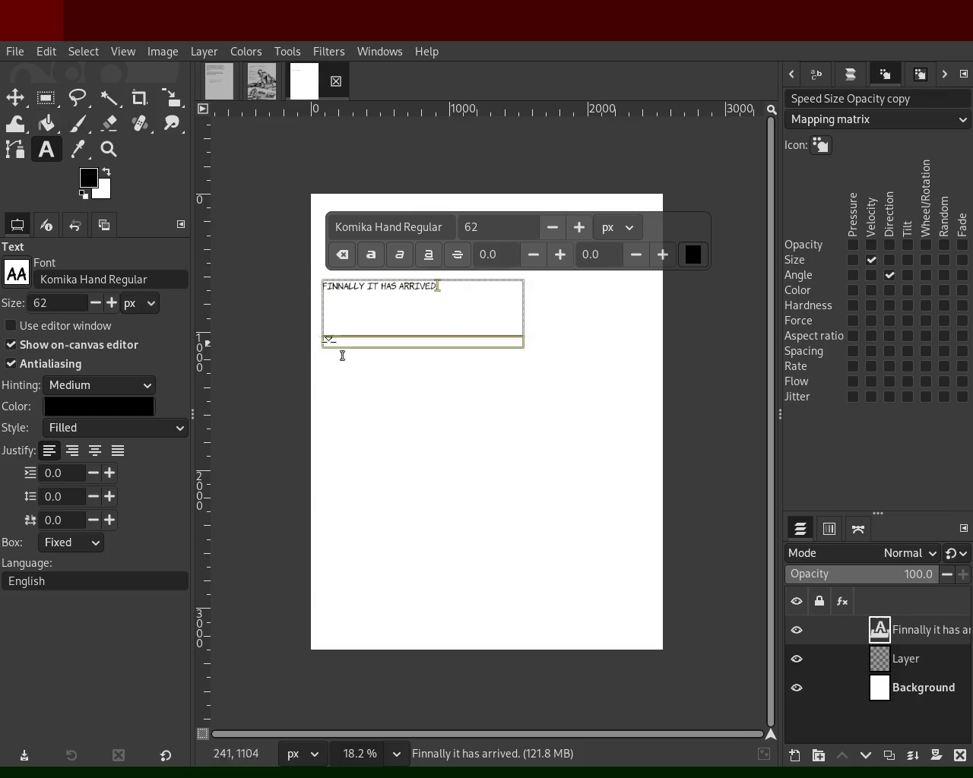
# - Replace 'it' with 'the package', put a period after FINNALLY, and finish editing
pyautogui.doubleClick(386, 299)
pyautogui.write('the package')
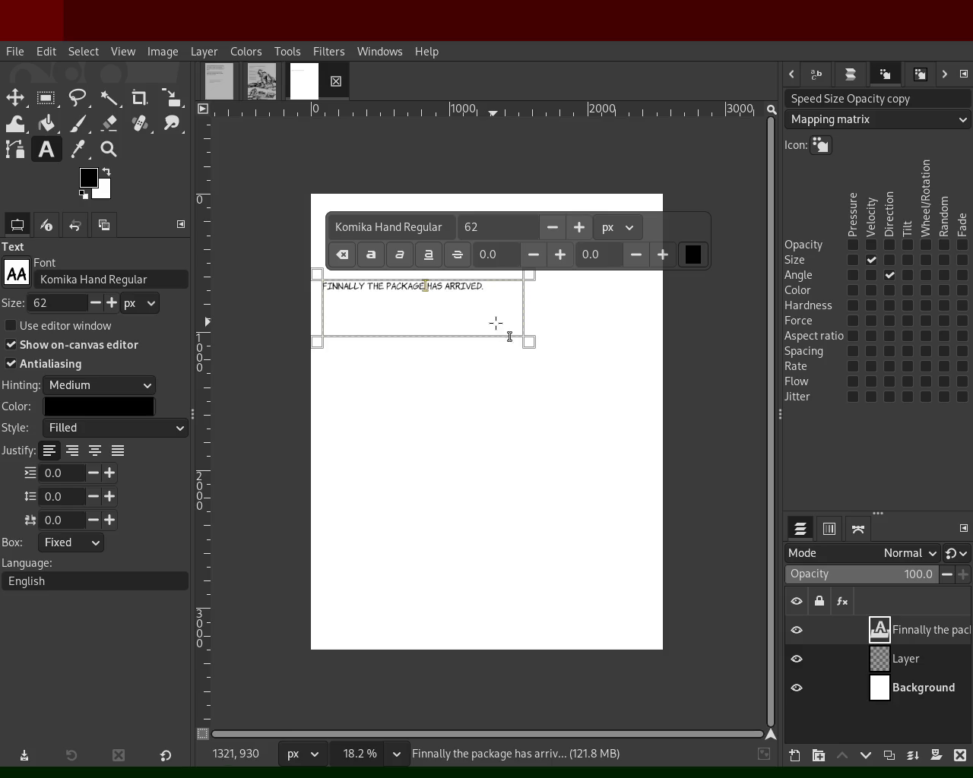
pyautogui.click(366, 289)
pyautogui.write(',')
pyautogui.press('BackSpace')
pyautogui.write(',')
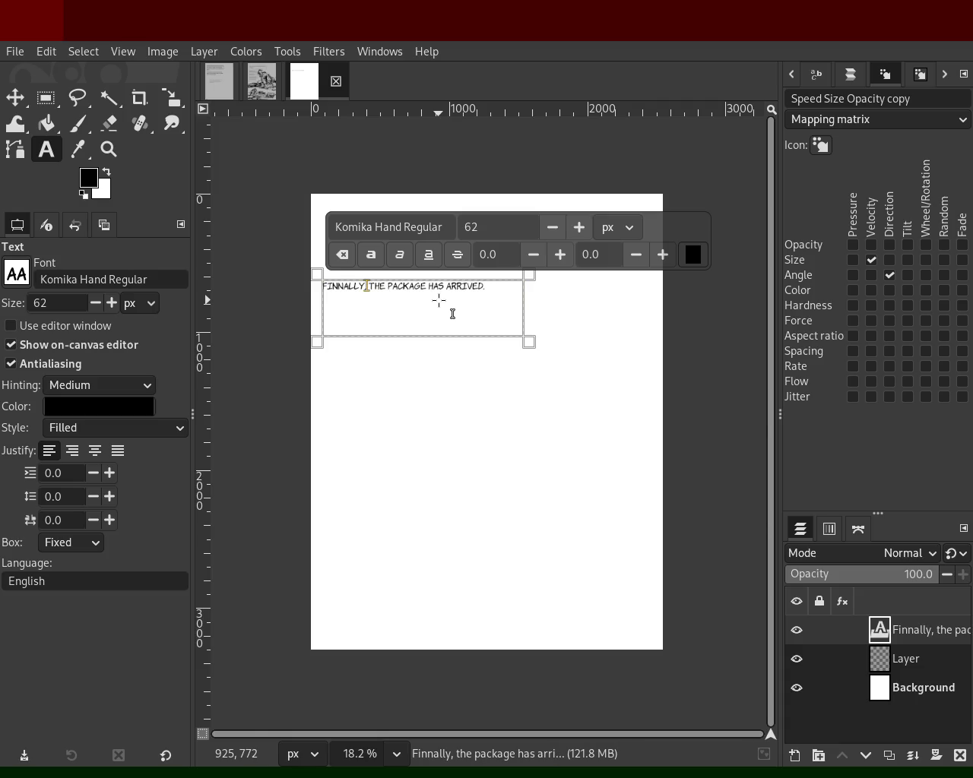
pyautogui.press('BackSpace')
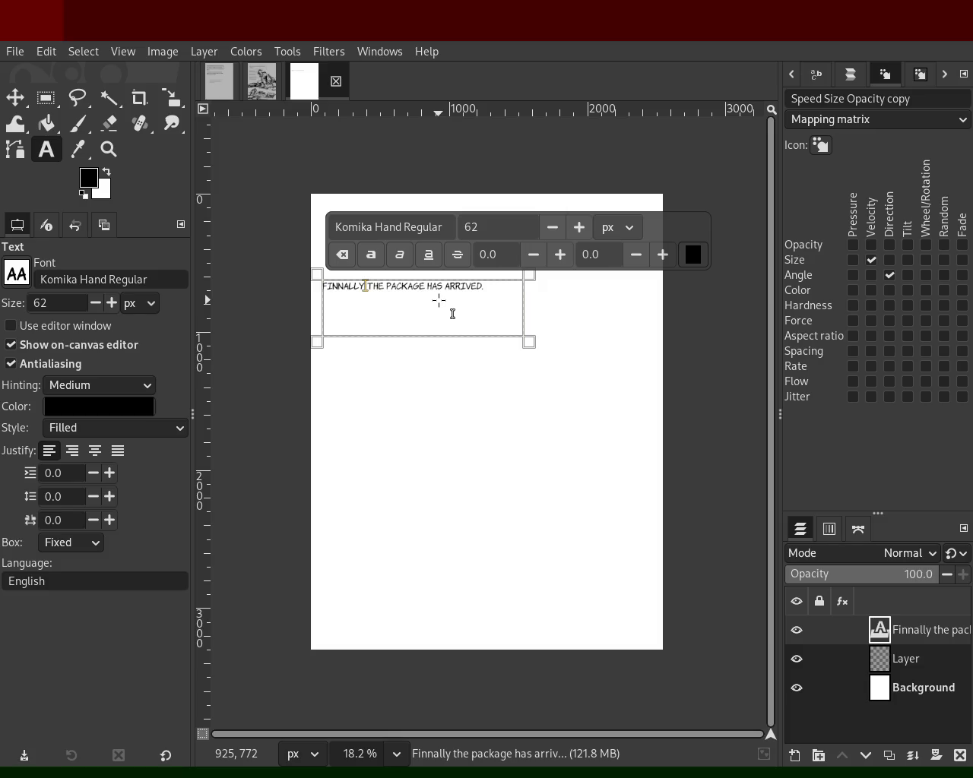
pyautogui.write('.')
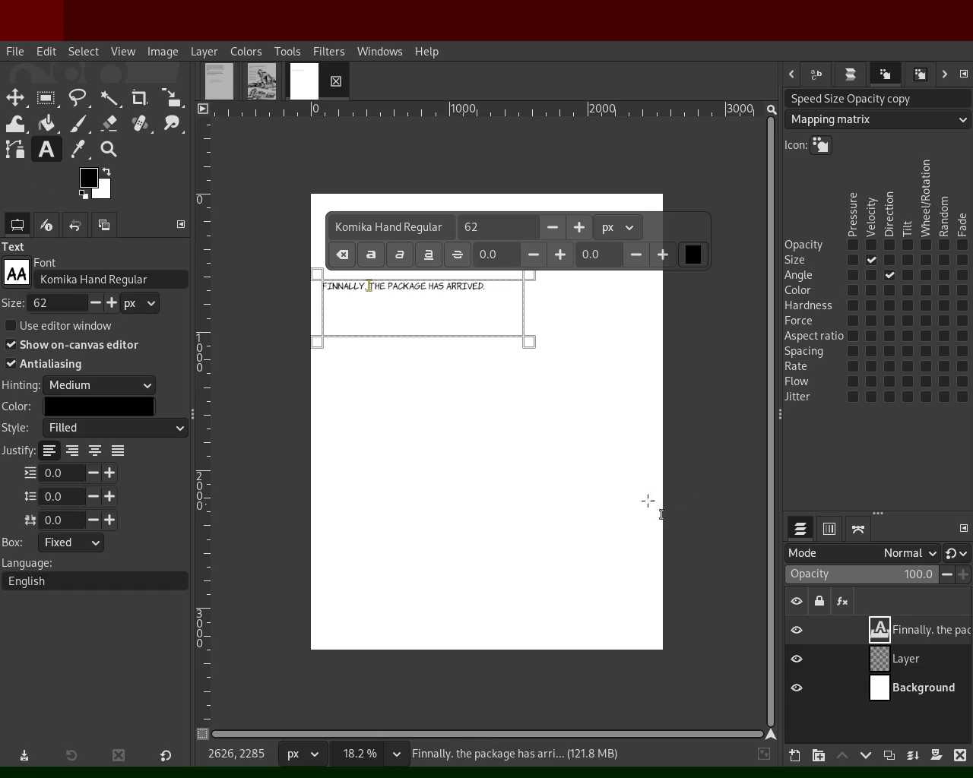
pyautogui.click(495, 290)
pyautogui.write('-GOOD')
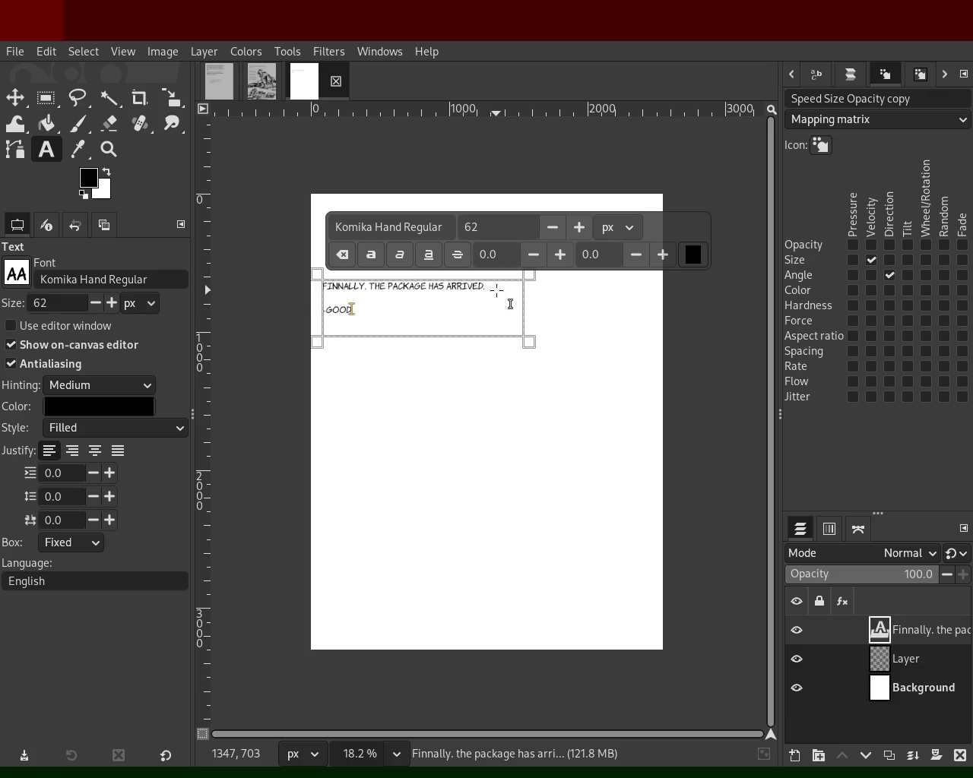
pyautogui.click(882, 658)
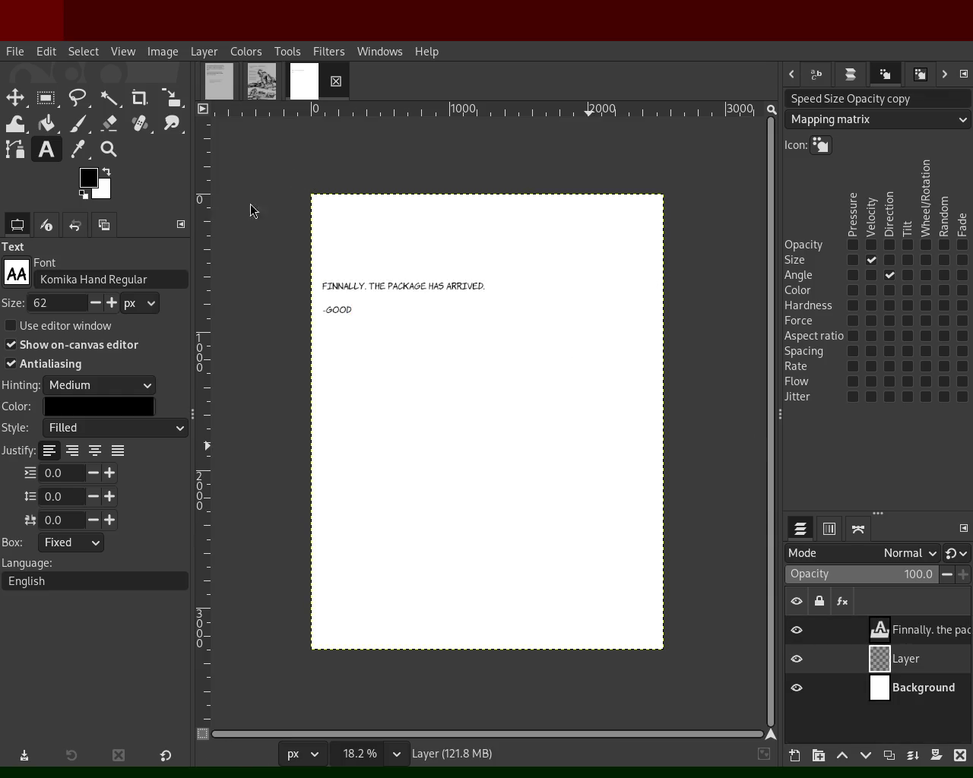
pyautogui.click(109, 149)
# - Zoom in on the caption and delete the extra N in 'FINNALLY'
pyautogui.keyDown('ctrl'); pyautogui.click(413, 299); pyautogui.keyUp('ctrl')
pyautogui.tripleClick(402, 304)
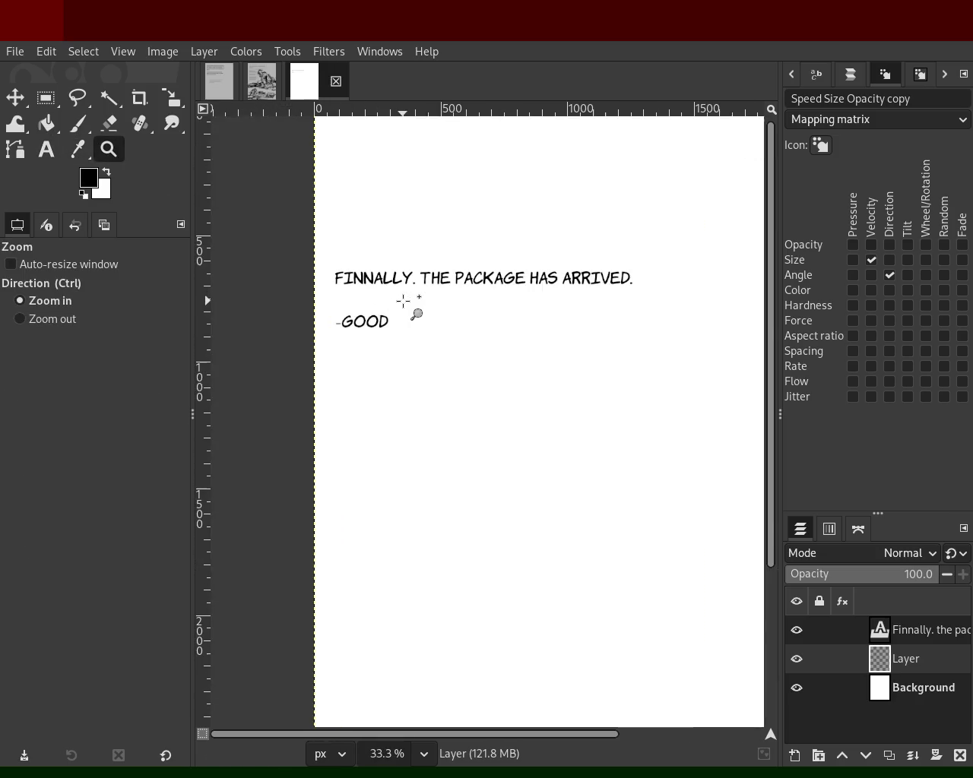
pyautogui.click(384, 278)
pyautogui.press('t')
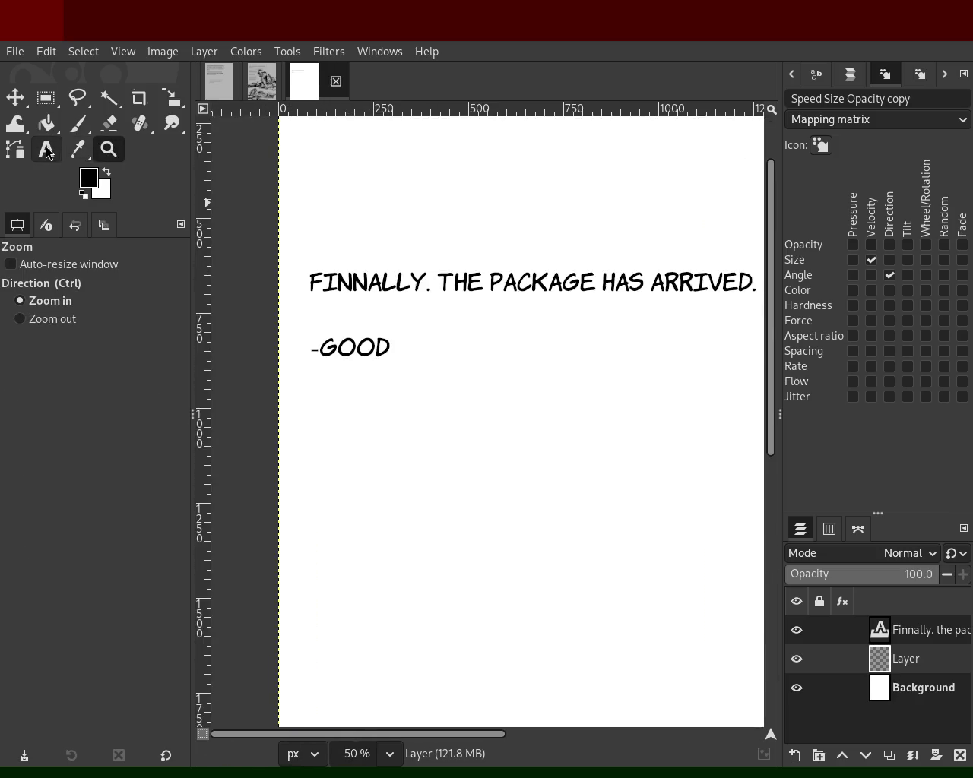
pyautogui.click(380, 281)
pyautogui.click(351, 284)
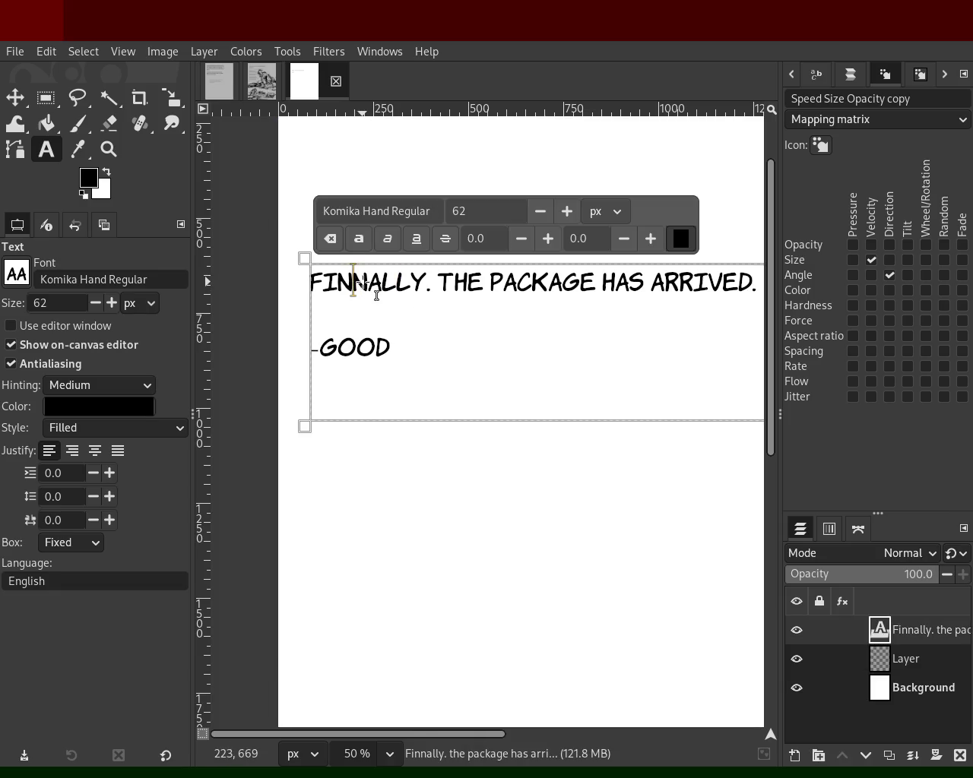
pyautogui.press('BackSpace')
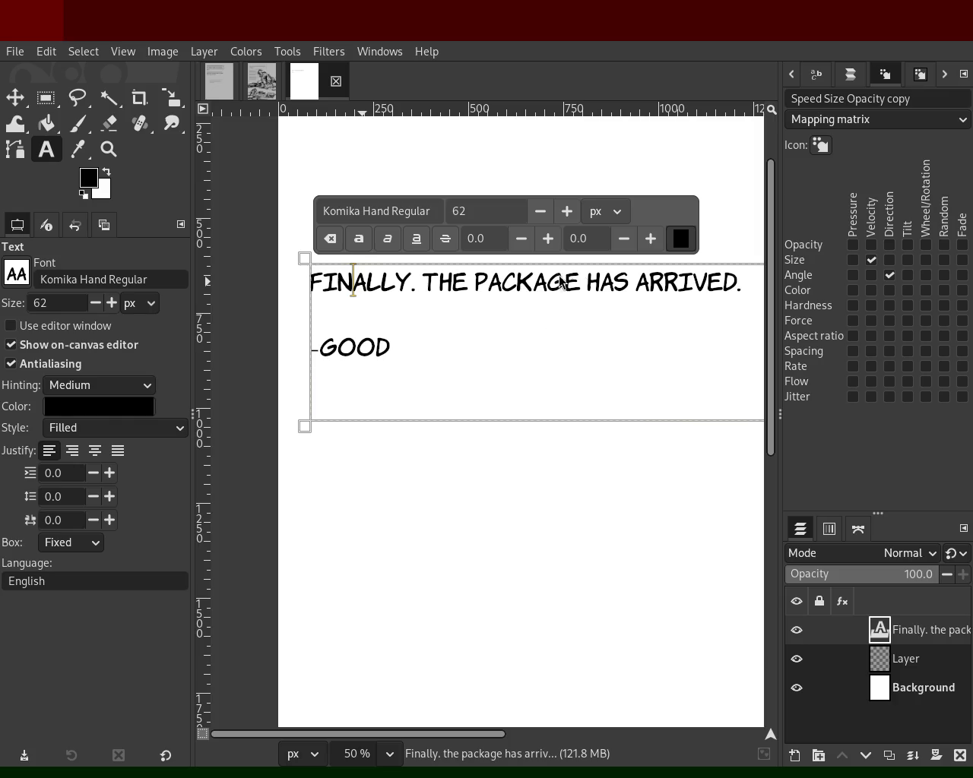
# - Move the caption text layer up toward the page's top, undoing accidental Background moves
pyautogui.click(109, 149)
pyautogui.scroll(-4, 429, 314)
pyautogui.scroll(2, 434, 319)
pyautogui.scroll(1, 489, 330)
pyautogui.scroll(-1, 482, 330)
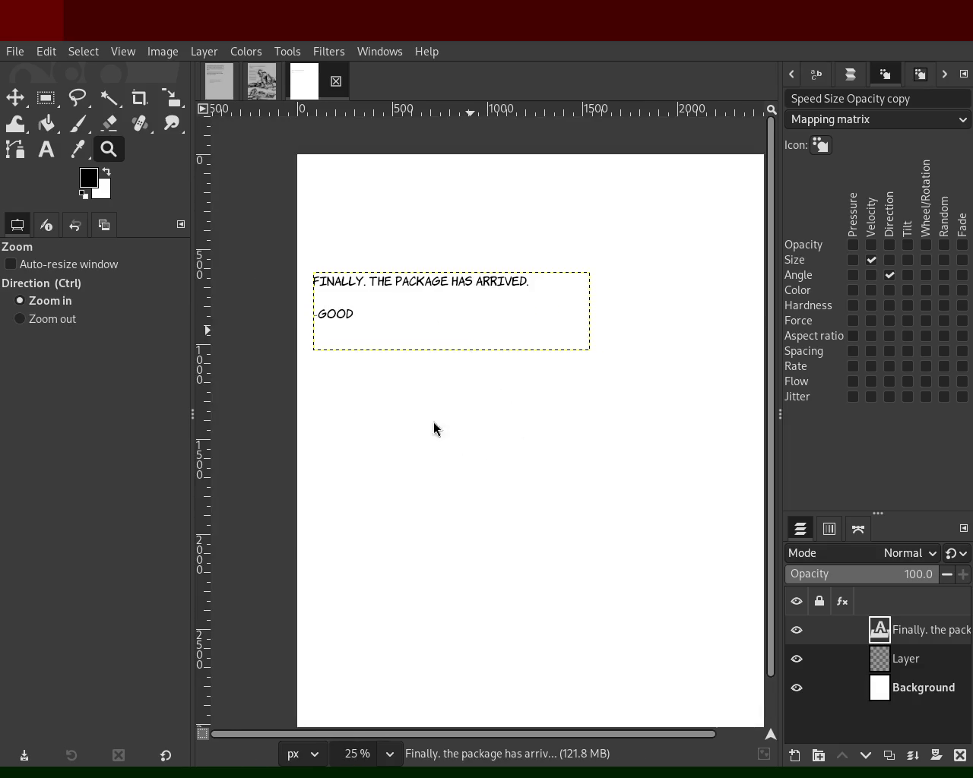
pyautogui.click(17, 101)
pyautogui.click(418, 285)
pyautogui.moveTo(430, 298); pyautogui.dragTo(434, 250)
pyautogui.hotkey('ctrl', 'z')
pyautogui.click(365, 295)
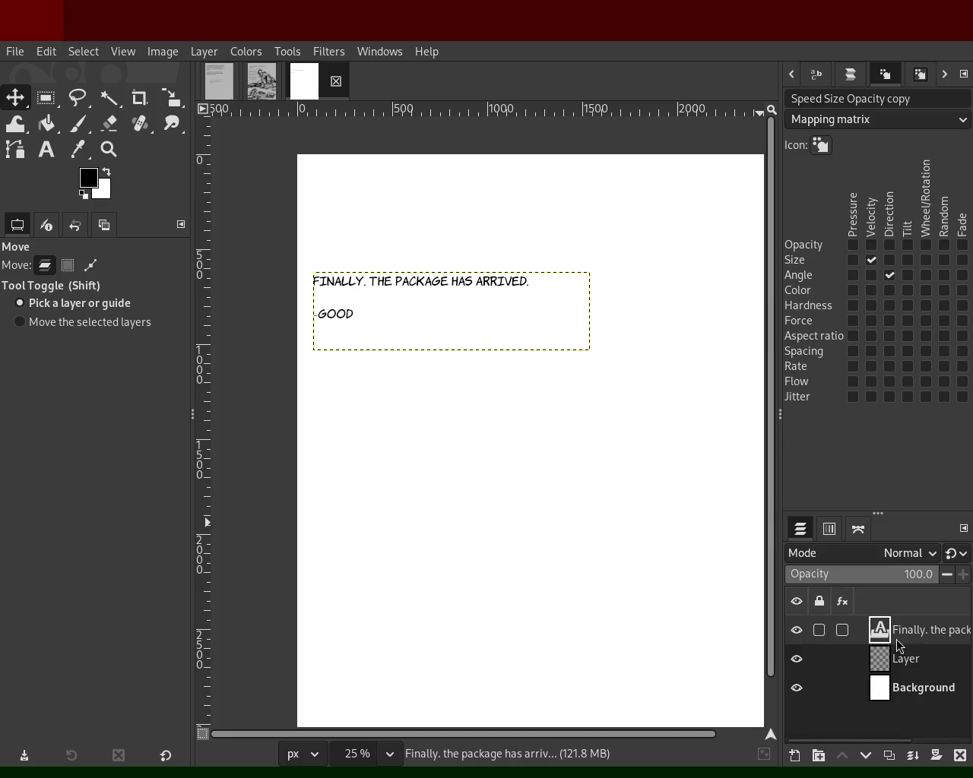
pyautogui.moveTo(534, 295); pyautogui.dragTo(572, 215)
pyautogui.hotkey('ctrl', 'z')
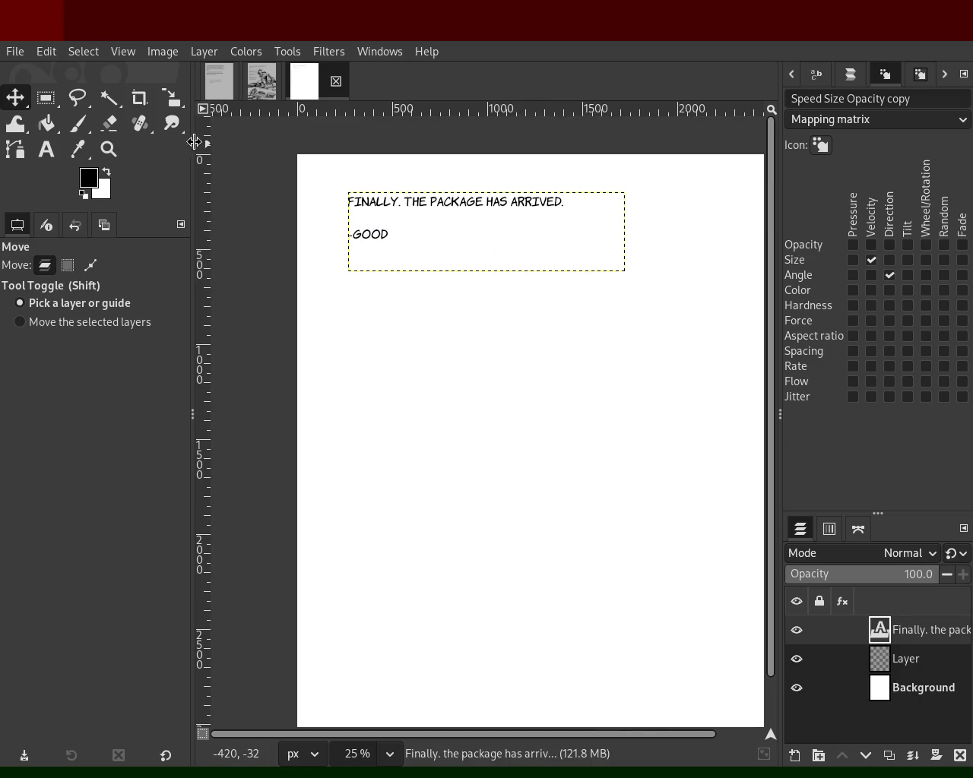
# - Add a new empty layer and reduce the Paintbrush size for thin lines
pyautogui.press('p')
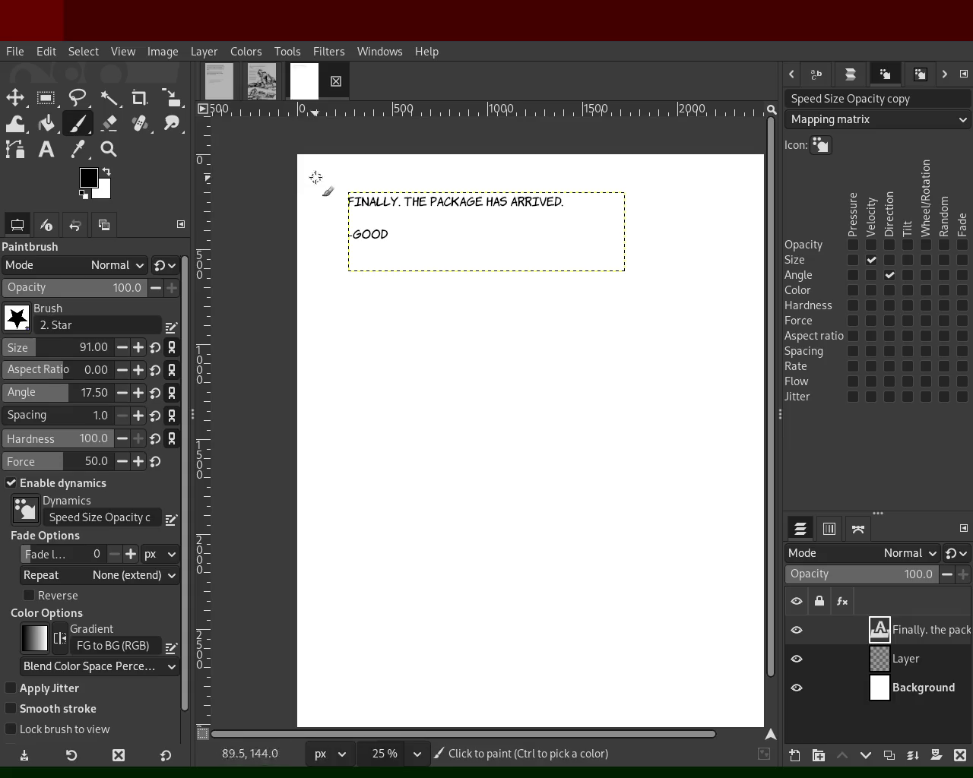
pyautogui.click(329, 180)
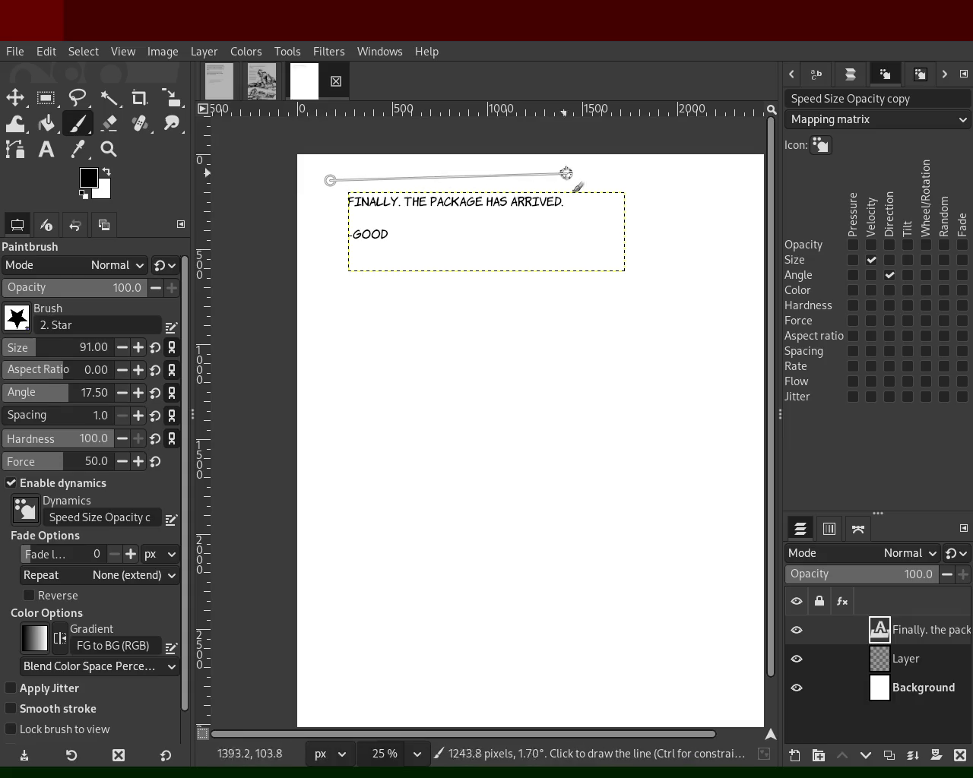
pyautogui.keyDown('shift'); pyautogui.click(633, 175); pyautogui.keyUp('shift')
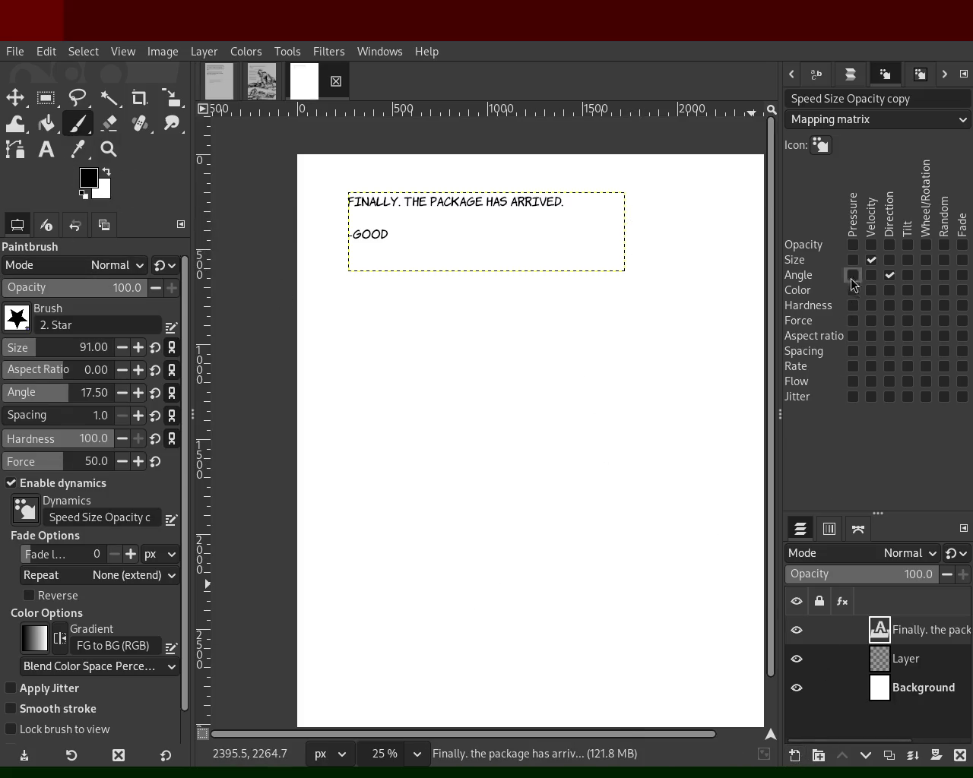
pyautogui.hotkey('shift', 'ctrl', 'n')
pyautogui.click(335, 190)
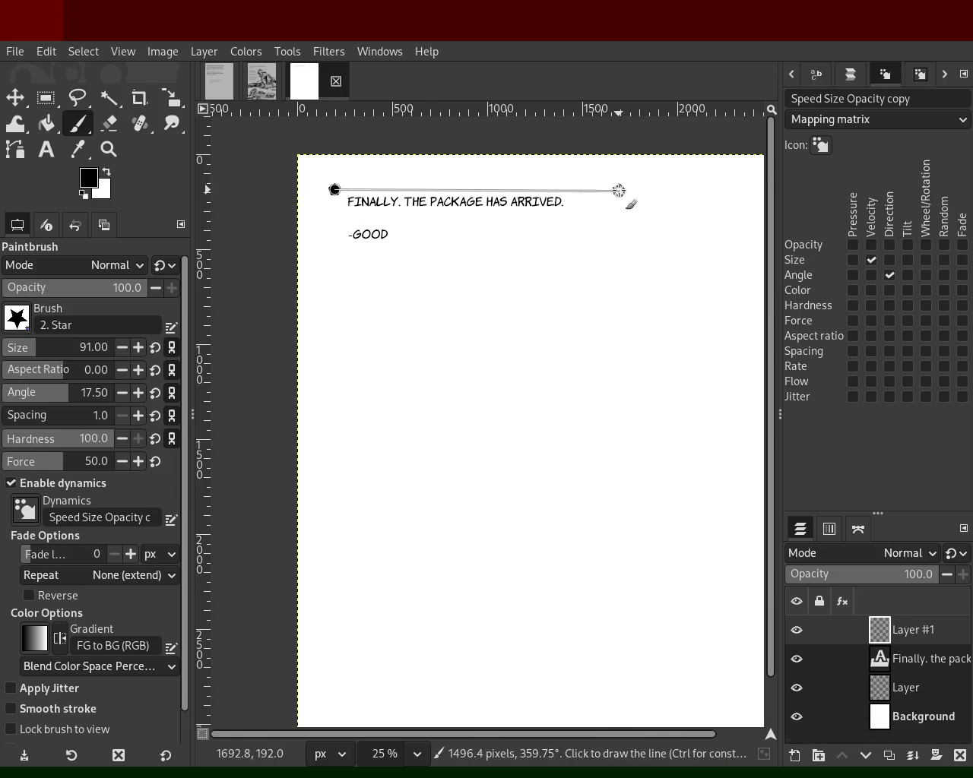
pyautogui.hotkey('ctrl', 'z')
pyautogui.moveTo(23, 357); pyautogui.dragTo(11, 352)
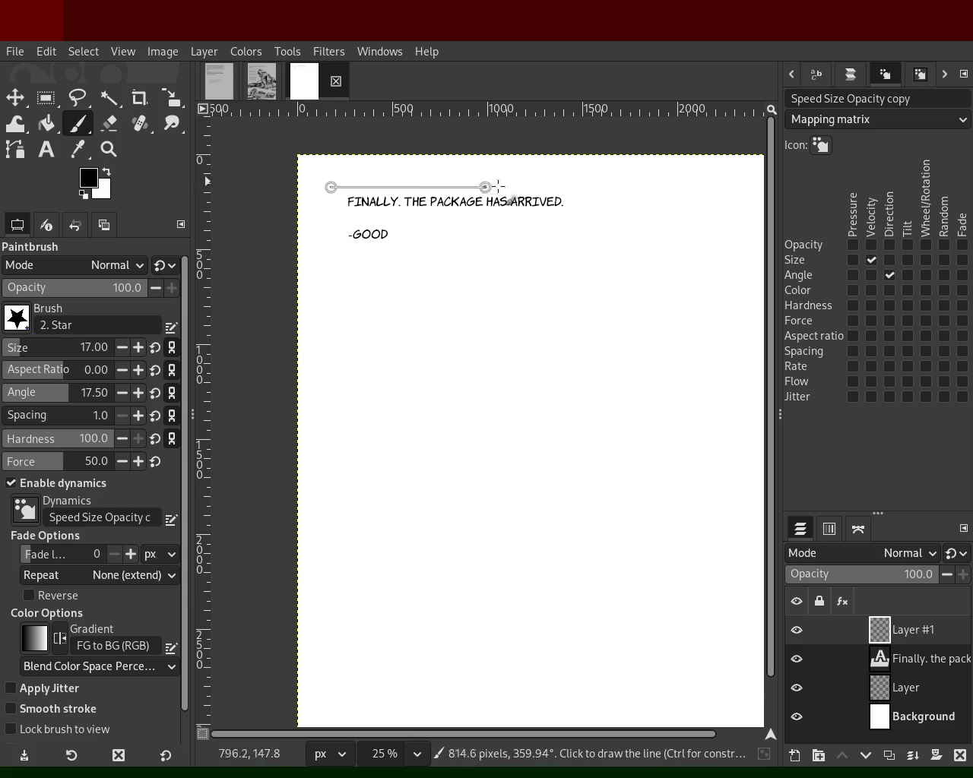
# - Draw straight lines boxing the caption, plus a divider between its two text lines
pyautogui.keyDown('shift'); pyautogui.click(590, 186); pyautogui.keyUp('shift')
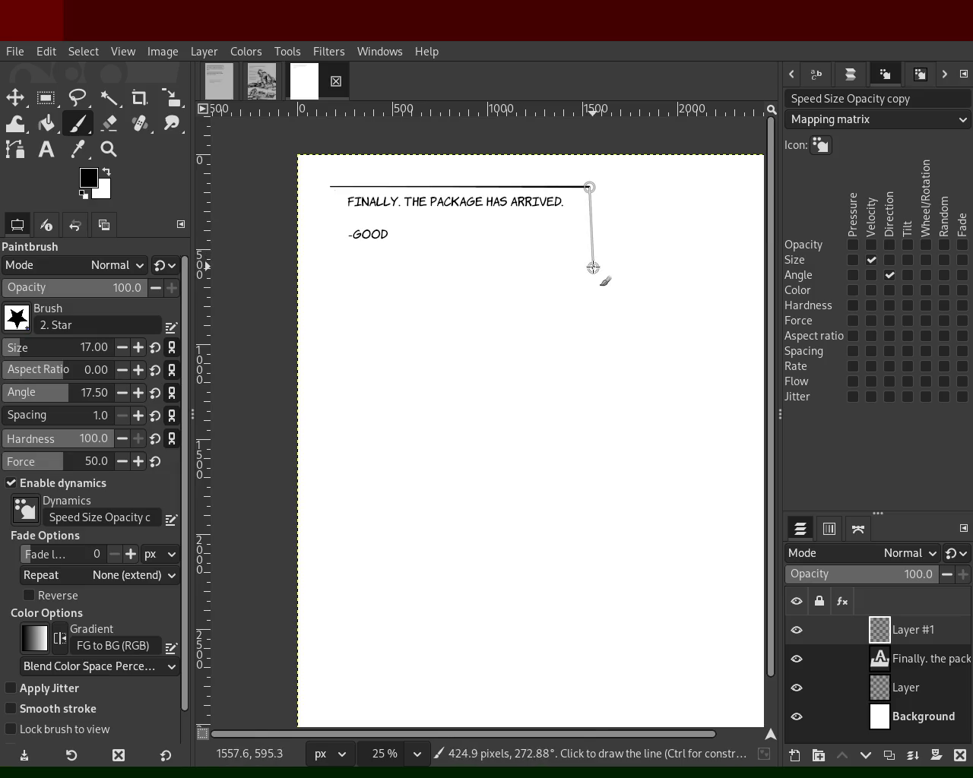
pyautogui.keyDown('shift'); pyautogui.click(590, 265); pyautogui.keyUp('shift')
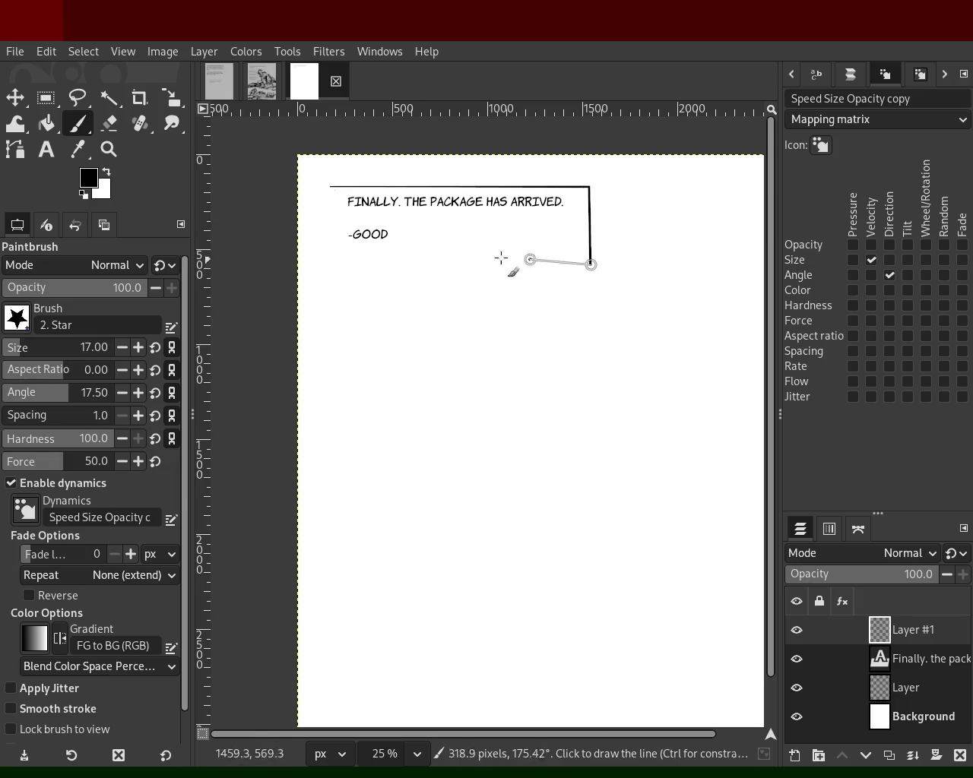
pyautogui.keyDown('shift'); pyautogui.click(337, 265); pyautogui.keyUp('shift')
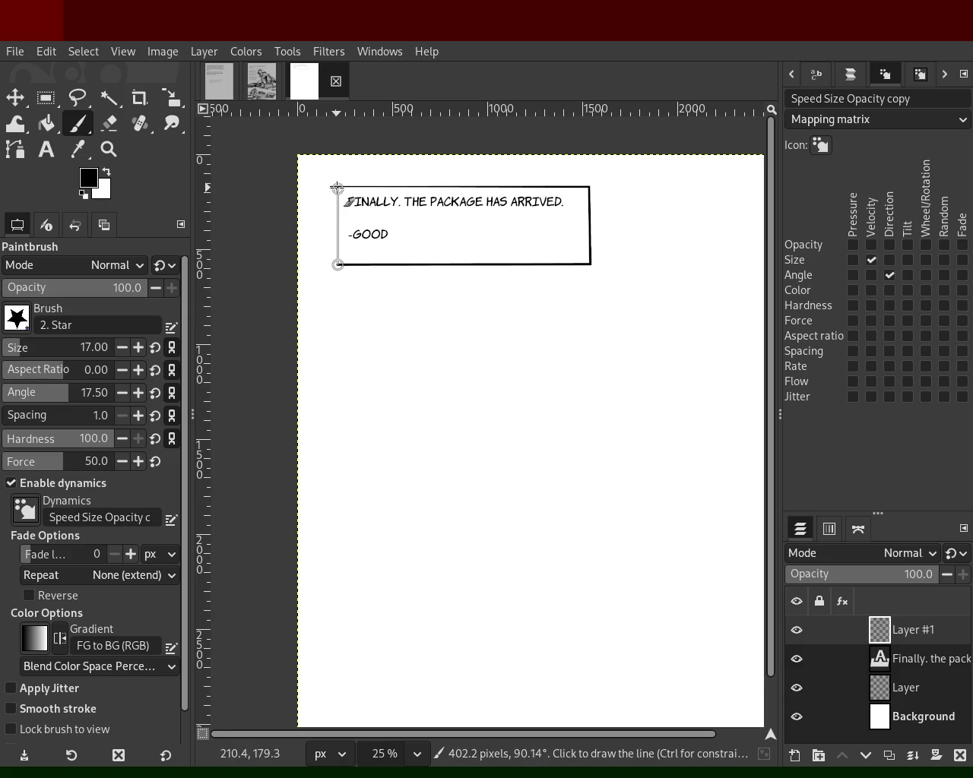
pyautogui.keyDown('shift'); pyautogui.click(337, 188); pyautogui.keyUp('shift')
pyautogui.click(339, 217)
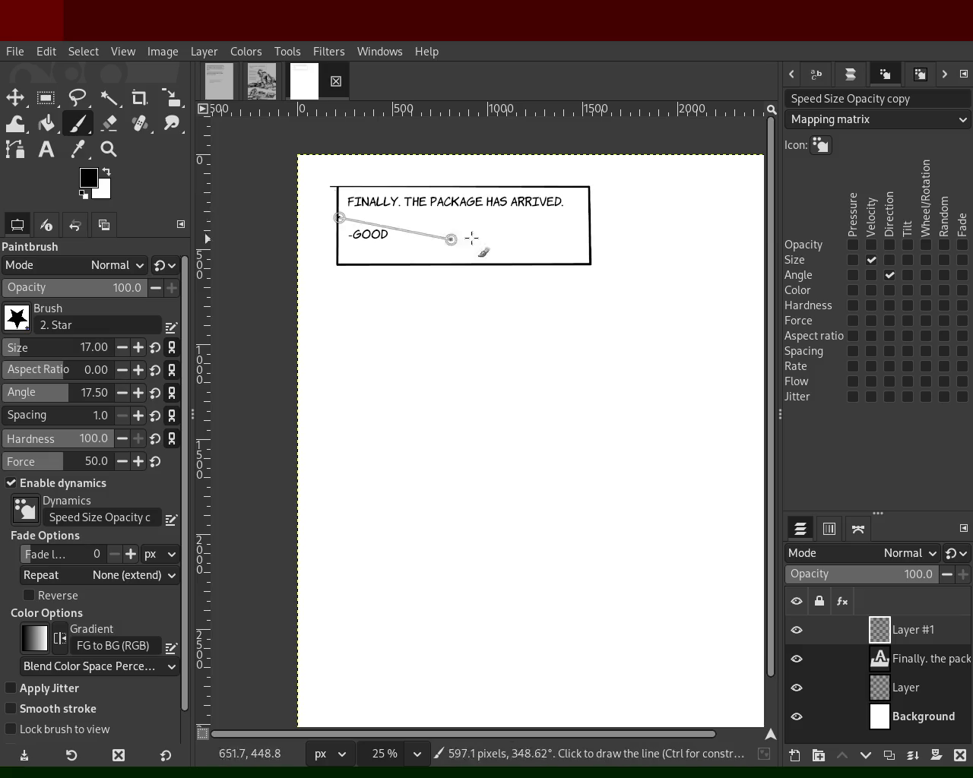
pyautogui.keyDown('shift'); pyautogui.click(589, 216); pyautogui.keyUp('shift')
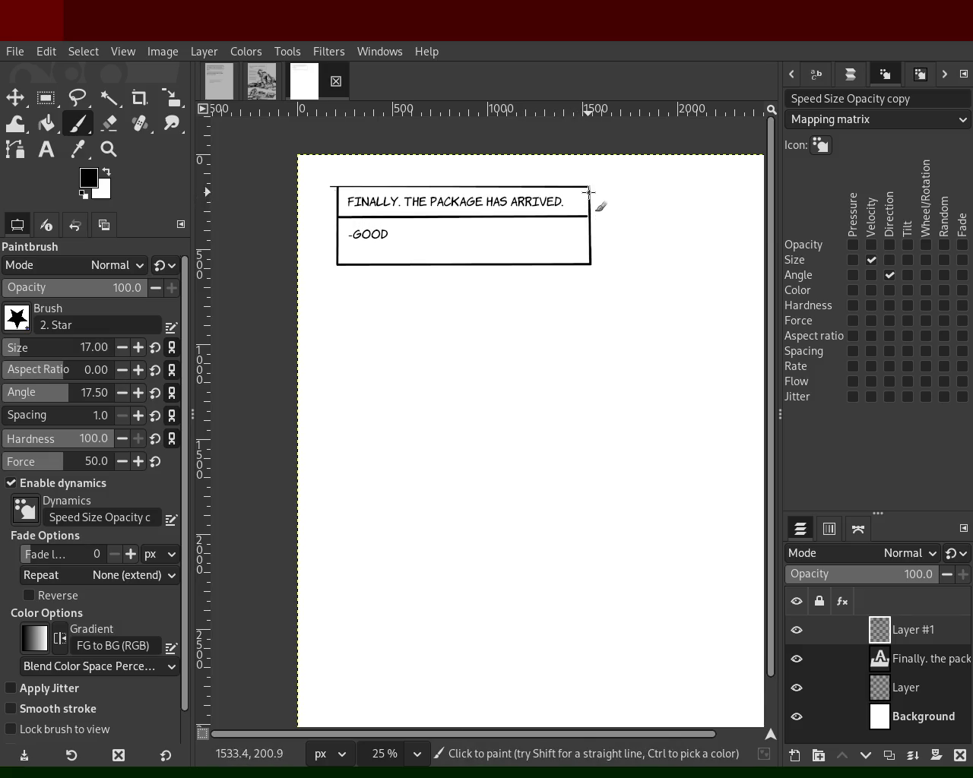
# - Paint a curled tail at the box's top-right corner, undoing tails tried below and on the left edge
pyautogui.moveTo(590, 189); pyautogui.dragTo(598, 198)
pyautogui.moveTo(591, 199); pyautogui.dragTo(606, 201)
pyautogui.moveTo(370, 266); pyautogui.dragTo(364, 279)
pyautogui.hotkey('ctrl', 'z')
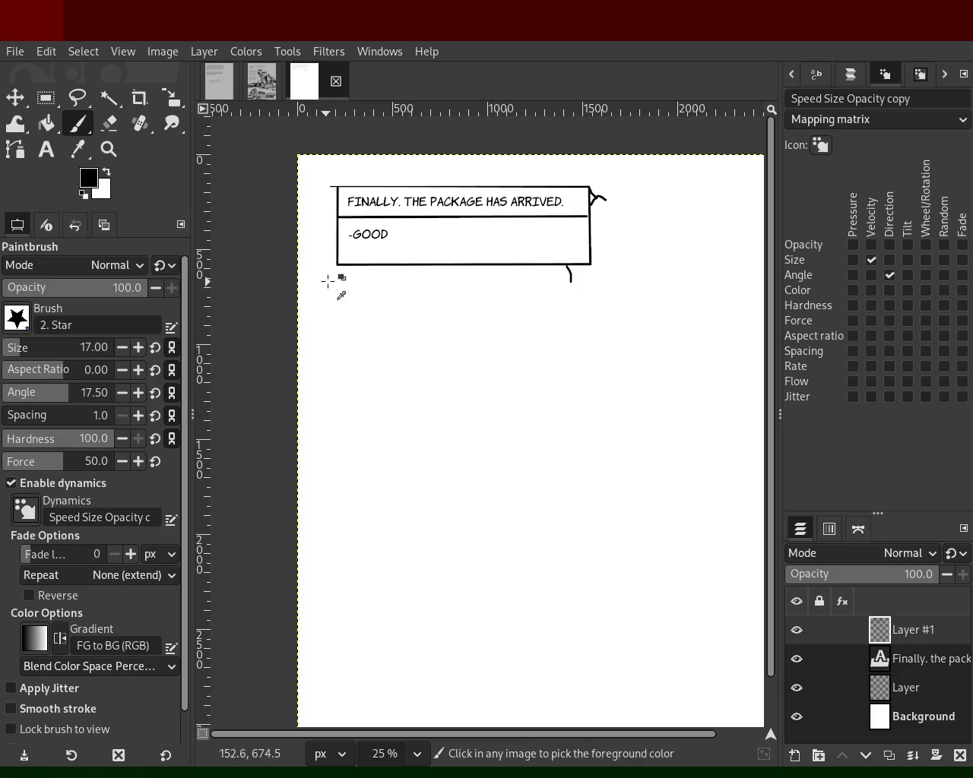
pyautogui.moveTo(338, 242); pyautogui.dragTo(316, 266)
pyautogui.hotkey('ctrl', 'z')
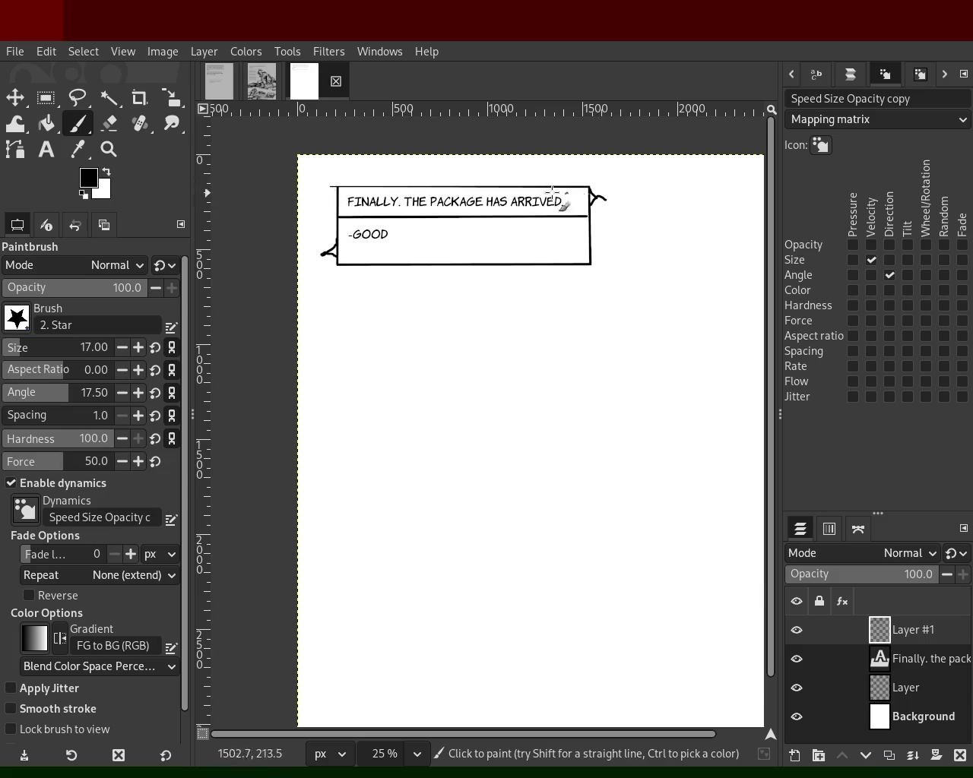
pyautogui.moveTo(530, 180); pyautogui.dragTo(553, 168)
# - Zoom in on the box's top edge and paint a pointed tail rising from it
pyautogui.press('z')
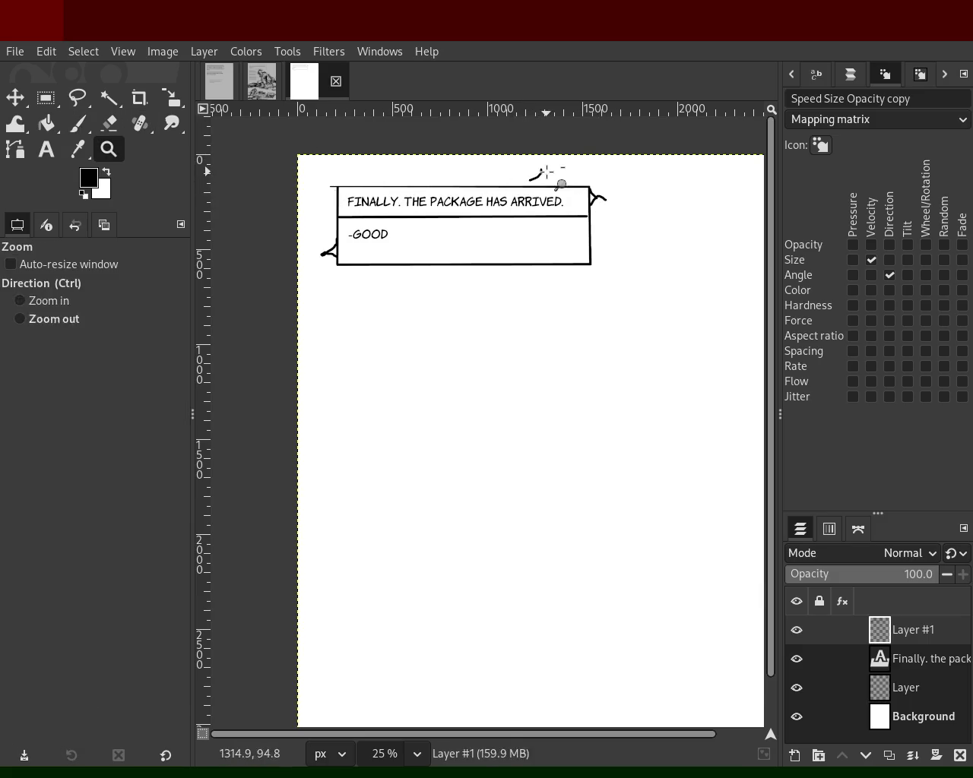
pyautogui.keyDown('ctrl'); pyautogui.click(413, 247); pyautogui.keyUp('ctrl')
pyautogui.click(491, 240)
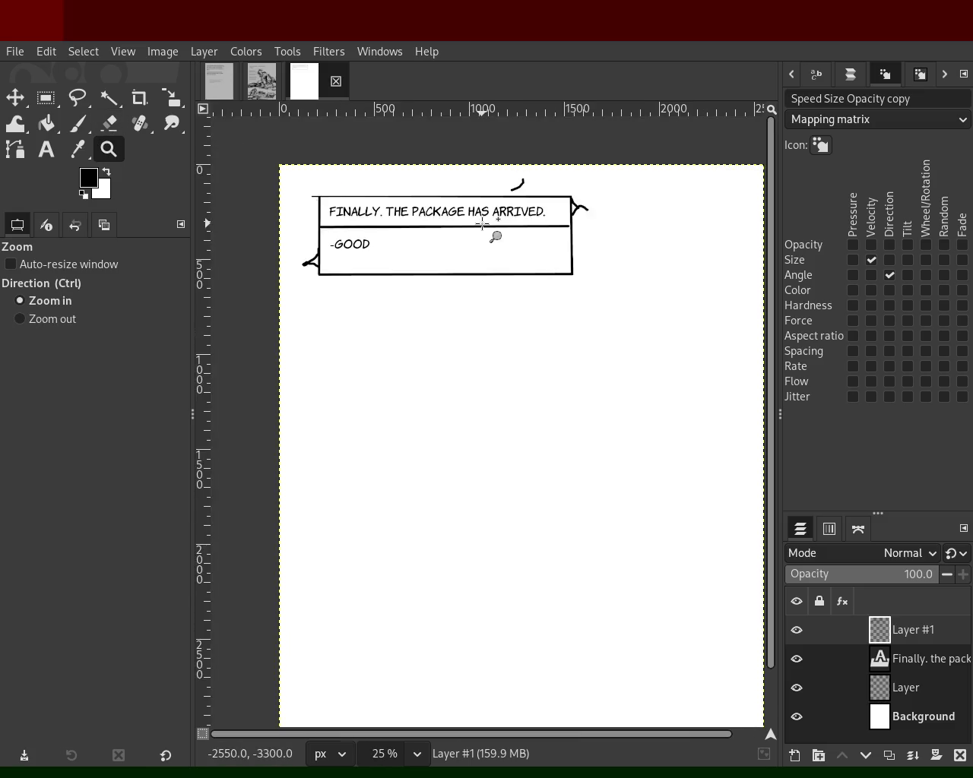
pyautogui.click(494, 235)
pyautogui.click(82, 133)
pyautogui.hotkey('ctrl', 'z')
pyautogui.moveTo(566, 145)
pyautogui.mouseDown()
pyautogui.moveTo(536, 178)
pyautogui.moveTo(584, 145)
pyautogui.moveTo(593, 165)
pyautogui.moveTo(609, 146)
pyautogui.mouseUp()
pyautogui.hotkey('ctrl', 'z')
pyautogui.hotkey('ctrl', 'z')
pyautogui.hotkey('ctrl', 'z')
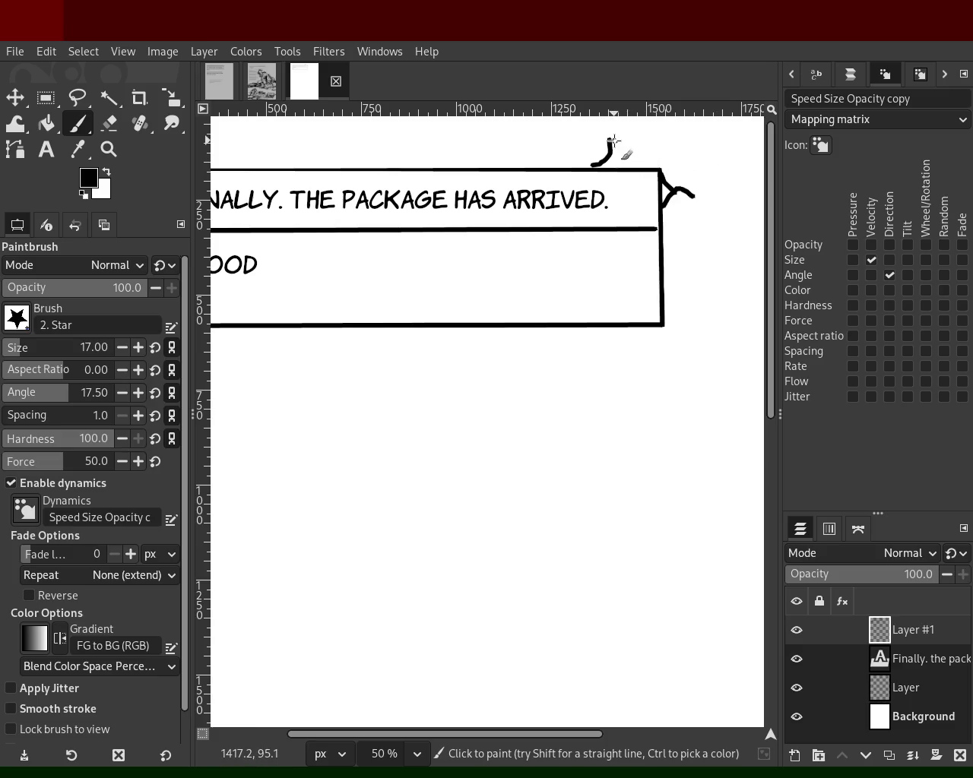
pyautogui.moveTo(611, 141); pyautogui.dragTo(623, 161)
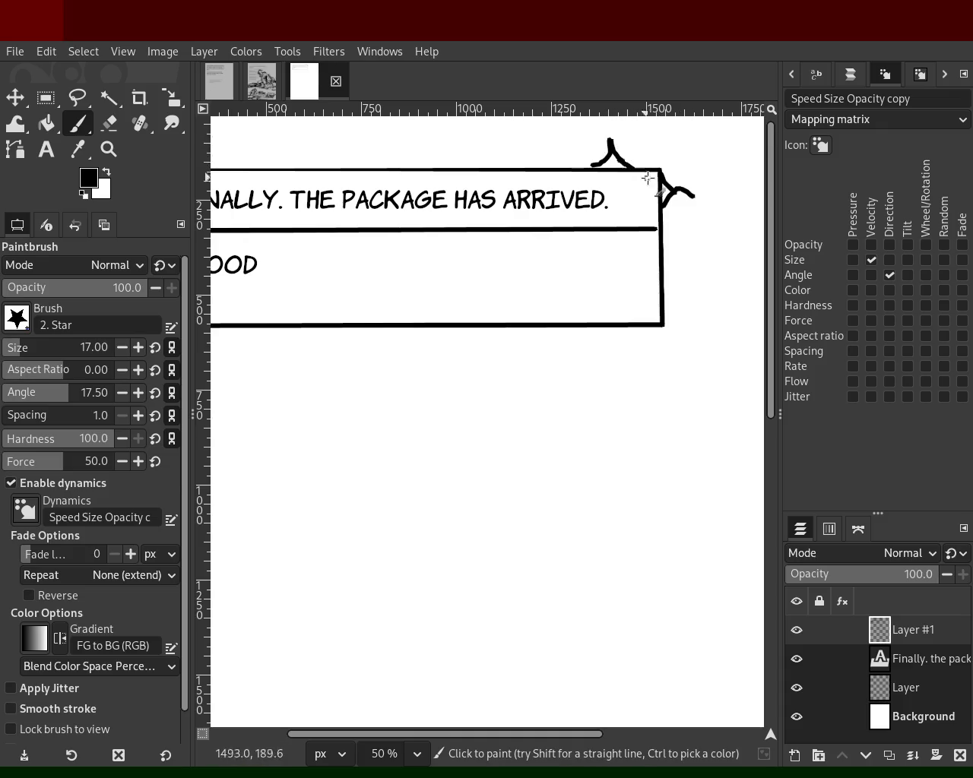
# - Erase the right-hand curl with the Eraser and retouch the top edge beside the tail
pyautogui.click(103, 123)
pyautogui.moveTo(681, 183)
pyautogui.mouseDown()
pyautogui.moveTo(690, 170)
pyautogui.moveTo(663, 165)
pyautogui.mouseUp()
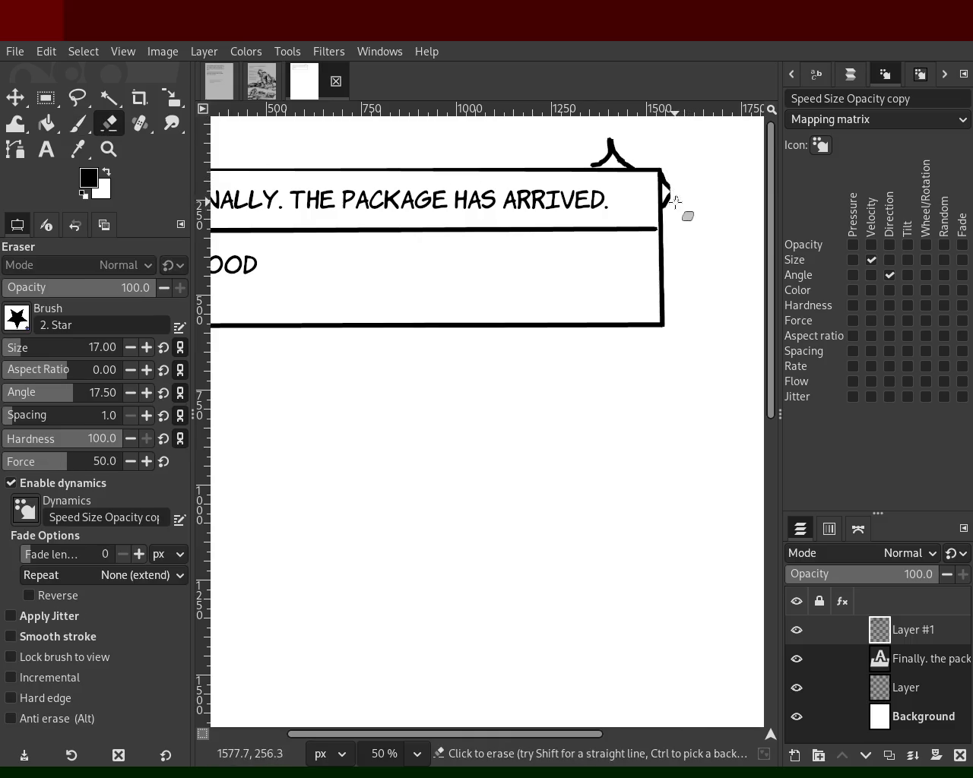
pyautogui.keyDown('shift'); pyautogui.click(668, 205); pyautogui.keyUp('shift')
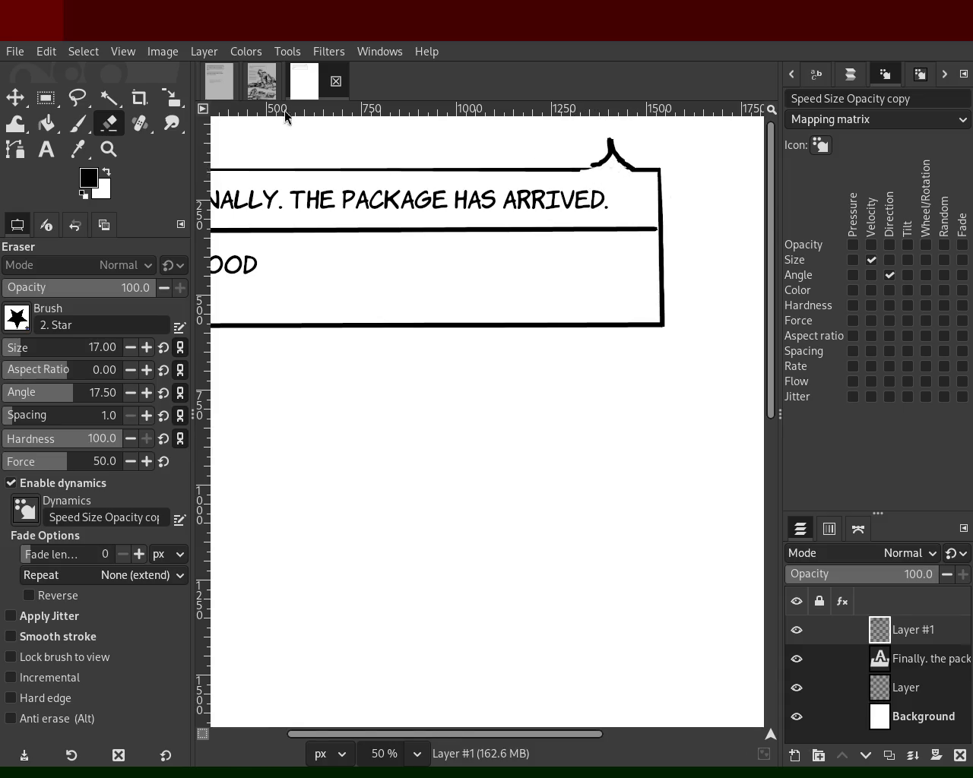
pyautogui.click(78, 123)
pyautogui.moveTo(610, 148)
pyautogui.mouseDown()
pyautogui.moveTo(569, 165)
pyautogui.moveTo(594, 150)
pyautogui.mouseUp()
pyautogui.hotkey('ctrl', 'z')
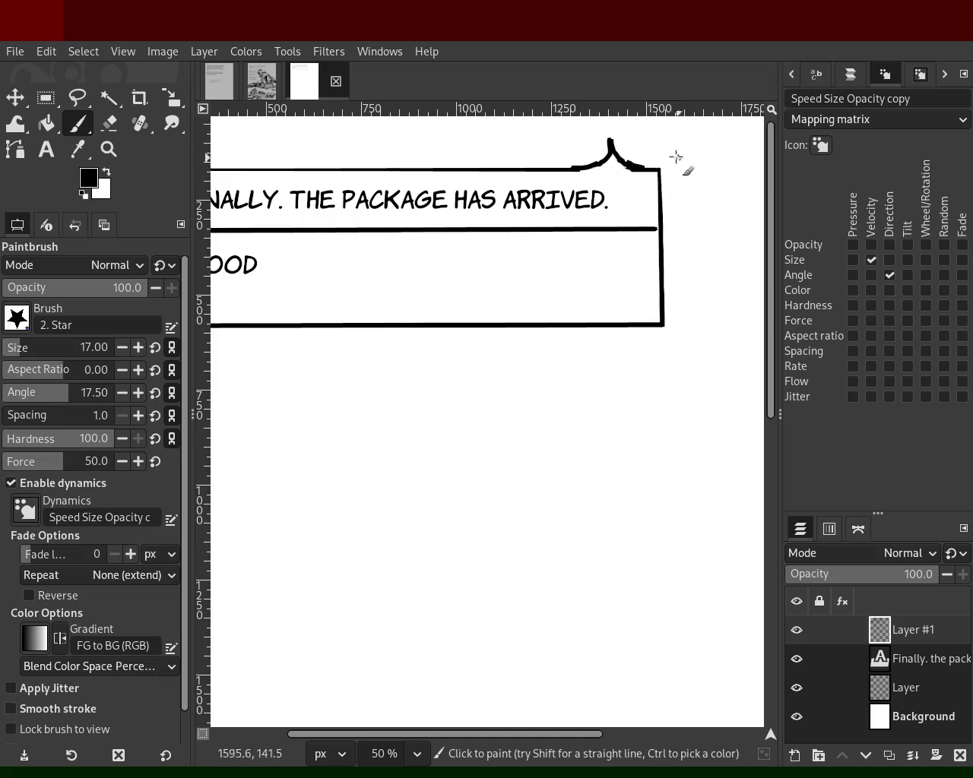
# - Zoom to frame the page, then try a figure profile stroke on the right and undo it
pyautogui.click(108, 149)
pyautogui.scroll(-3, 575, 249)
pyautogui.click(546, 248)
pyautogui.keyDown('ctrl'); pyautogui.click(426, 248); pyautogui.keyUp('ctrl')
pyautogui.click(418, 250)
pyautogui.keyDown('ctrl'); pyautogui.click(441, 286); pyautogui.keyUp('ctrl')
pyautogui.keyDown('ctrl'); pyautogui.click(441, 286); pyautogui.keyUp('ctrl')
pyautogui.click(456, 282)
pyautogui.click(456, 281)
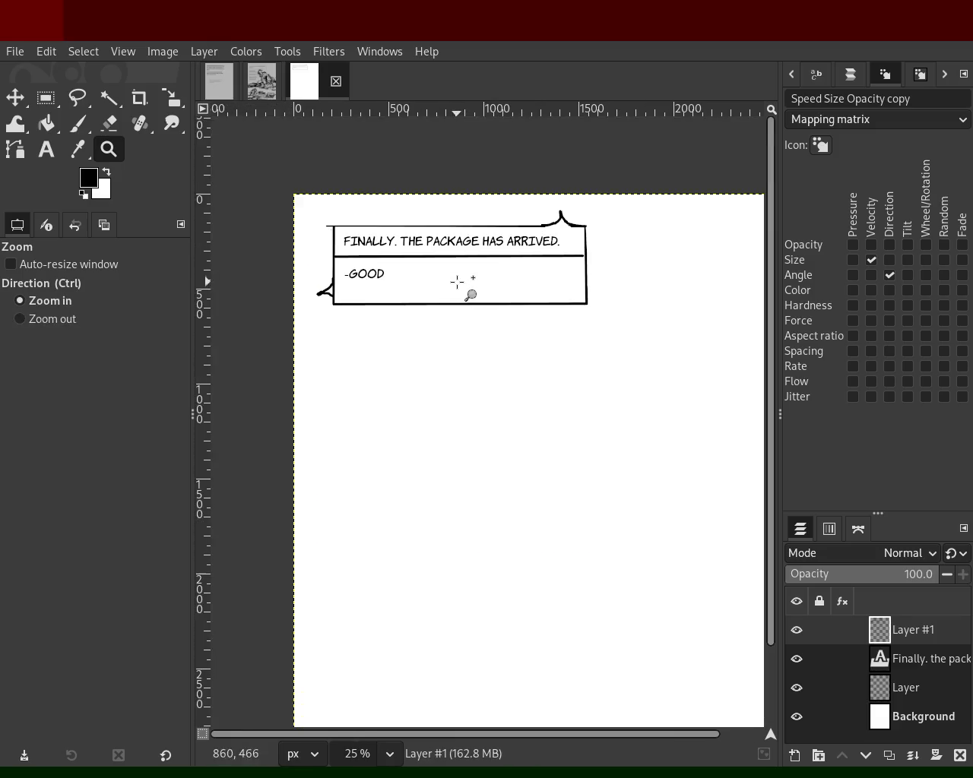
pyautogui.keyDown('ctrl'); pyautogui.click(448, 270); pyautogui.keyUp('ctrl')
pyautogui.click(451, 277)
pyautogui.keyDown('ctrl'); pyautogui.click(424, 269); pyautogui.keyUp('ctrl')
pyautogui.keyDown('ctrl'); pyautogui.click(472, 304); pyautogui.keyUp('ctrl')
pyautogui.click(456, 273)
pyautogui.keyDown('ctrl'); pyautogui.click(426, 289); pyautogui.keyUp('ctrl')
pyautogui.click(460, 289)
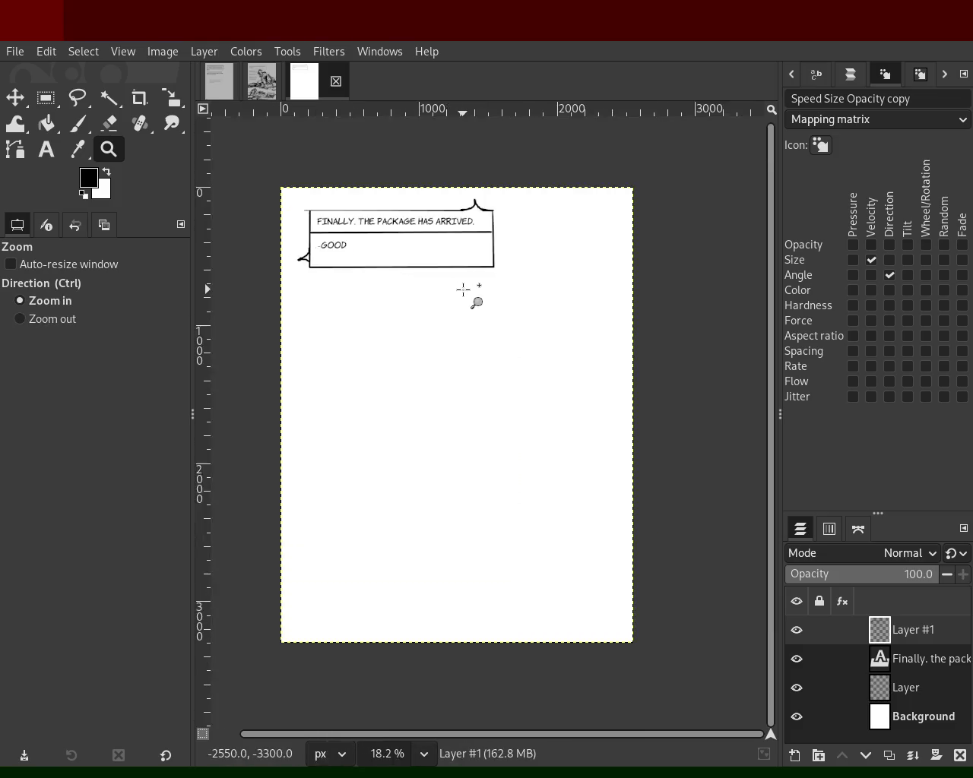
pyautogui.click(459, 291)
pyautogui.moveTo(629, 187); pyautogui.dragTo(518, 433)
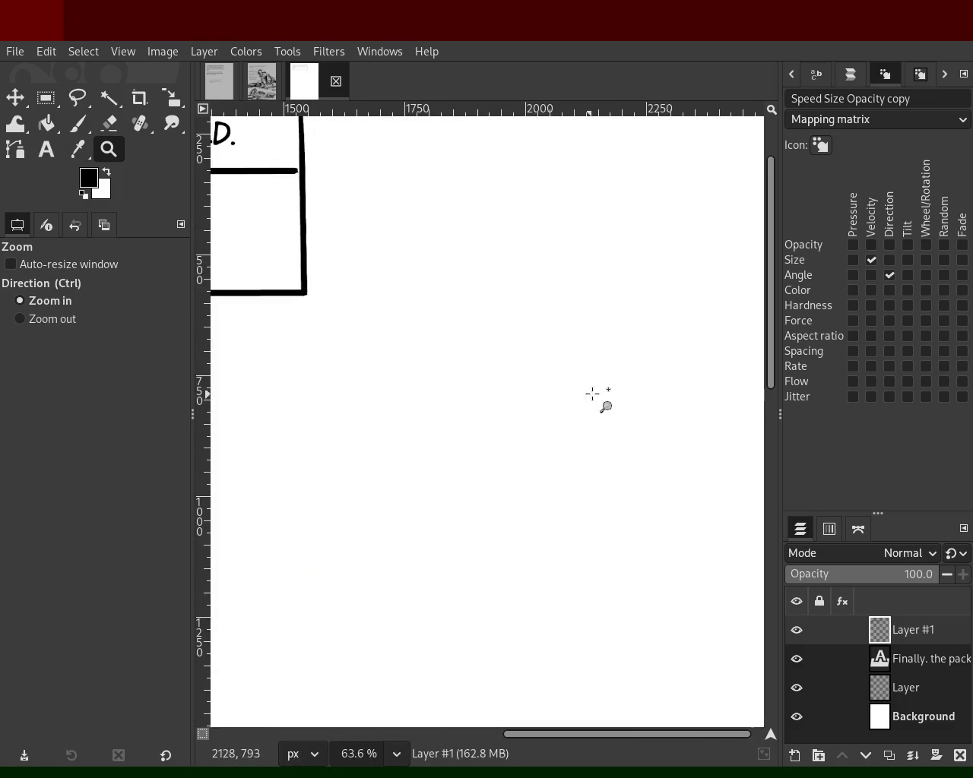
pyautogui.keyDown('ctrl'); pyautogui.click(589, 389); pyautogui.keyUp('ctrl')
pyautogui.click(79, 123)
pyautogui.moveTo(652, 267)
pyautogui.mouseDown()
pyautogui.moveTo(524, 483)
pyautogui.moveTo(560, 519)
pyautogui.moveTo(613, 530)
pyautogui.moveTo(575, 608)
pyautogui.moveTo(598, 655)
pyautogui.moveTo(583, 651)
pyautogui.mouseUp()
pyautogui.hotkey('ctrl', 'z')
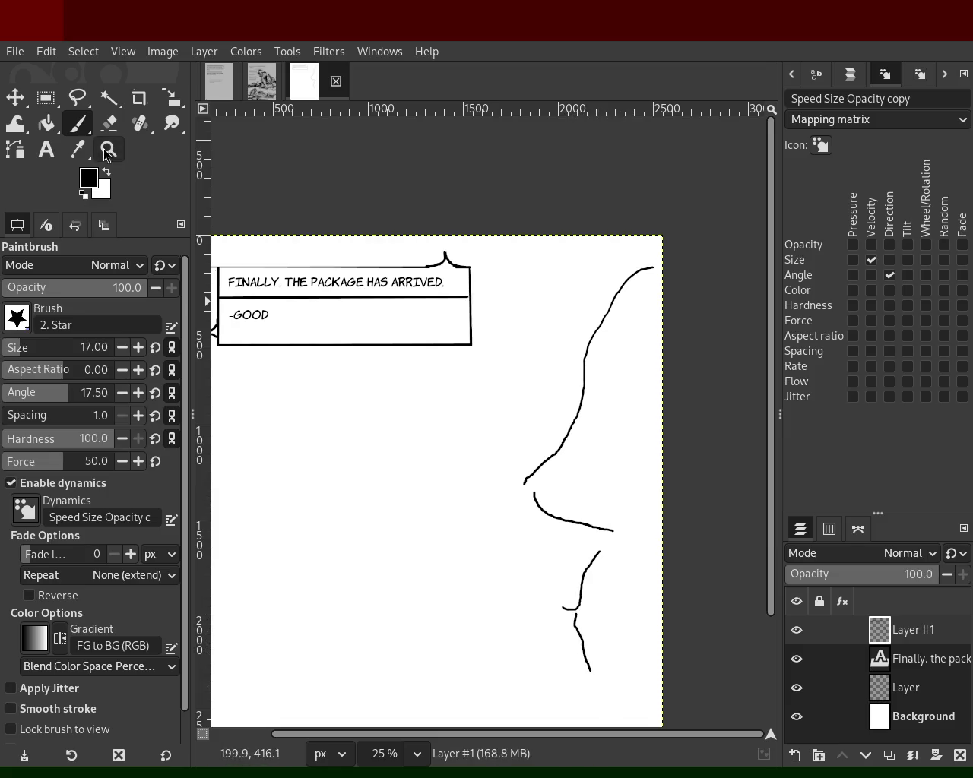
# - Sketch a contour down the page's left side after several undone attempts
pyautogui.click(107, 149)
pyautogui.keyDown('ctrl'); pyautogui.click(479, 304); pyautogui.keyUp('ctrl')
pyautogui.keyDown('ctrl'); pyautogui.click(479, 304); pyautogui.keyUp('ctrl')
pyautogui.click(461, 453)
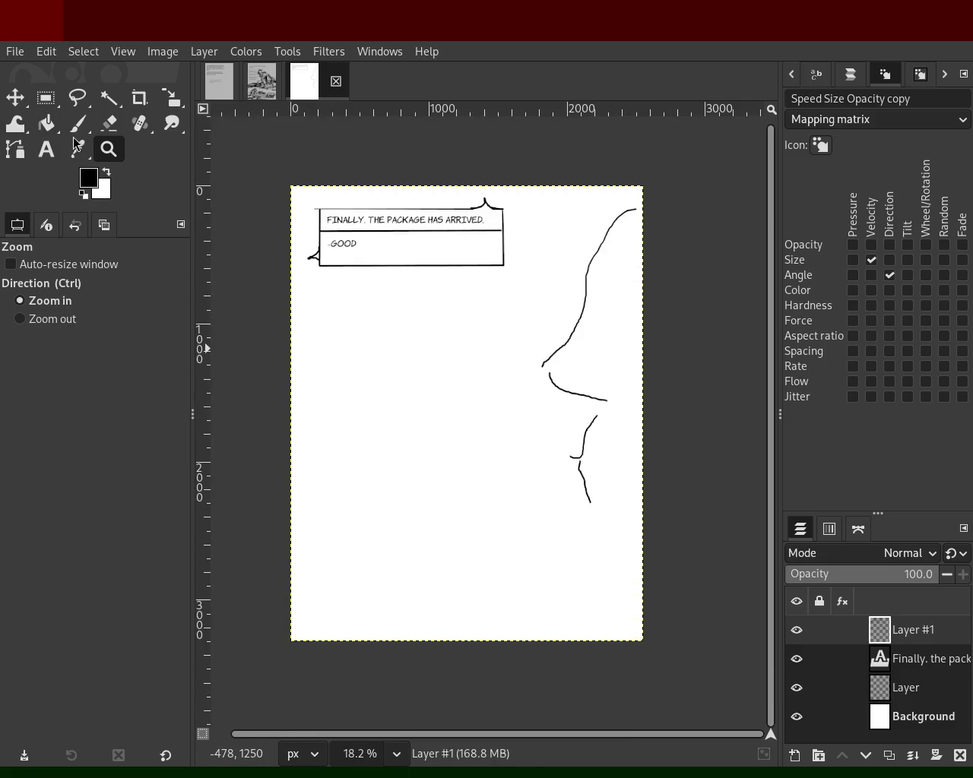
pyautogui.click(78, 126)
pyautogui.moveTo(286, 323); pyautogui.dragTo(353, 566)
pyautogui.hotkey('ctrl', 'z')
pyautogui.moveTo(290, 305)
pyautogui.mouseDown()
pyautogui.moveTo(330, 419)
pyautogui.moveTo(335, 508)
pyautogui.moveTo(295, 582)
pyautogui.mouseUp()
pyautogui.hotkey('ctrl', 'z')
pyautogui.moveTo(292, 368)
pyautogui.mouseDown()
pyautogui.moveTo(337, 530)
pyautogui.moveTo(303, 580)
pyautogui.mouseUp()
pyautogui.hotkey('ctrl', 'z')
pyautogui.moveTo(279, 339)
pyautogui.mouseDown()
pyautogui.moveTo(305, 363)
pyautogui.moveTo(358, 539)
pyautogui.moveTo(293, 600)
pyautogui.mouseUp()
pyautogui.hotkey('ctrl', 'z')
pyautogui.moveTo(292, 353)
pyautogui.mouseDown()
pyautogui.moveTo(350, 473)
pyautogui.moveTo(269, 651)
pyautogui.mouseUp()
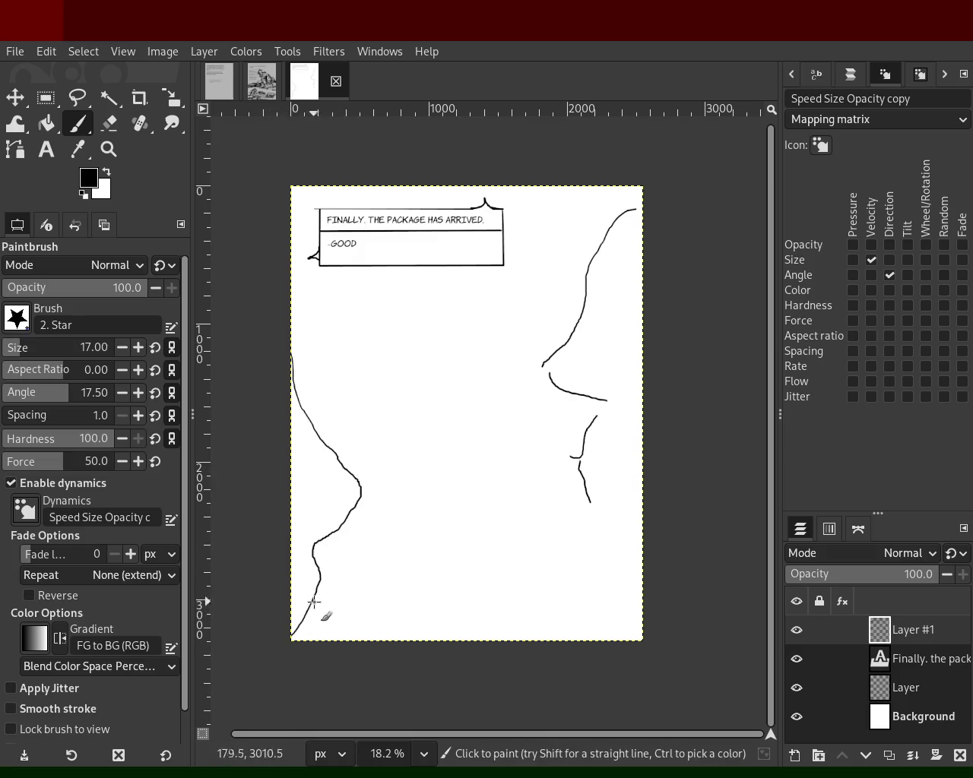
# - Sketch room lines across the page, then undo them and the left-side curves, leaving only the caption box
pyautogui.moveTo(291, 325)
pyautogui.mouseDown()
pyautogui.moveTo(526, 326)
pyautogui.moveTo(470, 298)
pyautogui.moveTo(340, 308)
pyautogui.moveTo(461, 306)
pyautogui.moveTo(480, 325)
pyautogui.mouseUp()
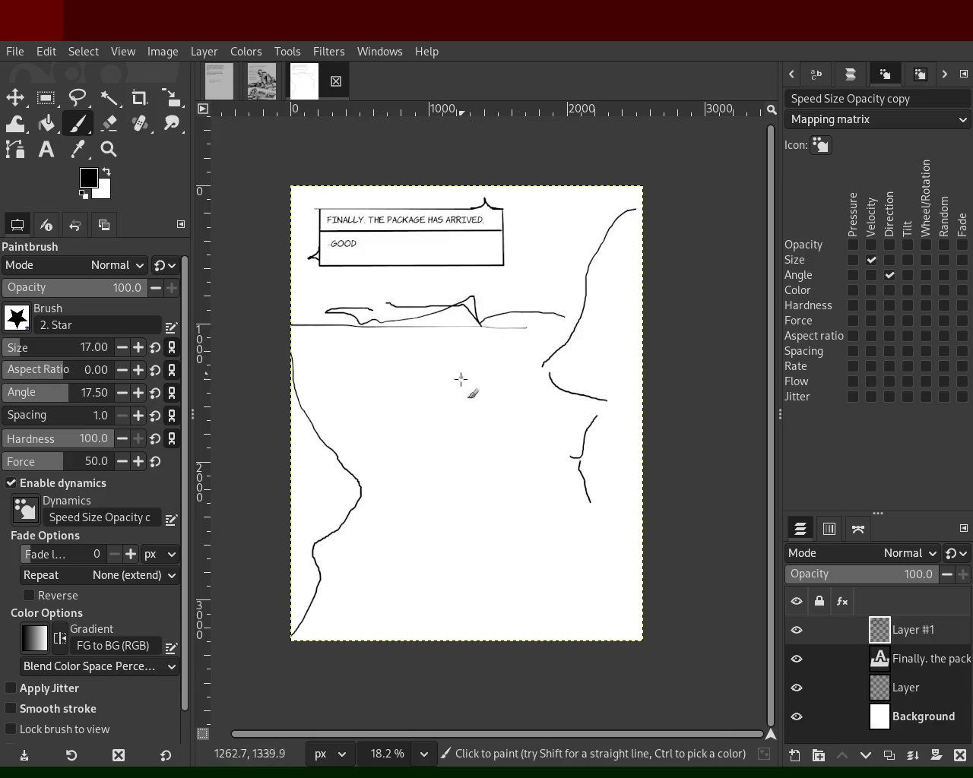
pyautogui.moveTo(371, 312)
pyautogui.mouseDown()
pyautogui.moveTo(326, 326)
pyautogui.moveTo(329, 297)
pyautogui.moveTo(575, 283)
pyautogui.mouseUp()
pyautogui.moveTo(395, 327); pyautogui.dragTo(384, 352)
pyautogui.click(330, 327)
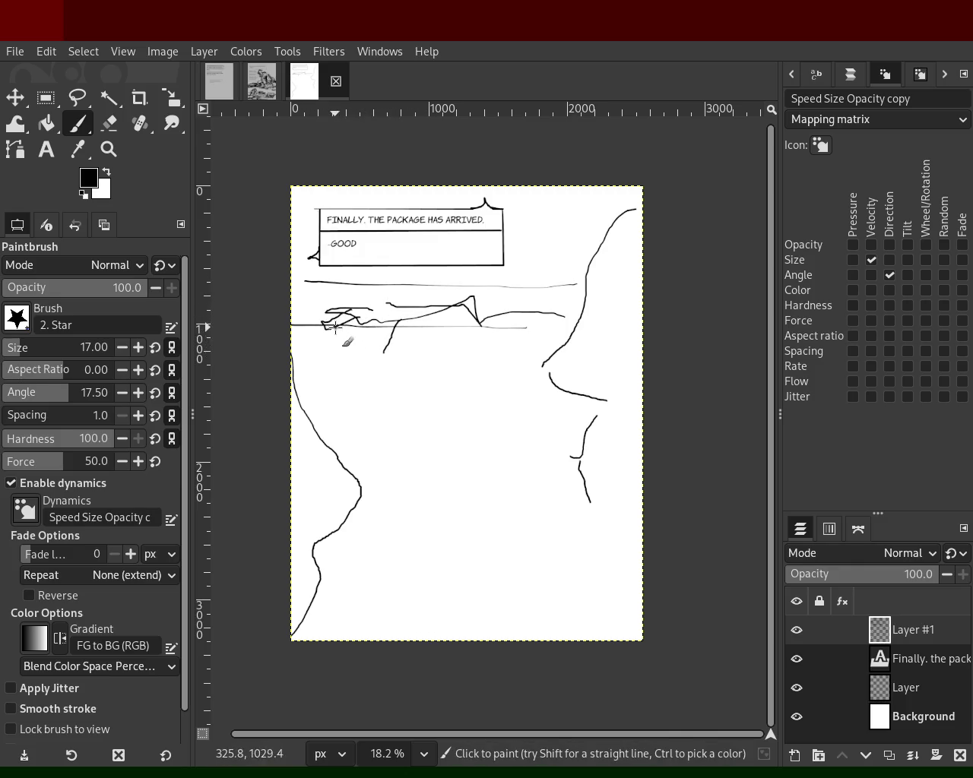
pyautogui.keyDown('shift'); pyautogui.click(500, 341); pyautogui.keyUp('shift')
pyautogui.moveTo(454, 323)
pyautogui.mouseDown()
pyautogui.moveTo(499, 298)
pyautogui.moveTo(514, 332)
pyautogui.moveTo(358, 309)
pyautogui.mouseUp()
pyautogui.hotkey('ctrl', 'z')
pyautogui.hotkey('ctrl', 'z')
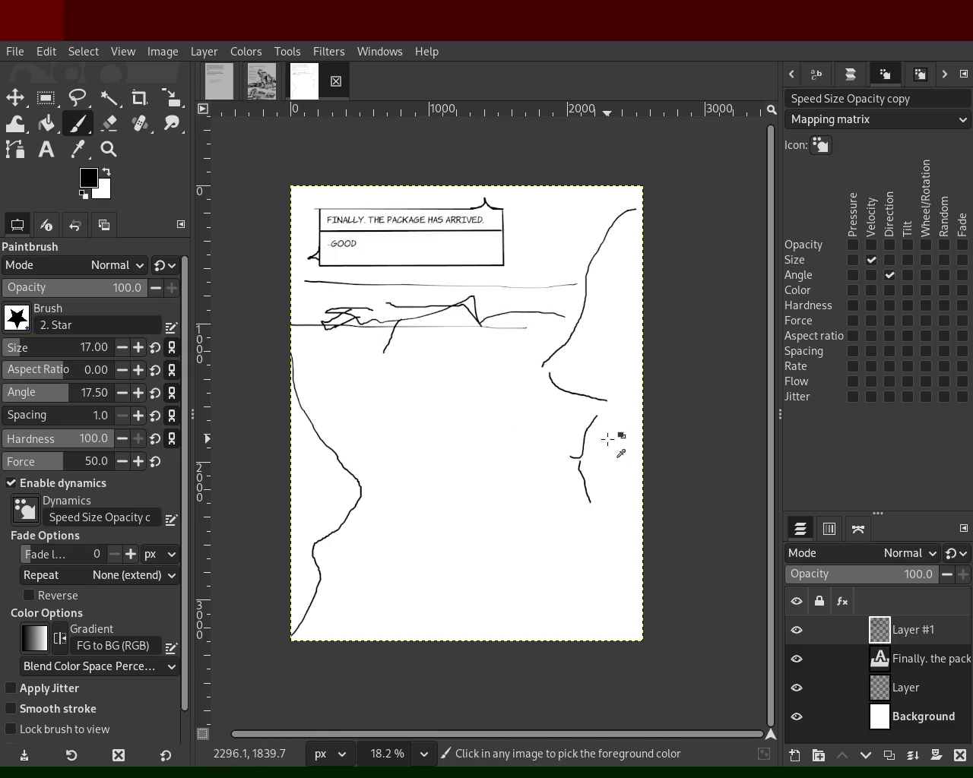
pyautogui.hotkey('ctrl', 'z')
pyautogui.hotkey('ctrl', 'z')
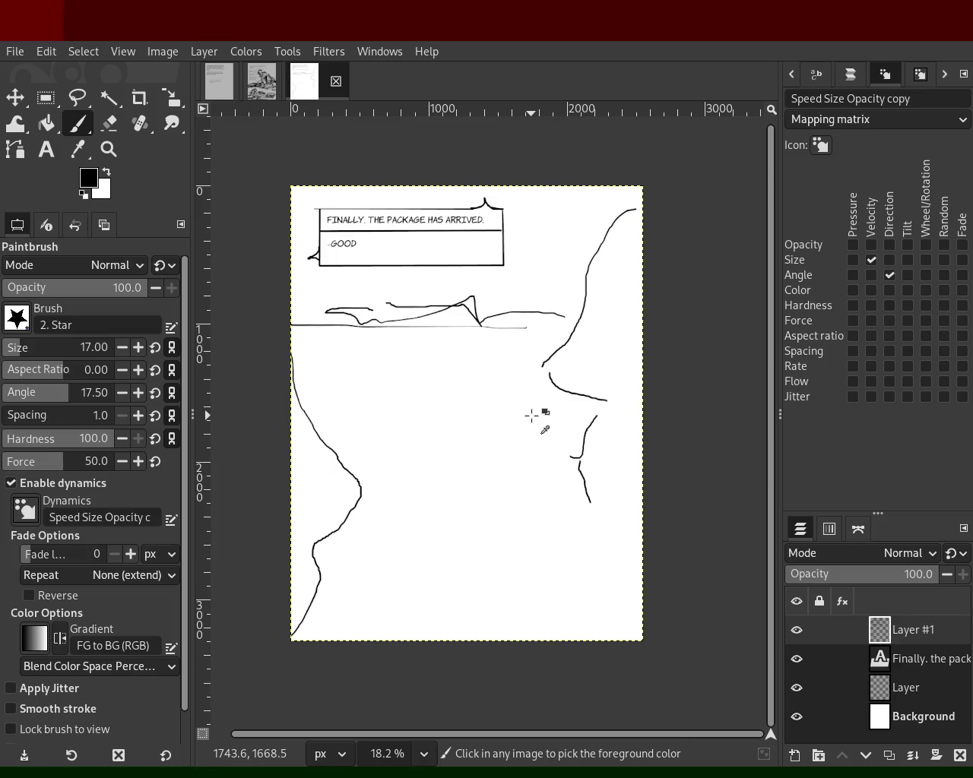
pyautogui.hotkey('ctrl', 'z')
pyautogui.hotkey('ctrl', 'z')
pyautogui.hotkey('ctrl', 'z')
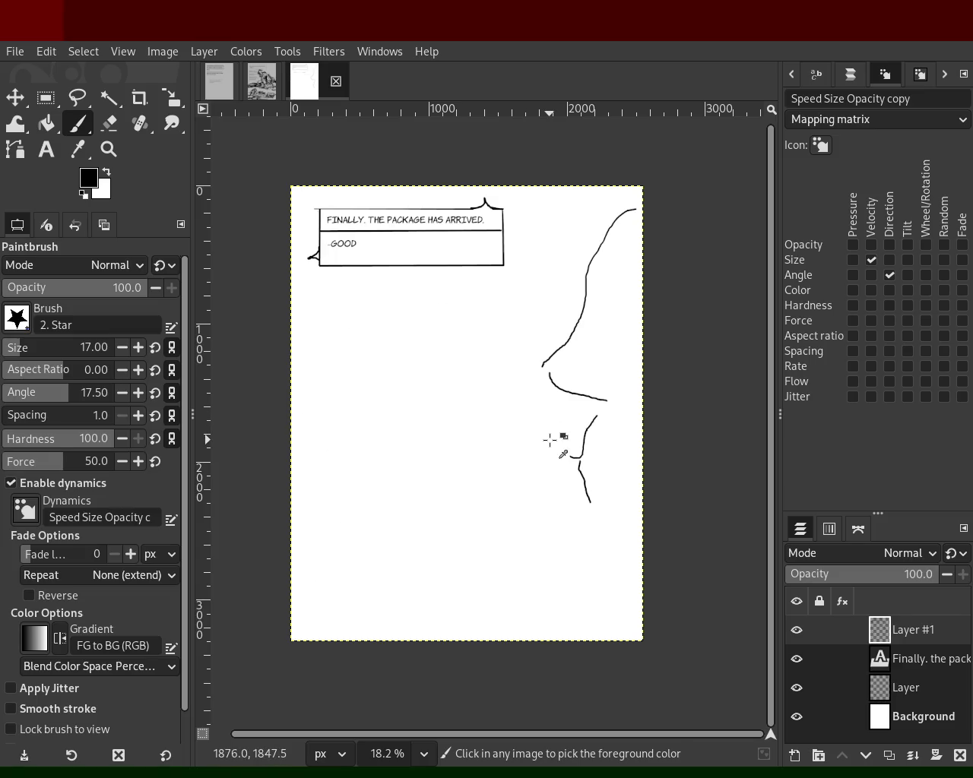
pyautogui.hotkey('ctrl', 'z')
pyautogui.hotkey('ctrl', 'z')
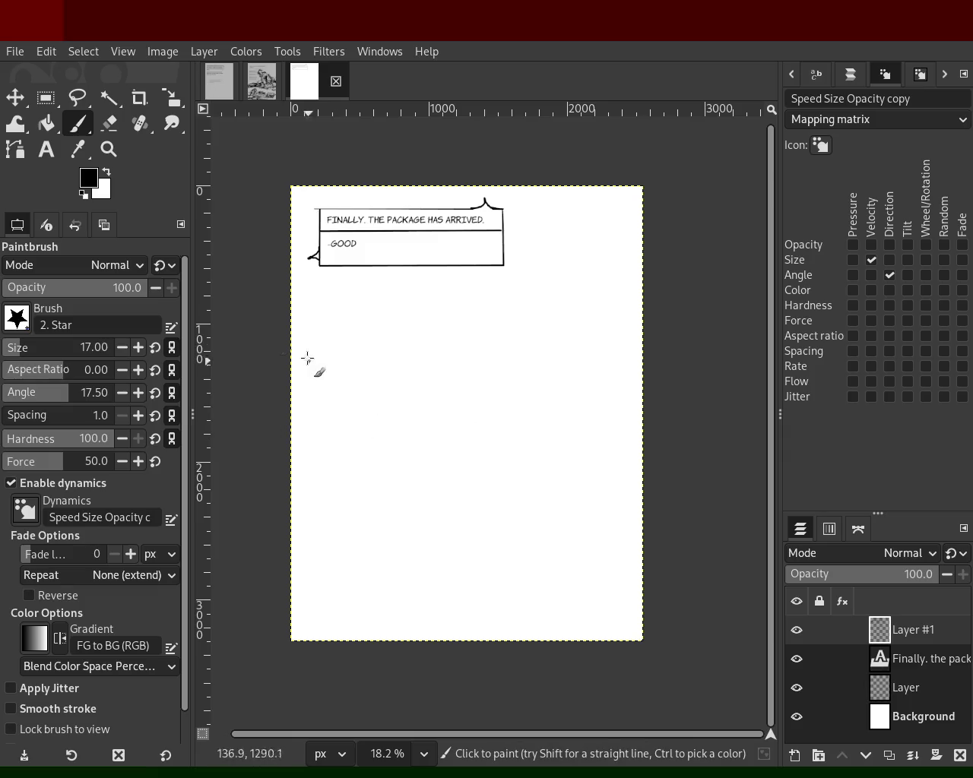
pyautogui.moveTo(301, 361); pyautogui.dragTo(293, 556)
pyautogui.hotkey('ctrl', 'z')
pyautogui.moveTo(288, 326); pyautogui.dragTo(376, 637)
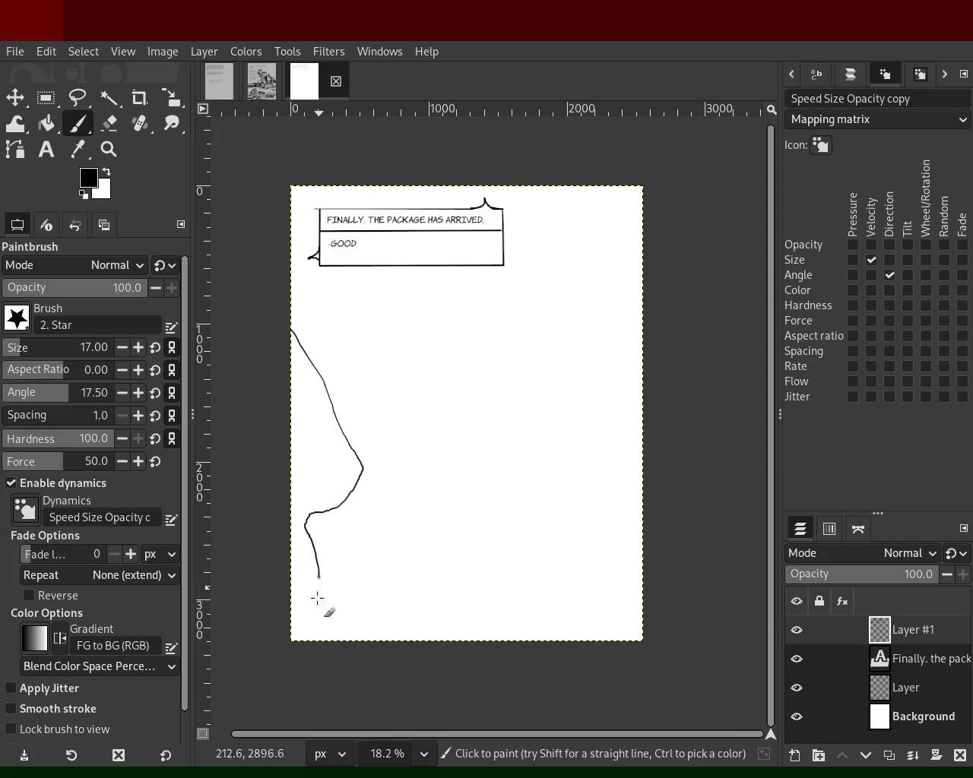
pyautogui.hotkey('ctrl', 'z')
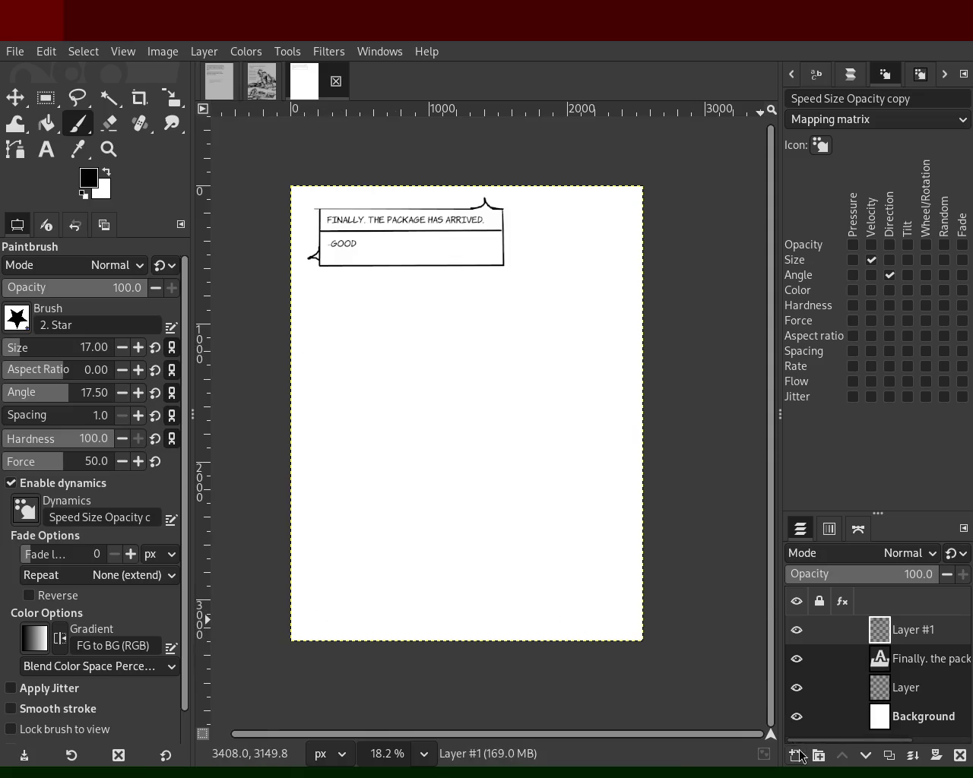
# - Add a new layer and draw an outline curve down the page's left side
pyautogui.hotkey('shift', 'ctrl', 'n')
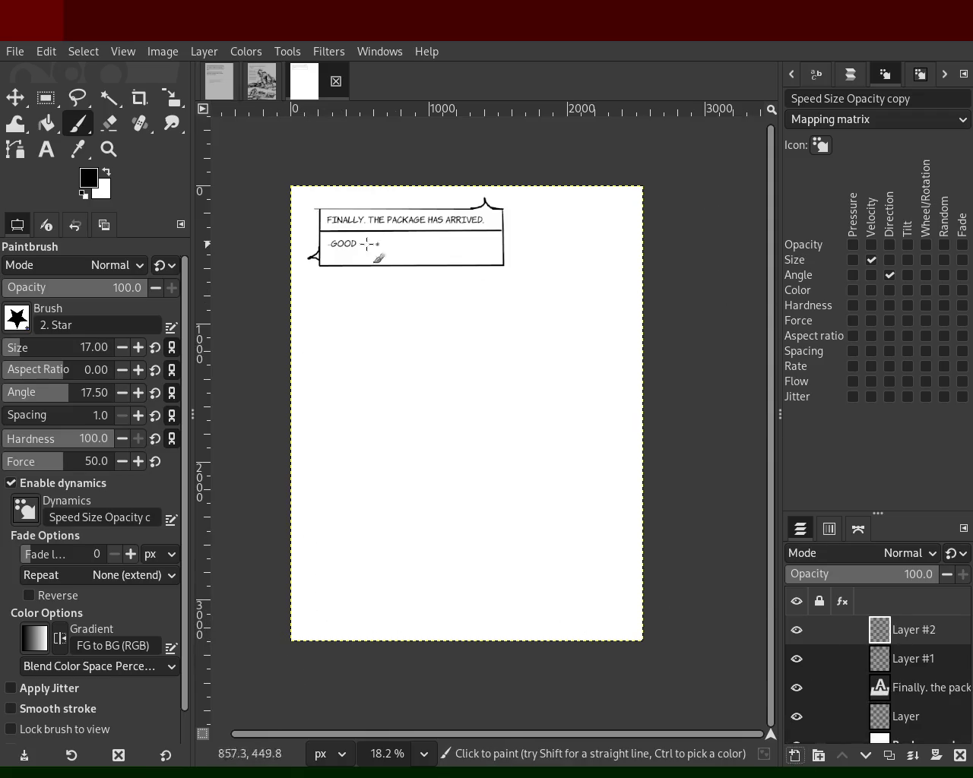
pyautogui.moveTo(292, 319); pyautogui.dragTo(298, 593)
pyautogui.hotkey('ctrl', 'z')
pyautogui.moveTo(289, 324); pyautogui.dragTo(300, 593)
pyautogui.hotkey('ctrl', 'z')
pyautogui.moveTo(288, 325)
pyautogui.mouseDown()
pyautogui.moveTo(356, 480)
pyautogui.moveTo(288, 557)
pyautogui.mouseUp()
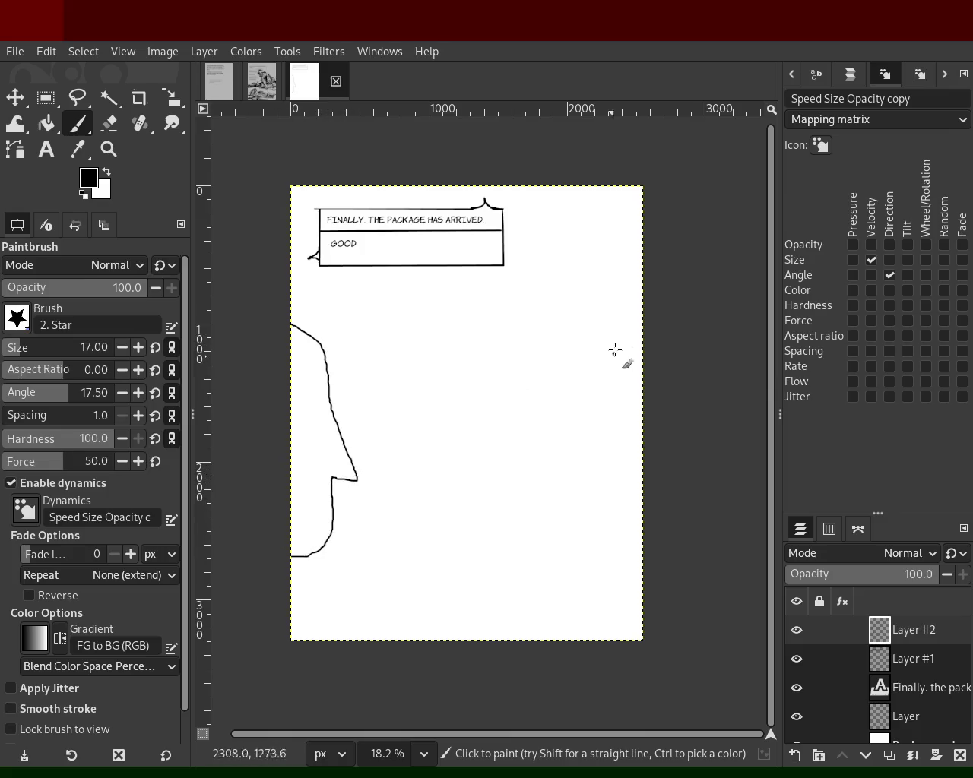
# - Draw a wavy outline curving down from the page's top right after several retries
pyautogui.moveTo(606, 174)
pyautogui.mouseDown()
pyautogui.moveTo(588, 220)
pyautogui.moveTo(597, 293)
pyautogui.mouseUp()
pyautogui.hotkey('ctrl', 'z')
pyautogui.moveTo(527, 162); pyautogui.dragTo(598, 268)
pyautogui.hotkey('ctrl', 'z')
pyautogui.moveTo(566, 181)
pyautogui.mouseDown()
pyautogui.moveTo(591, 297)
pyautogui.moveTo(646, 326)
pyautogui.mouseUp()
pyautogui.hotkey('ctrl', 'z')
pyautogui.moveTo(552, 186); pyautogui.dragTo(601, 296)
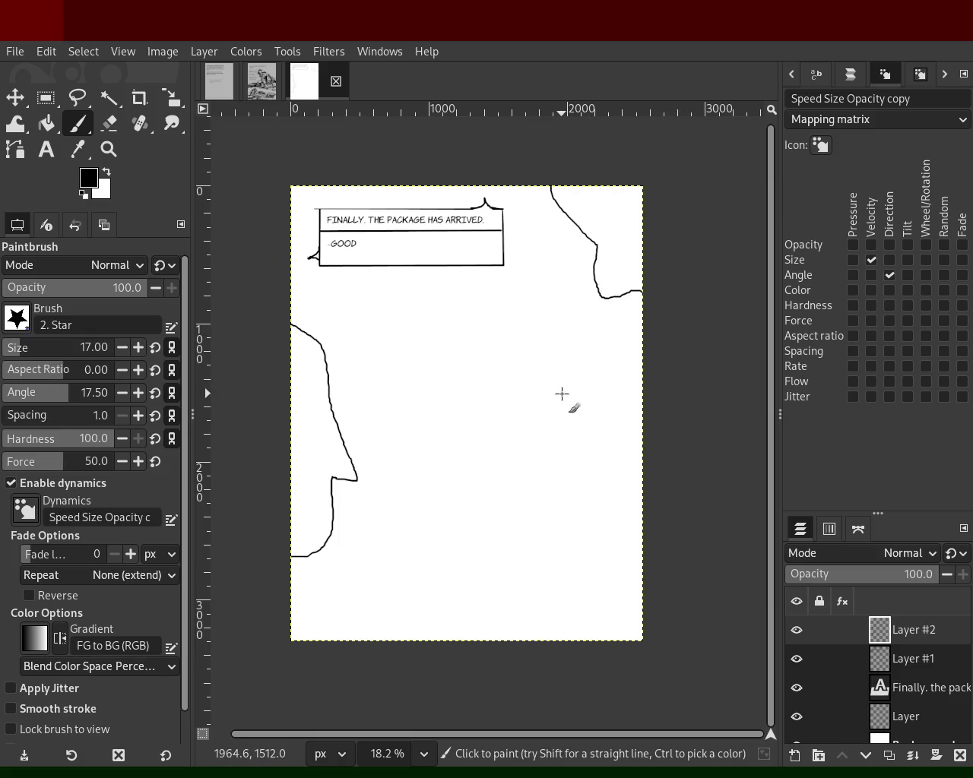
# - Try a horizontal line with a rising curve across the middle, then undo them
pyautogui.moveTo(410, 413); pyautogui.dragTo(569, 408)
pyautogui.hotkey('ctrl', 'z')
pyautogui.moveTo(416, 415); pyautogui.dragTo(582, 418)
pyautogui.moveTo(453, 416); pyautogui.dragTo(563, 406)
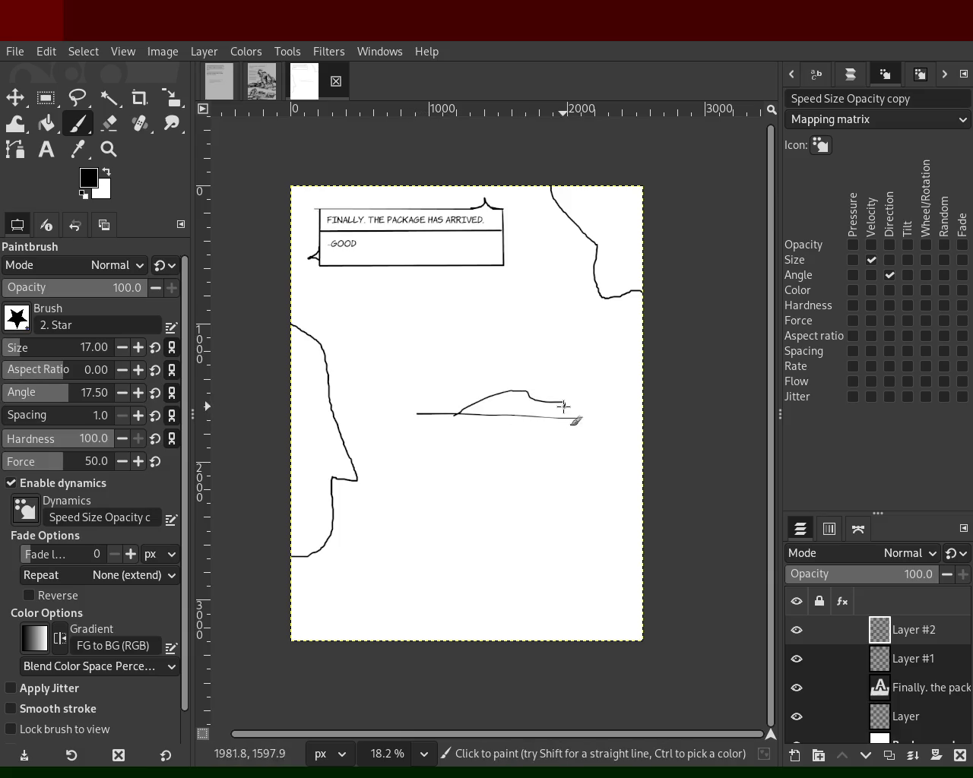
pyautogui.hotkey('ctrl', 'z')
pyautogui.hotkey('ctrl', 'z')
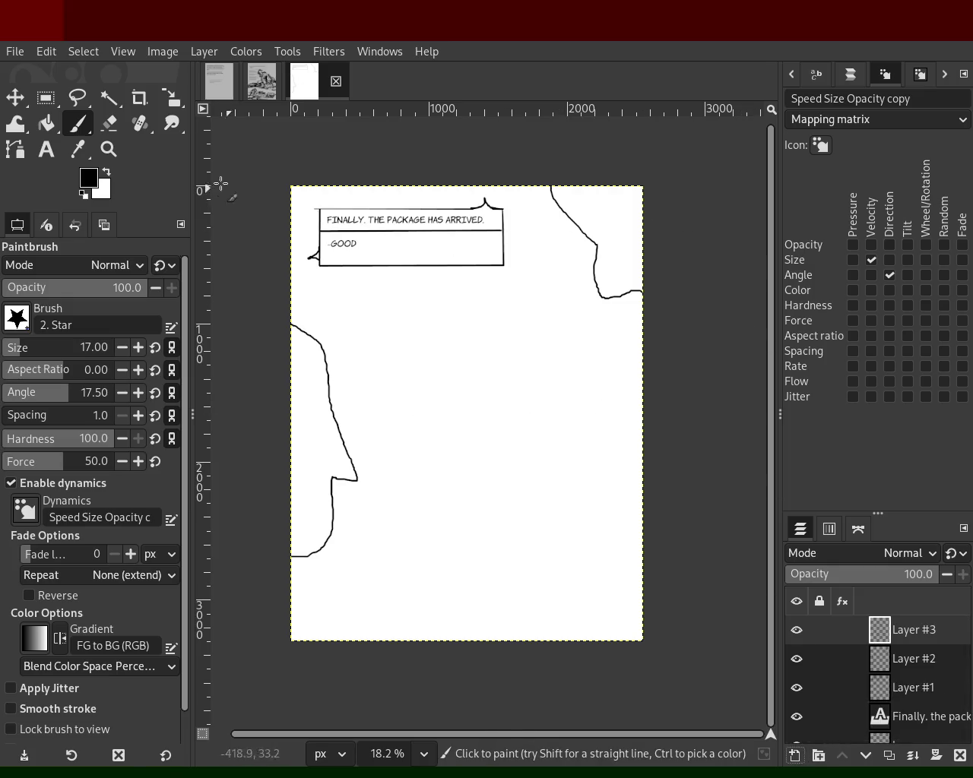
# - Add a new empty layer, zoom in on the caption box, and paint a tail out of its right side
pyautogui.click(109, 149)
pyautogui.scroll(2, 486, 224)
pyautogui.scroll(-1, 510, 243)
pyautogui.scroll(-1, 497, 239)
pyautogui.scroll(3, 495, 238)
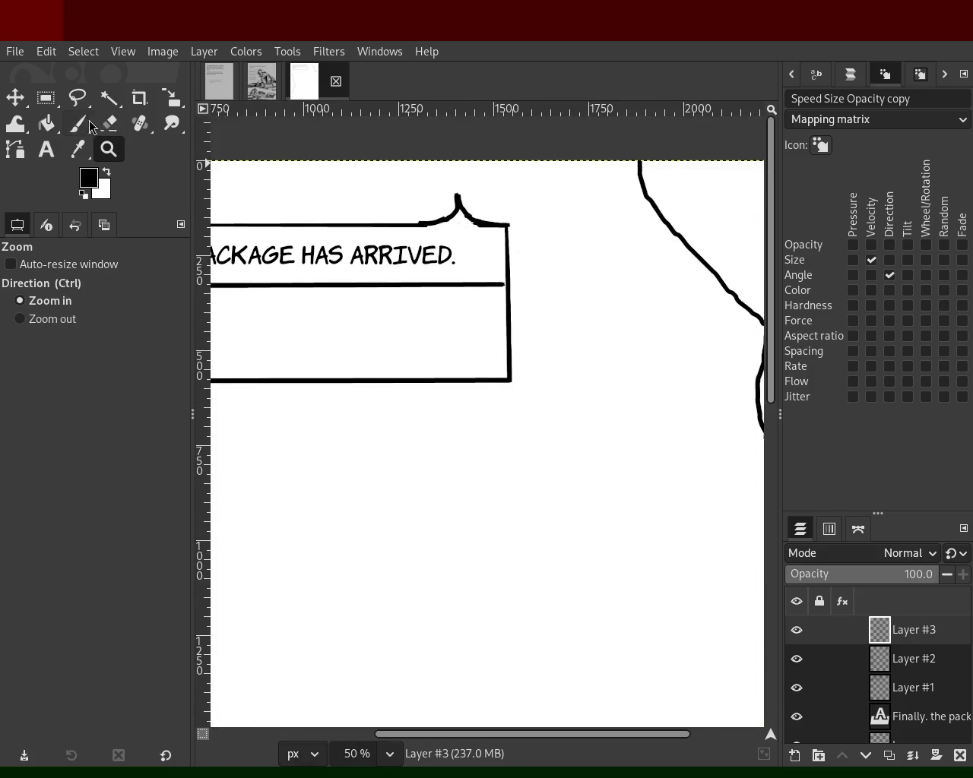
pyautogui.click(79, 123)
pyautogui.moveTo(507, 298); pyautogui.dragTo(544, 325)
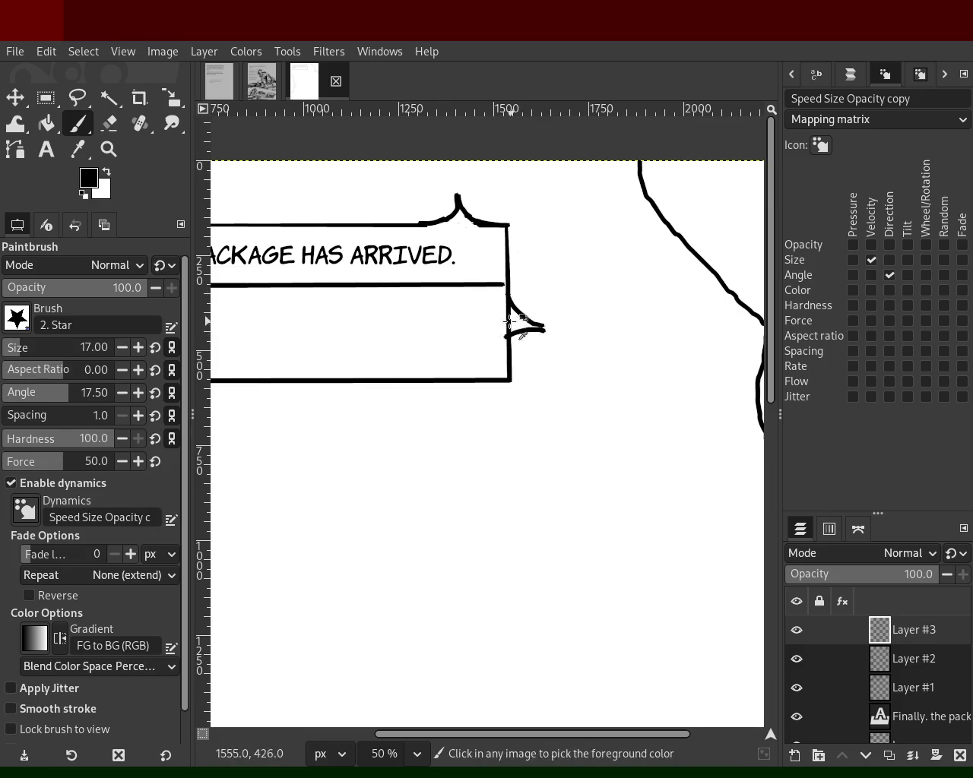
pyautogui.moveTo(509, 335); pyautogui.dragTo(541, 322)
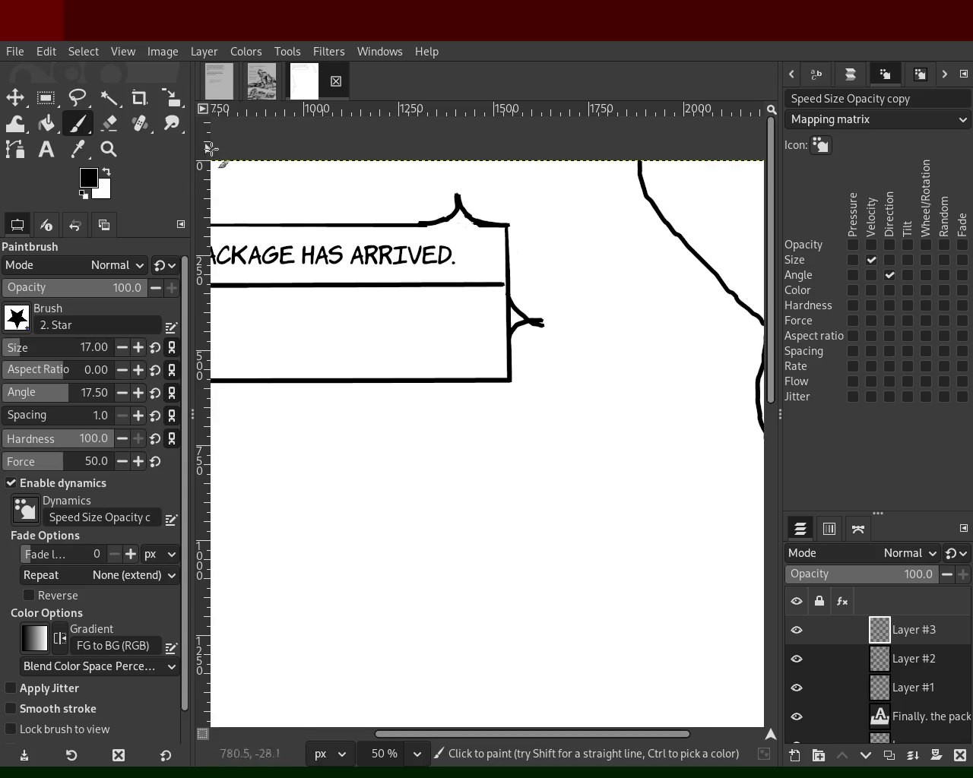
# - Fill the gap in the box's top edge with straight black lines extending it leftward
pyautogui.click(109, 123)
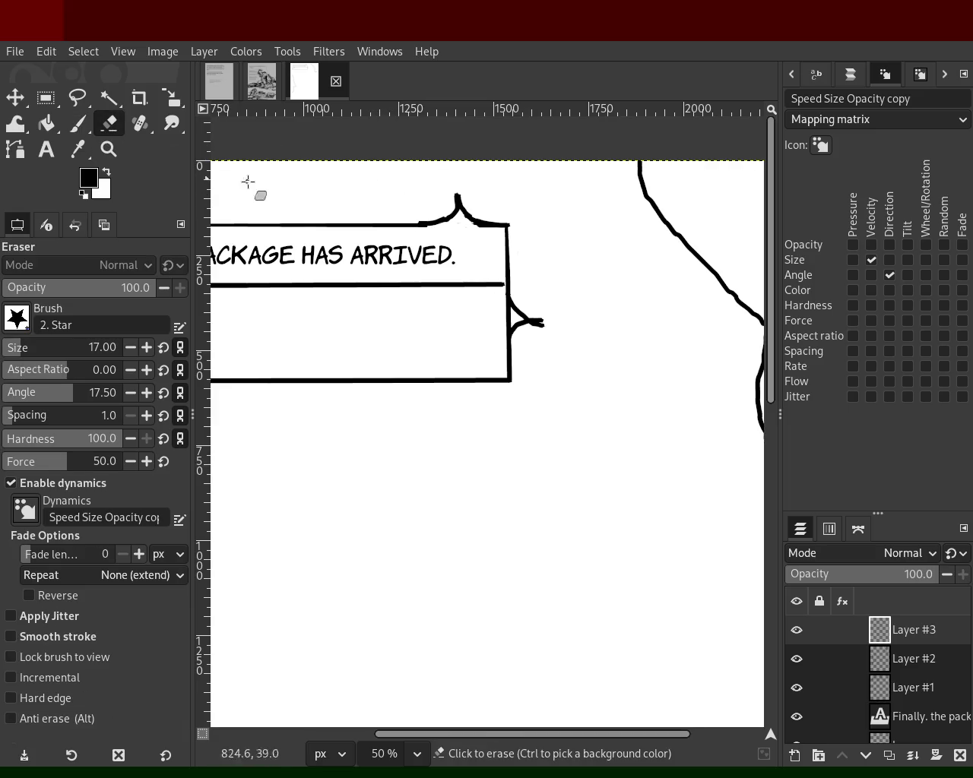
pyautogui.keyDown('ctrl'); pyautogui.click(382, 226); pyautogui.keyUp('ctrl')
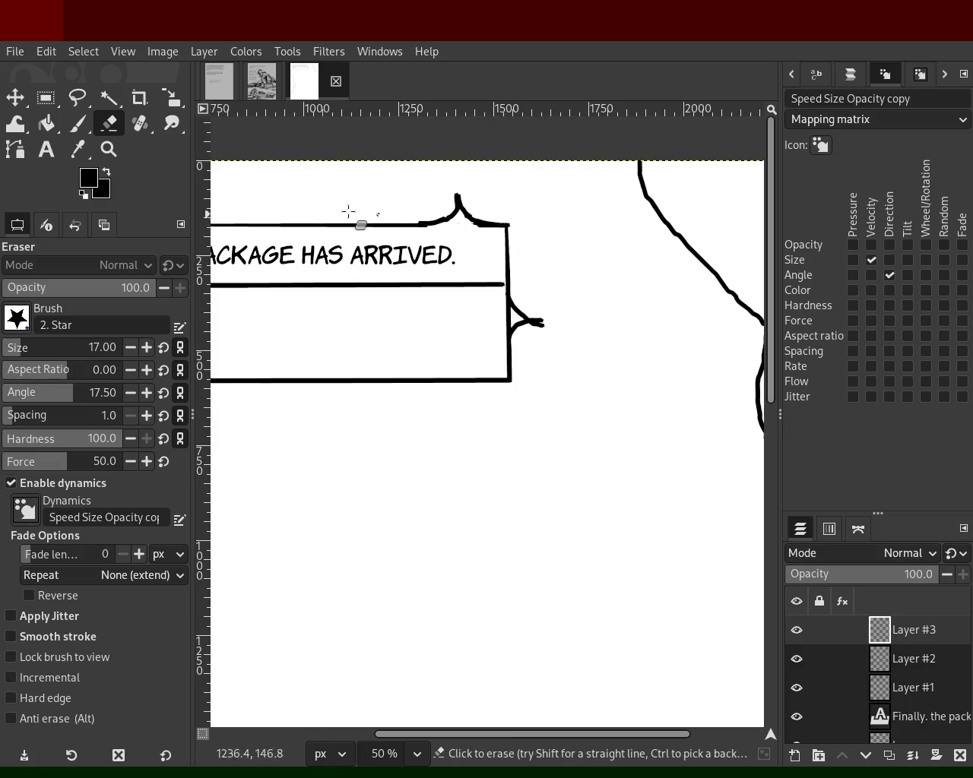
pyautogui.click(69, 123)
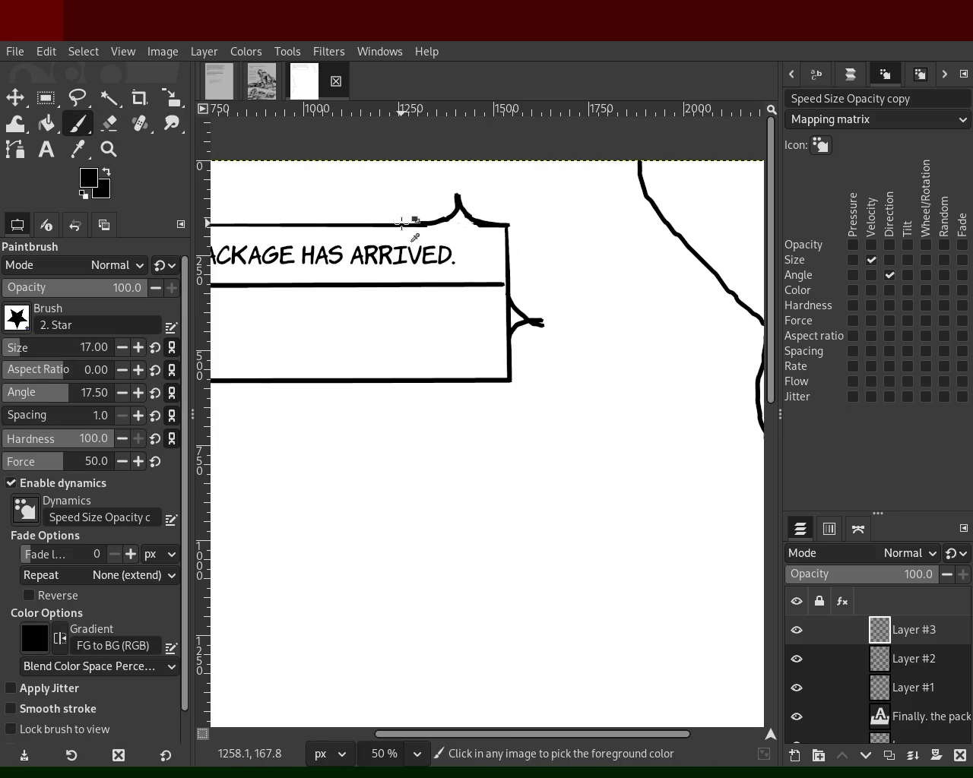
pyautogui.keyDown('shift'); pyautogui.click(501, 225); pyautogui.keyUp('shift')
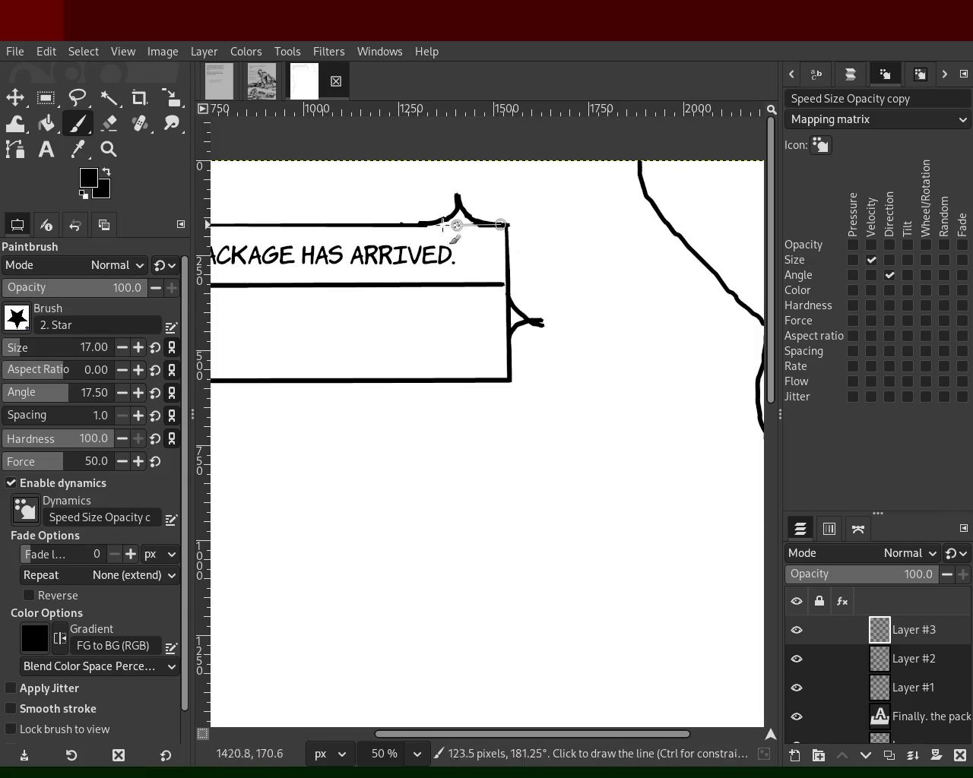
pyautogui.keyDown('shift'); pyautogui.click(380, 225); pyautogui.keyUp('shift')
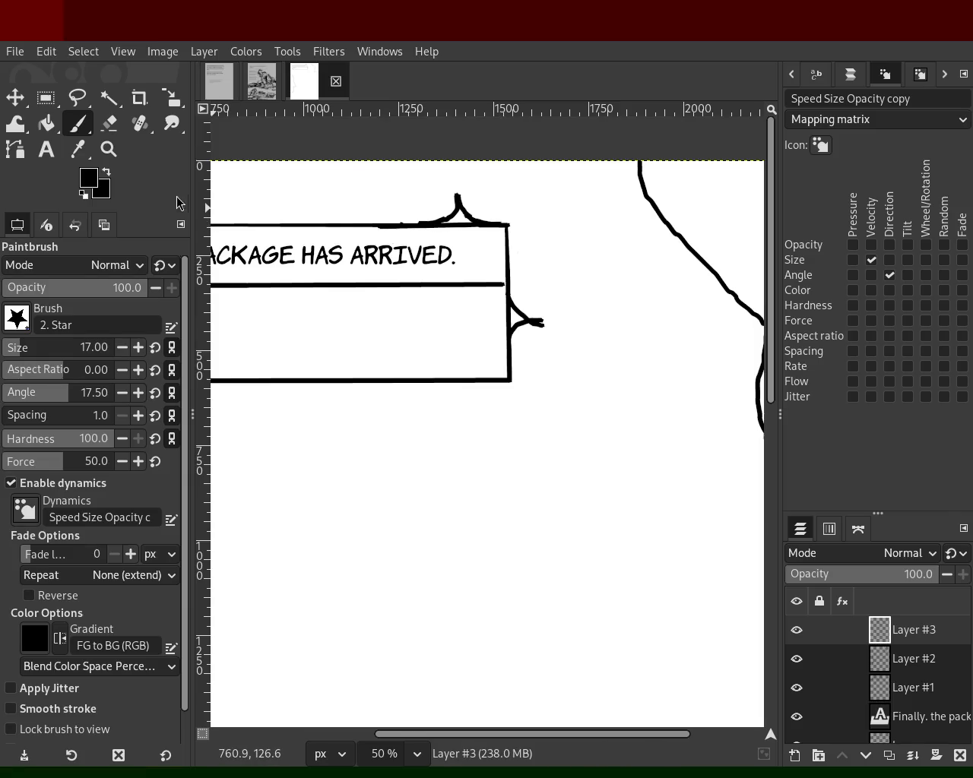
# - On Layer #1, erase the old top tail and leftover specks above the box
pyautogui.click(108, 123)
pyautogui.scroll(2, 18, 352)
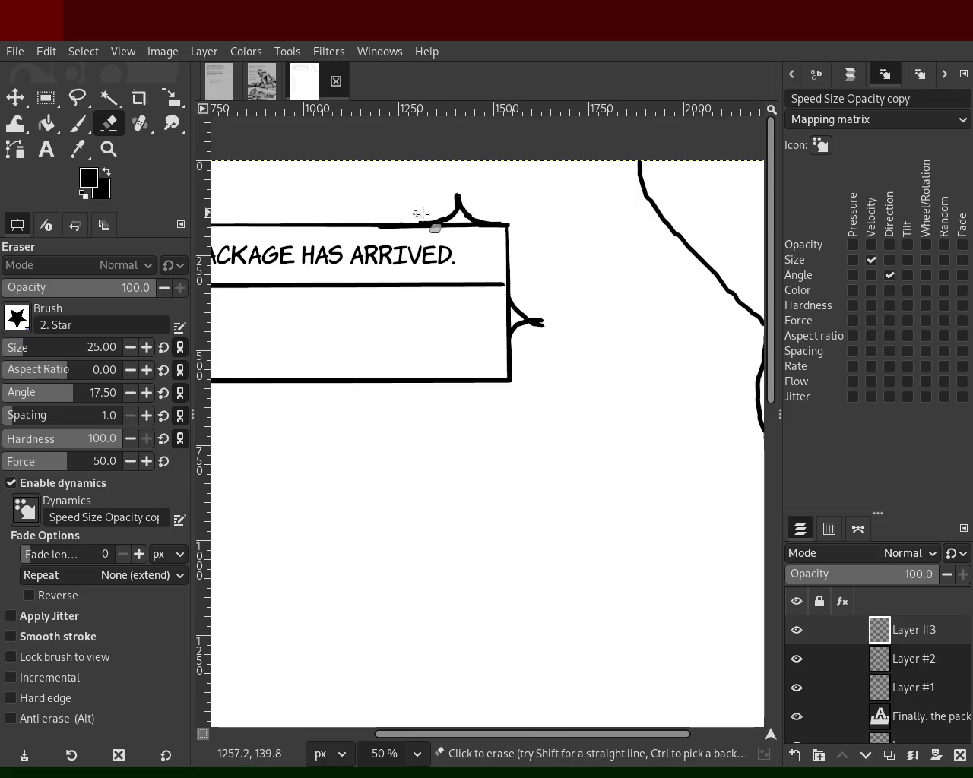
pyautogui.click(904, 688)
pyautogui.moveTo(426, 211); pyautogui.dragTo(517, 217)
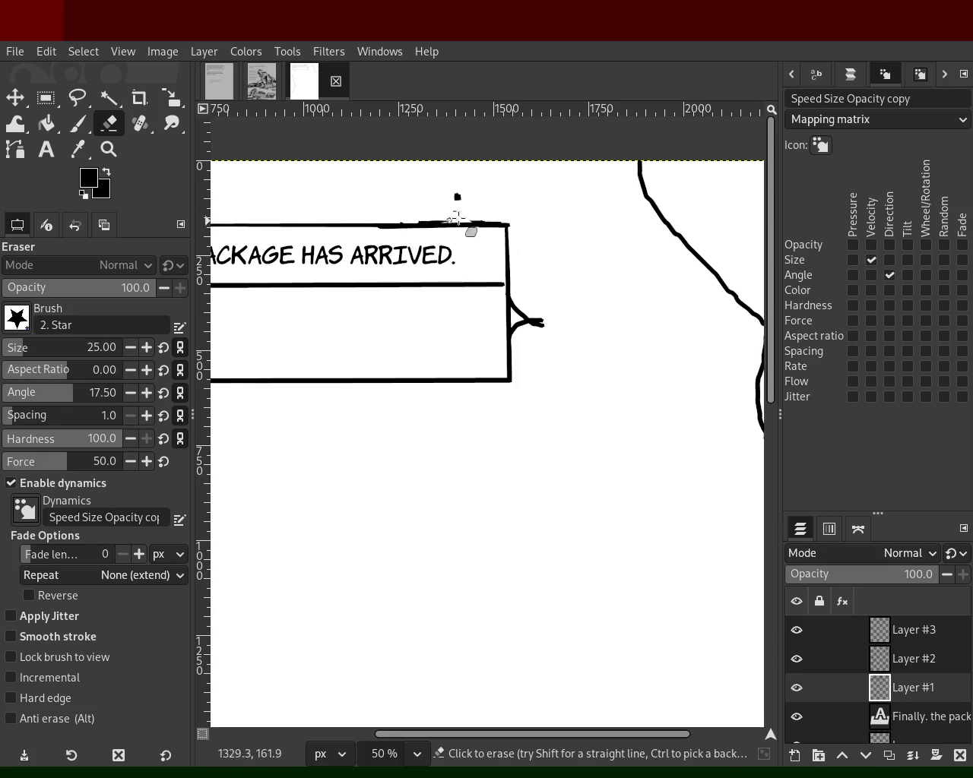
pyautogui.moveTo(497, 206)
pyautogui.mouseDown()
pyautogui.moveTo(425, 192)
pyautogui.moveTo(396, 226)
pyautogui.mouseUp()
pyautogui.keyDown('shift'); pyautogui.click(521, 226); pyautogui.keyUp('shift')
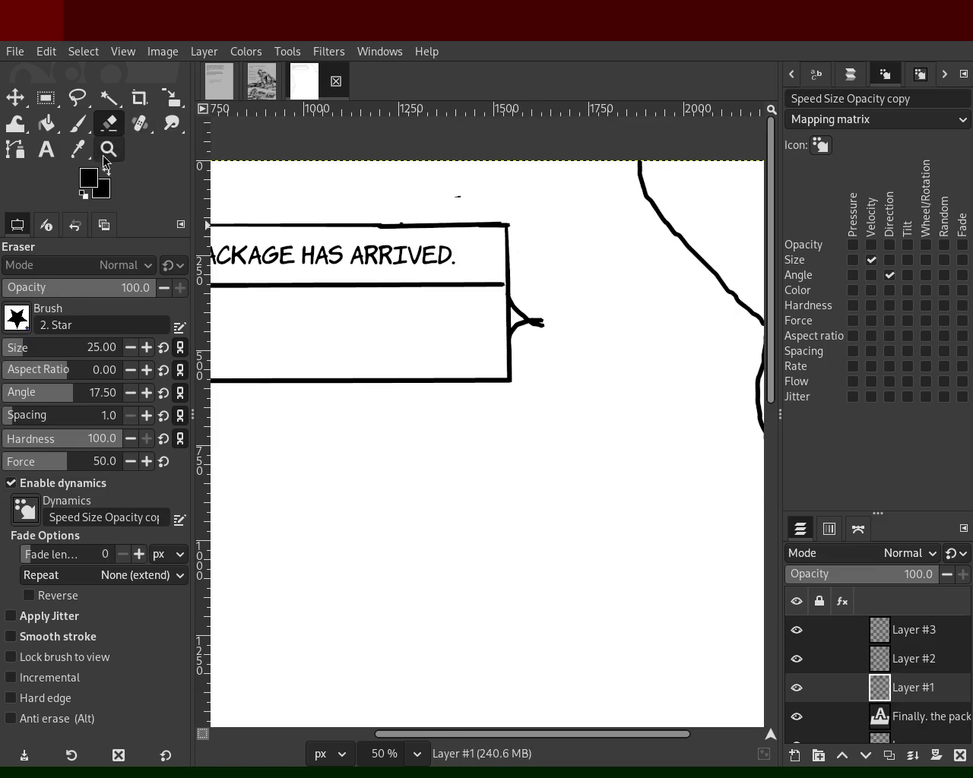
# - Zoom back out to the full-page view
pyautogui.click(104, 157)
pyautogui.keyDown('ctrl'); pyautogui.click(567, 317); pyautogui.keyUp('ctrl')
pyautogui.keyDown('ctrl'); pyautogui.click(575, 321); pyautogui.keyUp('ctrl')
pyautogui.keyDown('ctrl'); pyautogui.click(576, 321); pyautogui.keyUp('ctrl')
pyautogui.keyDown('ctrl'); pyautogui.click(575, 321); pyautogui.keyUp('ctrl')
pyautogui.click(565, 319)
pyautogui.click(411, 336)
pyautogui.keyDown('ctrl'); pyautogui.click(425, 342); pyautogui.keyUp('ctrl')
pyautogui.click(460, 350)
pyautogui.keyDown('ctrl'); pyautogui.click(494, 355); pyautogui.keyUp('ctrl')
pyautogui.click(491, 357)
pyautogui.keyDown('ctrl'); pyautogui.click(651, 543); pyautogui.keyUp('ctrl')
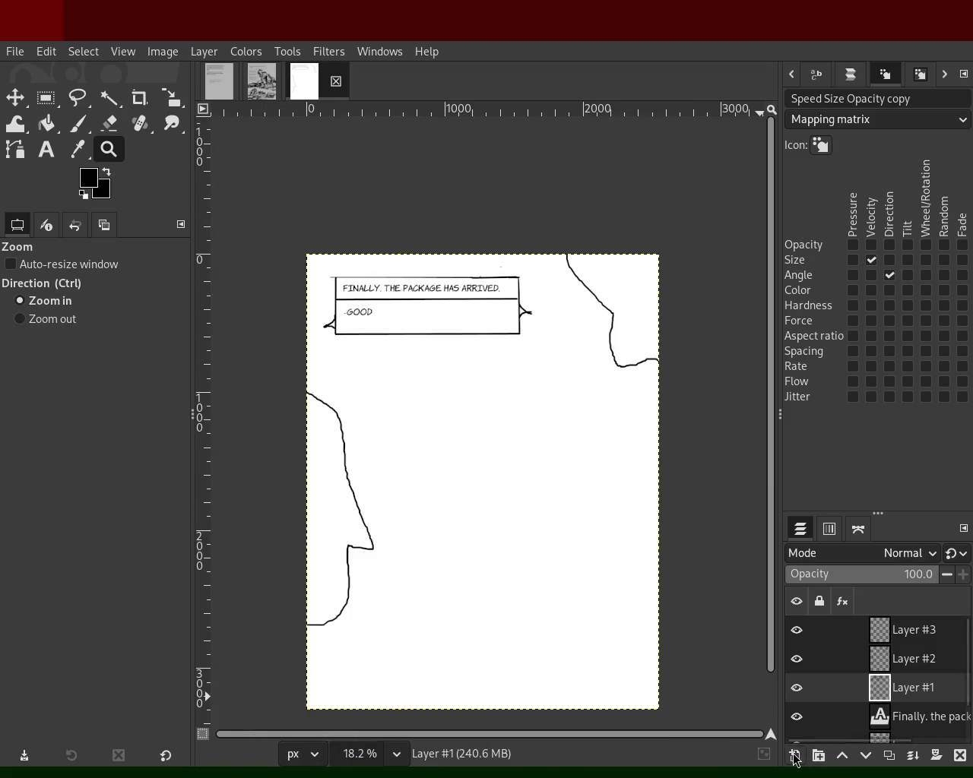
# - Add a new sketch layer and, with a thicker brush, rough out a hump-shaped figure on a base line
pyautogui.hotkey('shift', 'ctrl', 'n')
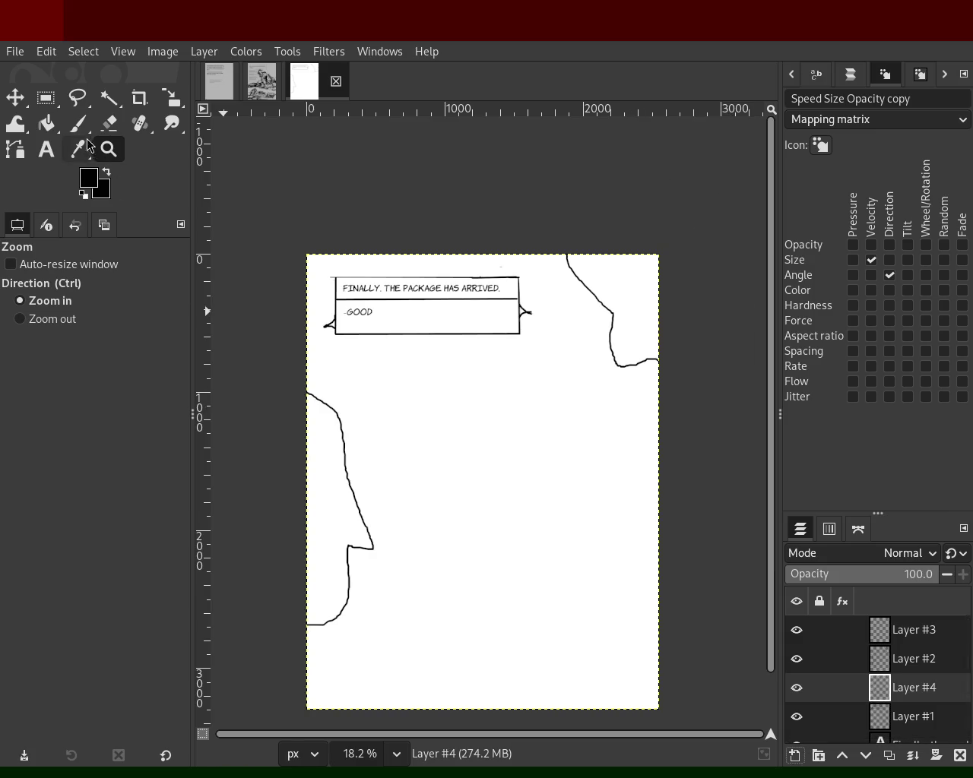
pyautogui.click(76, 124)
pyautogui.click(24, 343)
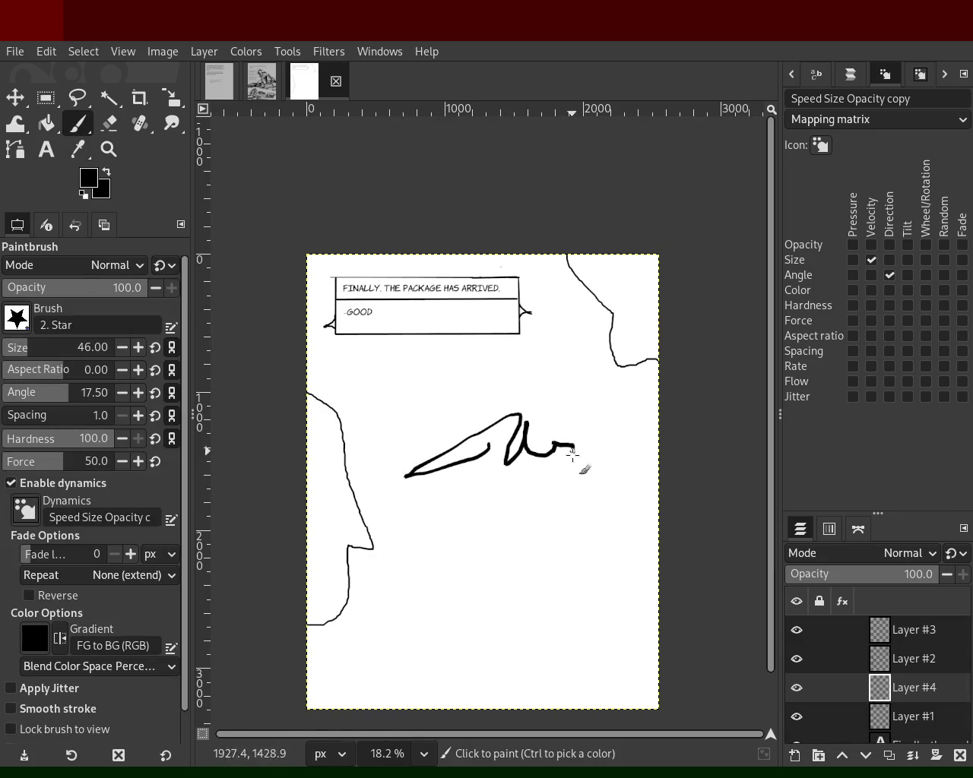
pyautogui.moveTo(478, 454); pyautogui.dragTo(586, 456)
pyautogui.moveTo(432, 477); pyautogui.dragTo(548, 465)
pyautogui.hotkey('ctrl', 'z')
pyautogui.moveTo(470, 456)
pyautogui.mouseDown()
pyautogui.moveTo(504, 398)
pyautogui.moveTo(631, 482)
pyautogui.moveTo(571, 456)
pyautogui.moveTo(658, 471)
pyautogui.mouseUp()
pyautogui.moveTo(430, 460)
pyautogui.mouseDown()
pyautogui.moveTo(398, 482)
pyautogui.moveTo(638, 483)
pyautogui.mouseUp()
pyautogui.moveTo(504, 482); pyautogui.dragTo(461, 540)
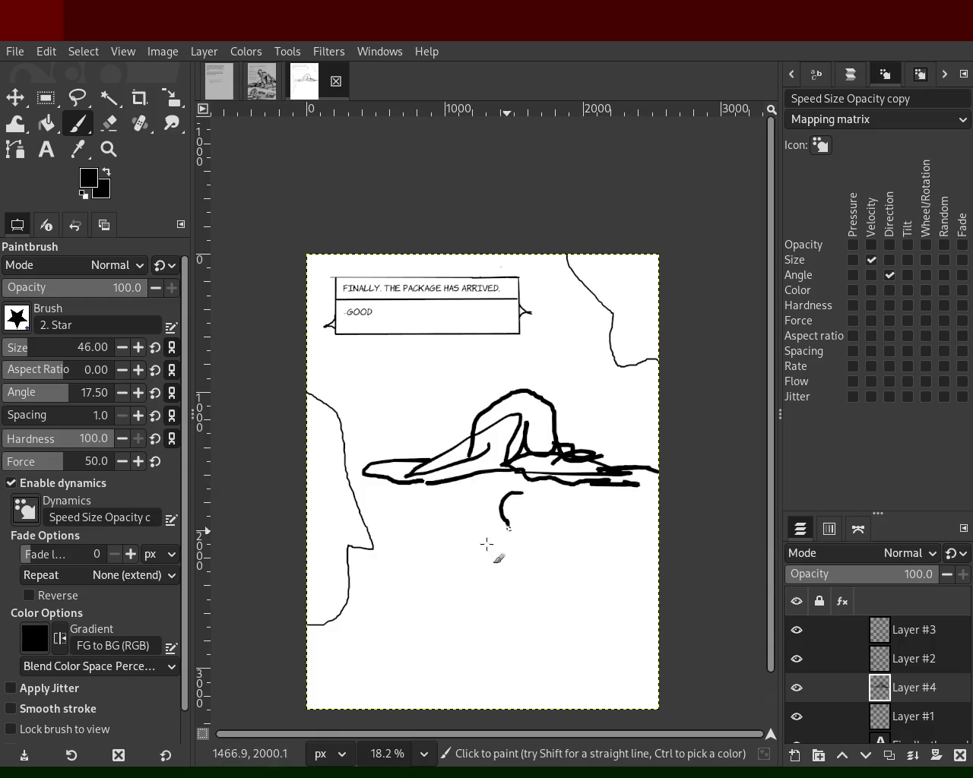
pyautogui.hotkey('ctrl', 'z')
pyautogui.moveTo(464, 482); pyautogui.dragTo(478, 536)
# - Sketch strokes beneath the figure, undoing stray ones, and draw a long horizontal floor line
pyautogui.hotkey('ctrl', 'z')
pyautogui.moveTo(459, 486)
pyautogui.mouseDown()
pyautogui.moveTo(437, 532)
pyautogui.moveTo(441, 523)
pyautogui.moveTo(510, 536)
pyautogui.mouseUp()
pyautogui.moveTo(549, 486); pyautogui.dragTo(590, 527)
pyautogui.hotkey('ctrl', 'z')
pyautogui.moveTo(512, 490)
pyautogui.mouseDown()
pyautogui.moveTo(503, 608)
pyautogui.moveTo(517, 654)
pyautogui.mouseUp()
pyautogui.hotkey('ctrl', 'z')
pyautogui.moveTo(460, 629); pyautogui.dragTo(517, 648)
pyautogui.hotkey('ctrl', 'z')
pyautogui.moveTo(396, 603); pyautogui.dragTo(669, 597)
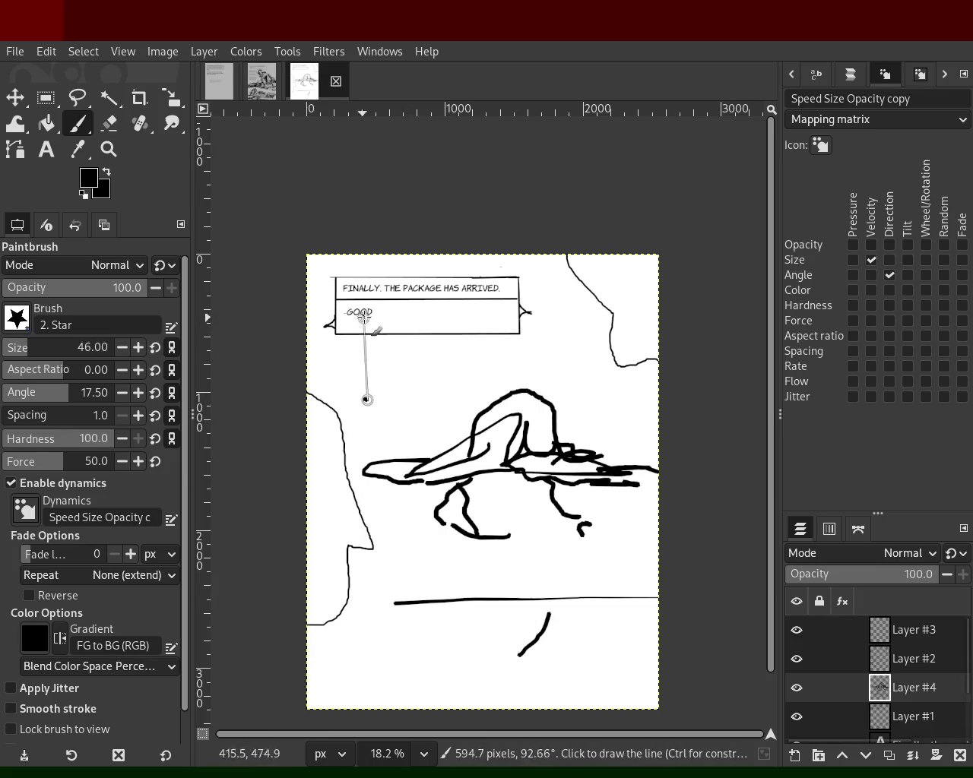
# - Draw a straight peaked roof line and a vertical left wall
pyautogui.keyDown('shift'); pyautogui.click(532, 263); pyautogui.keyUp('shift')
pyautogui.keyDown('shift'); pyautogui.click(682, 351); pyautogui.keyUp('shift')
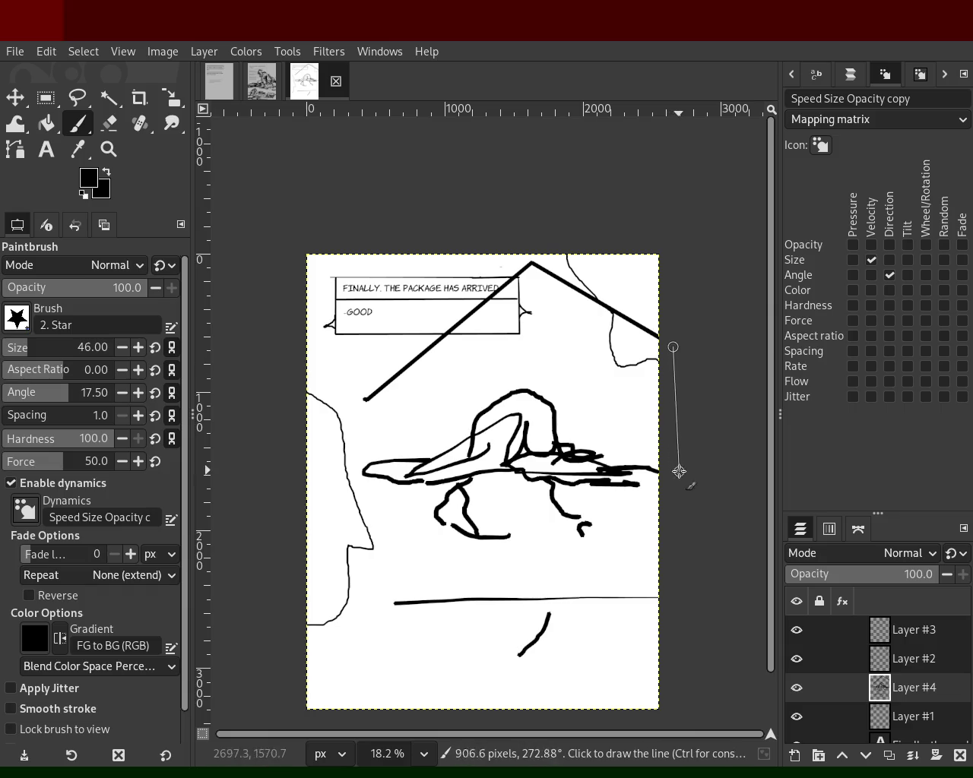
pyautogui.click(366, 396)
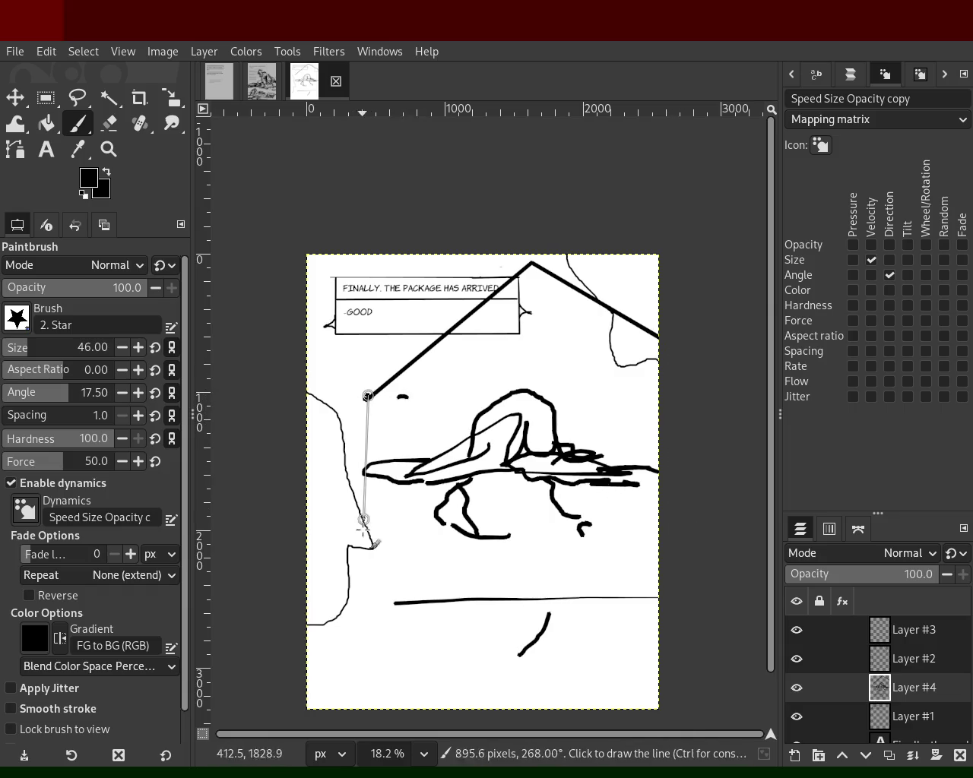
pyautogui.keyDown('shift'); pyautogui.click(357, 616); pyautogui.keyUp('shift')
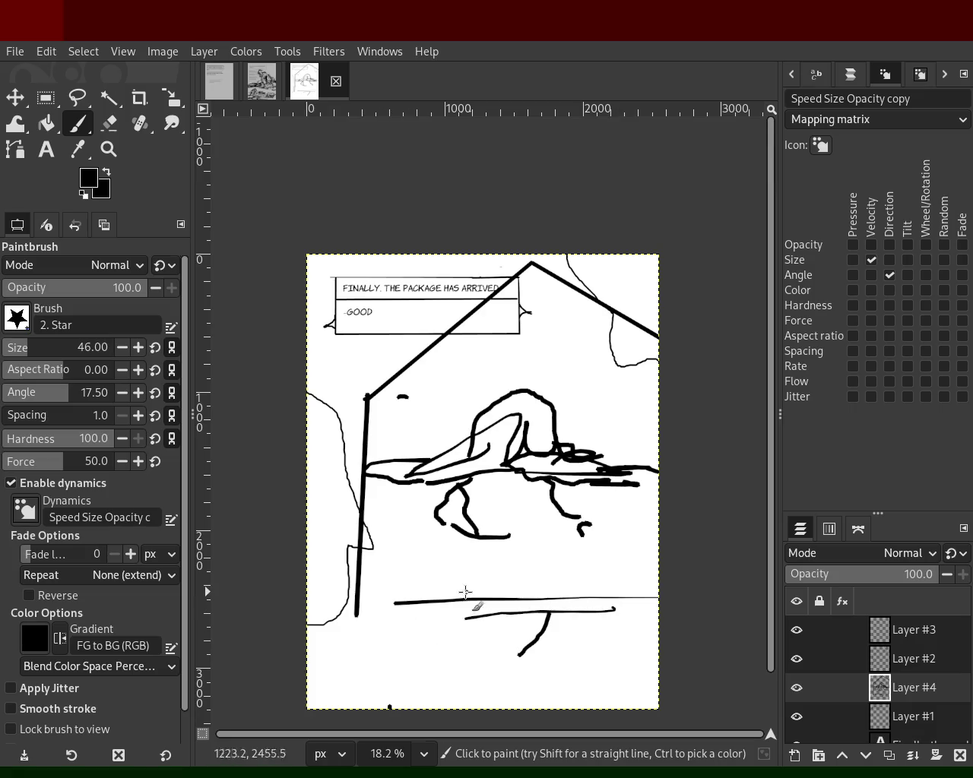
# - Redraw the straight floor line and extend it to the left page edge, undoing stray strokes
pyautogui.click(383, 599)
pyautogui.keyDown('shift'); pyautogui.click(356, 597); pyautogui.keyUp('shift')
pyautogui.keyDown('shift'); pyautogui.click(526, 603); pyautogui.keyUp('shift')
pyautogui.keyDown('shift'); pyautogui.click(680, 562); pyautogui.keyUp('shift')
pyautogui.hotkey('ctrl', 'z')
pyautogui.keyDown('shift'); pyautogui.click(528, 606); pyautogui.keyUp('shift')
pyautogui.moveTo(337, 583); pyautogui.dragTo(307, 583)
pyautogui.hotkey('ctrl', 'z')
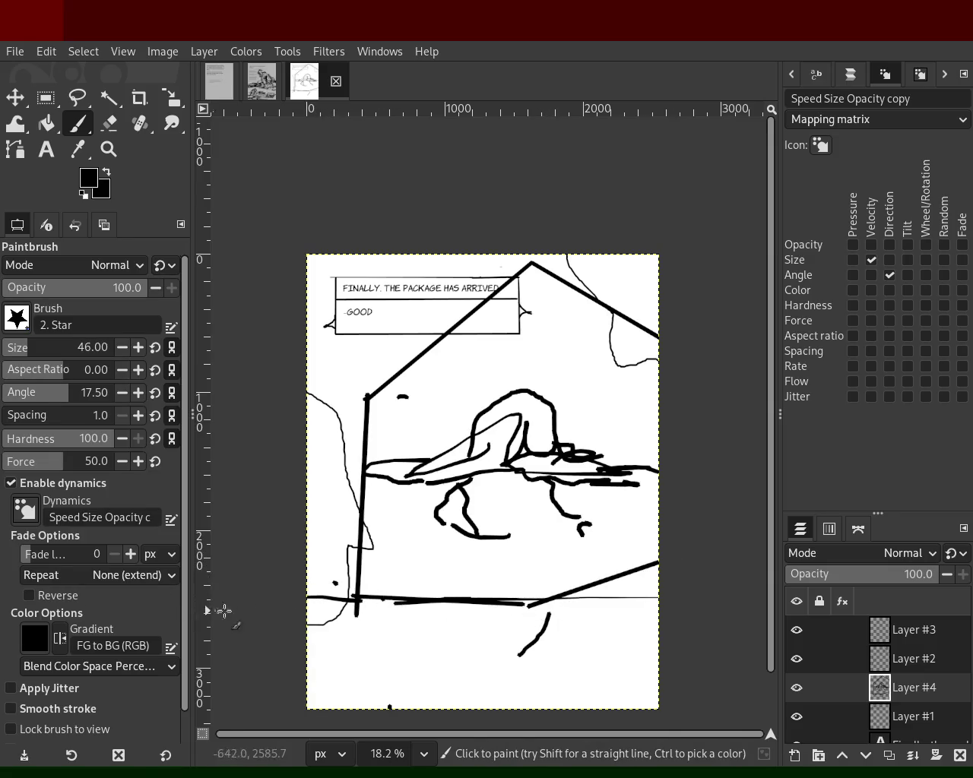
pyautogui.keyDown('shift'); pyautogui.click(232, 603); pyautogui.keyUp('shift')
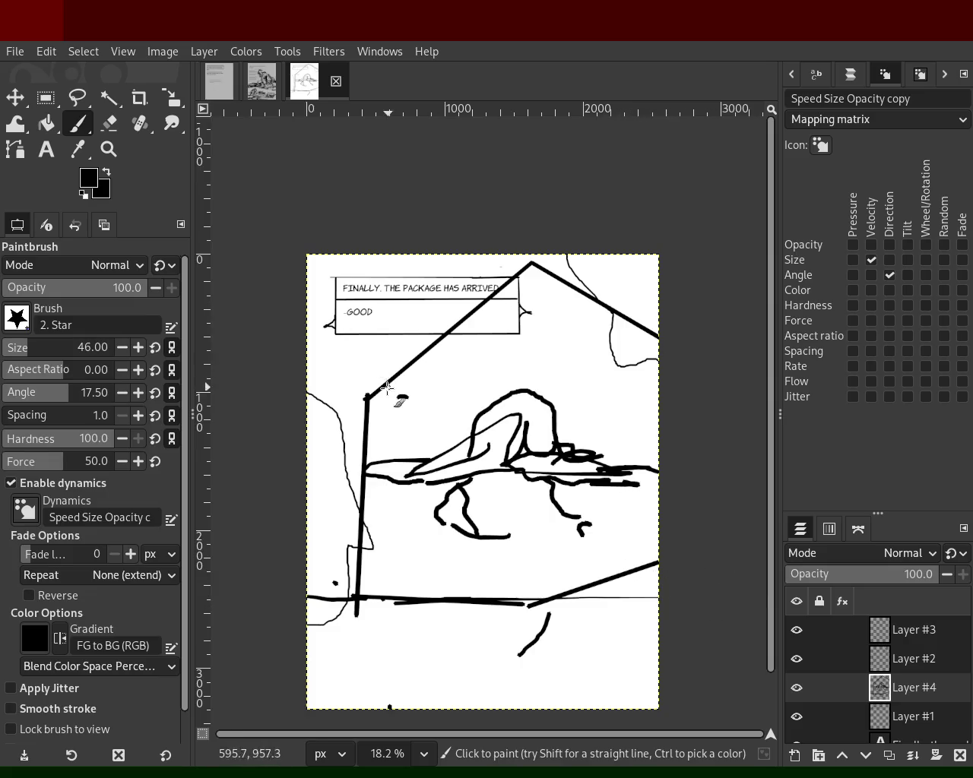
pyautogui.moveTo(573, 313); pyautogui.dragTo(572, 335)
pyautogui.hotkey('ctrl', 'z')
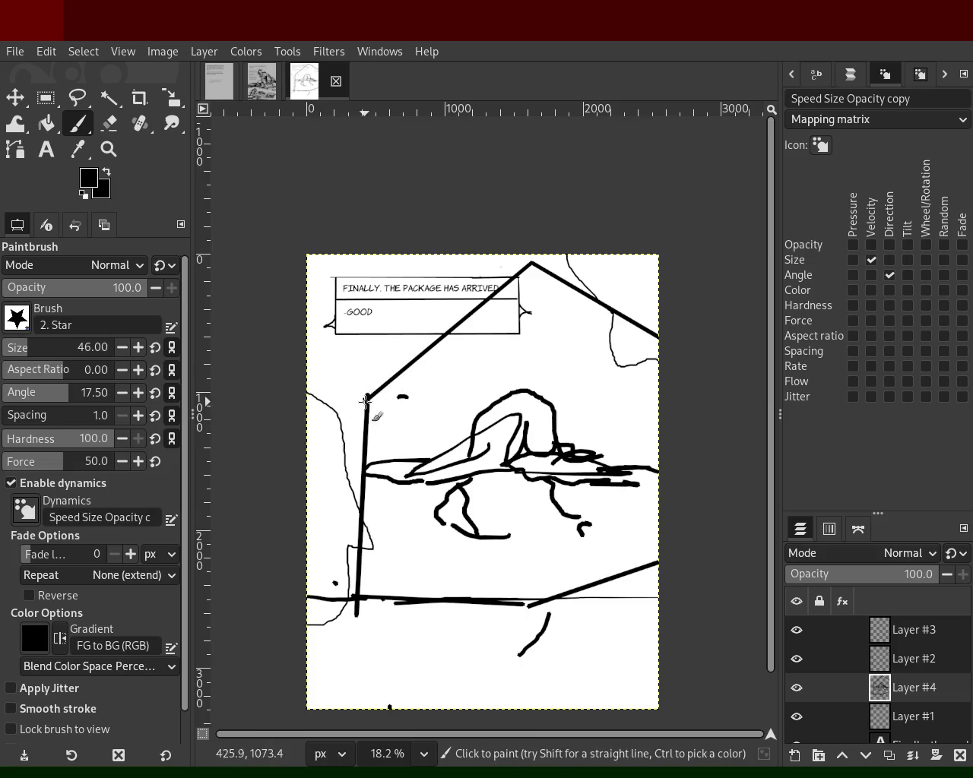
# - Draw diagonal perspective floor lines and a straight right wall line down to the floor
pyautogui.keyDown('ctrl'); pyautogui.click(360, 606); pyautogui.keyUp('ctrl')
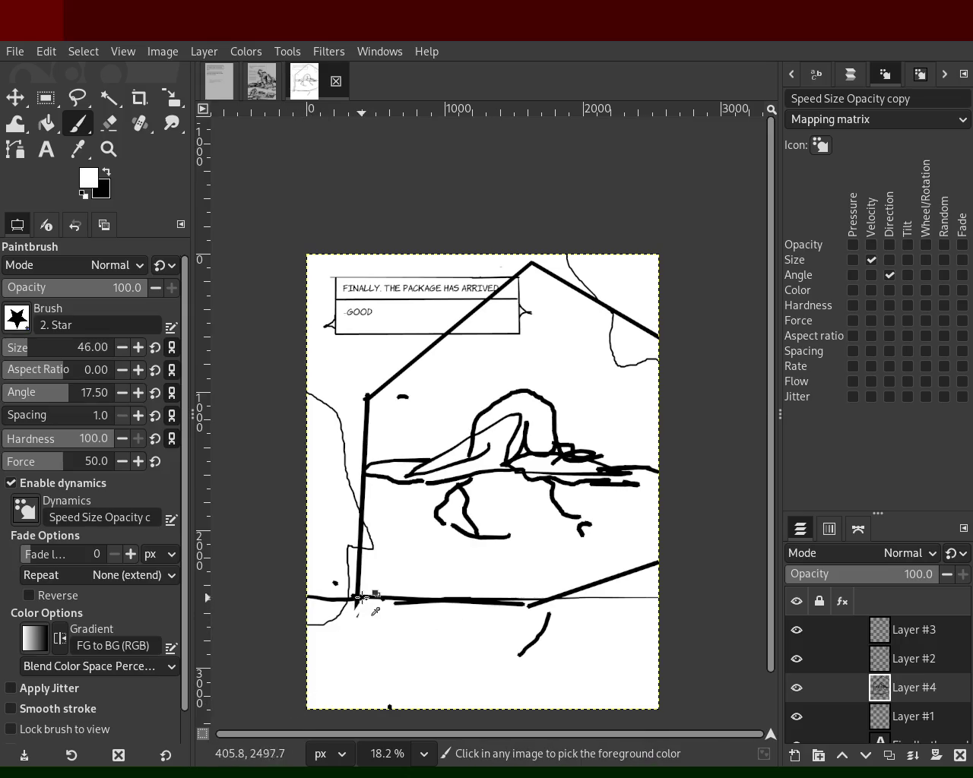
pyautogui.keyDown('ctrl'); pyautogui.click(358, 598); pyautogui.keyUp('ctrl')
pyautogui.moveTo(357, 600); pyautogui.dragTo(300, 677)
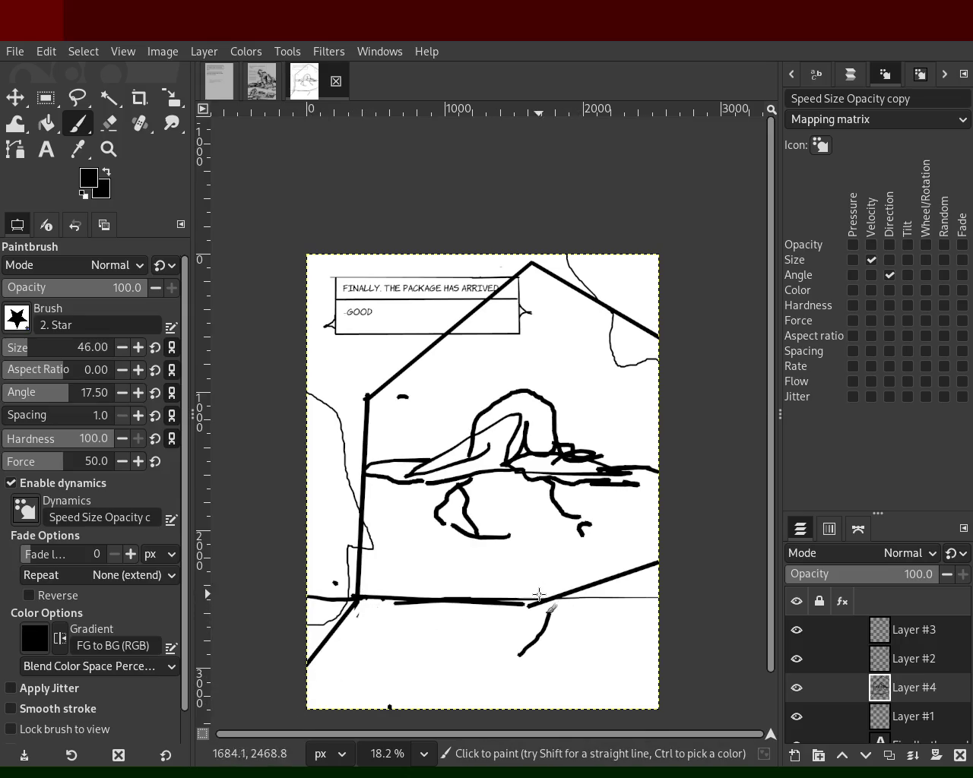
pyautogui.keyDown('shift'); pyautogui.click(648, 686); pyautogui.keyUp('shift')
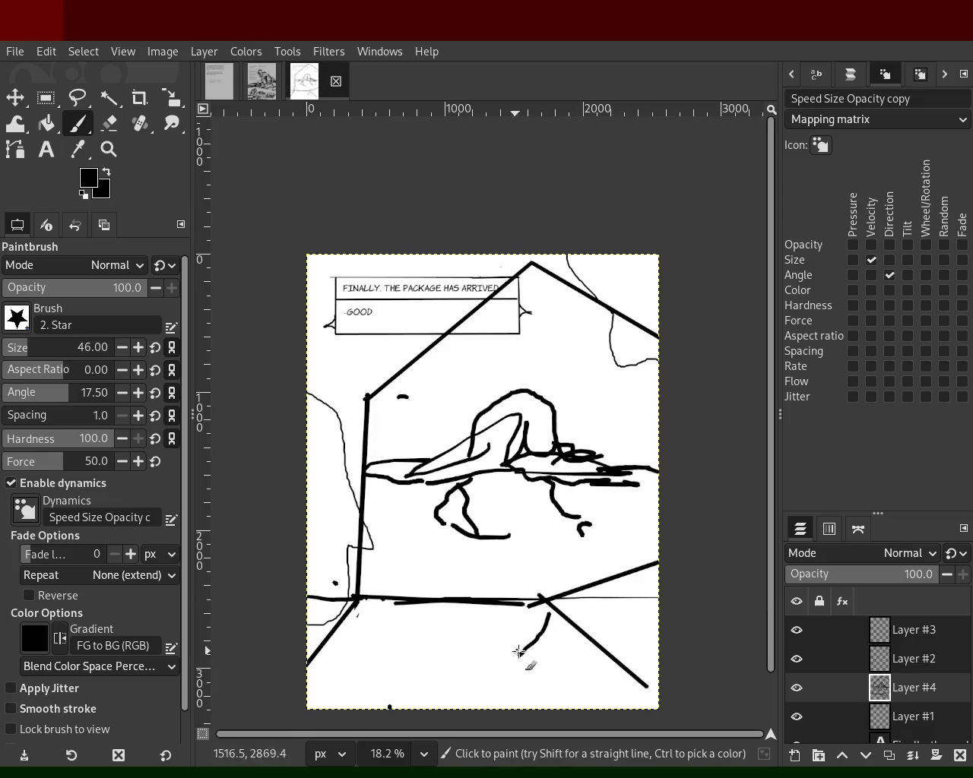
pyautogui.moveTo(558, 606); pyautogui.dragTo(642, 709)
pyautogui.moveTo(630, 577); pyautogui.dragTo(575, 586)
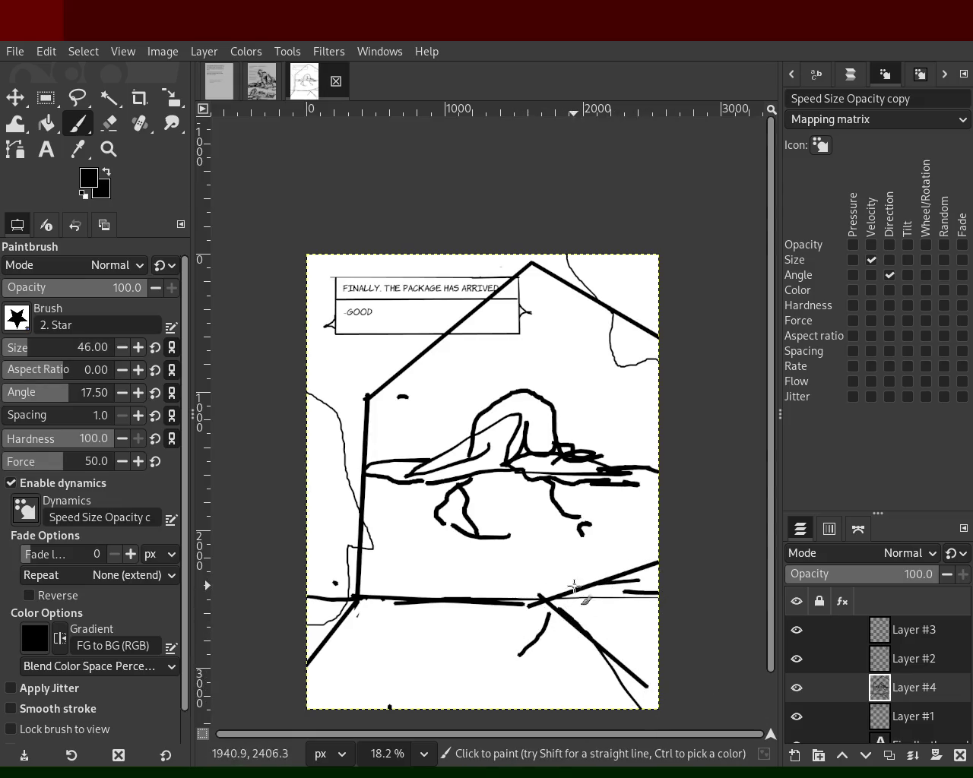
pyautogui.keyDown('shift'); pyautogui.click(676, 598); pyautogui.keyUp('shift')
pyautogui.click(652, 338)
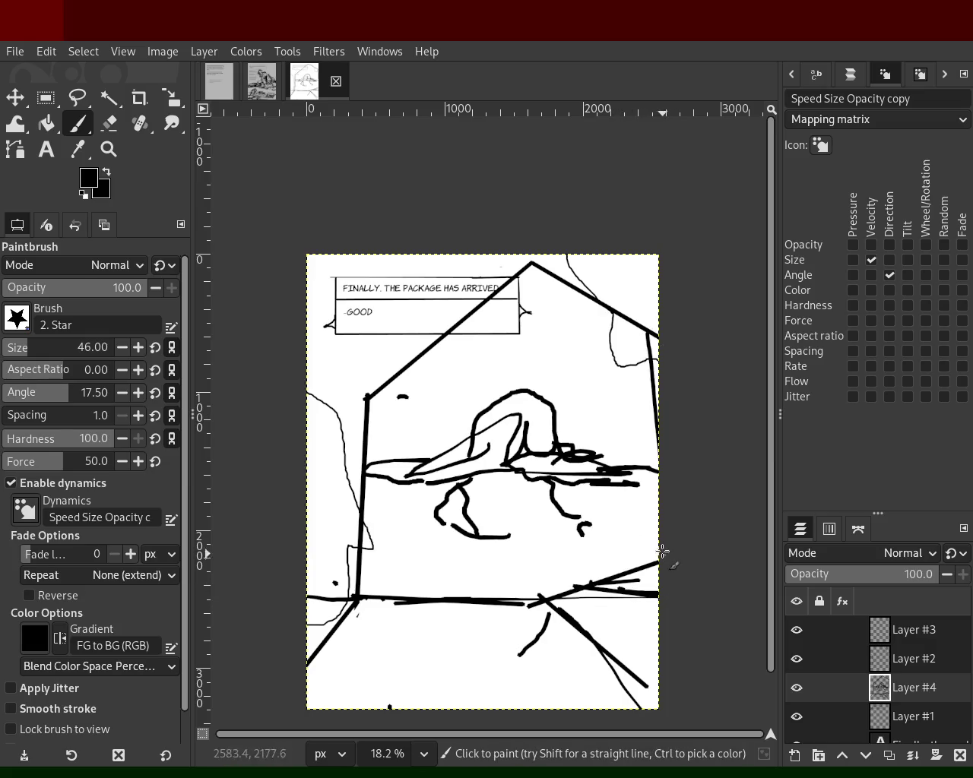
pyautogui.keyDown('shift'); pyautogui.click(659, 600); pyautogui.keyUp('shift')
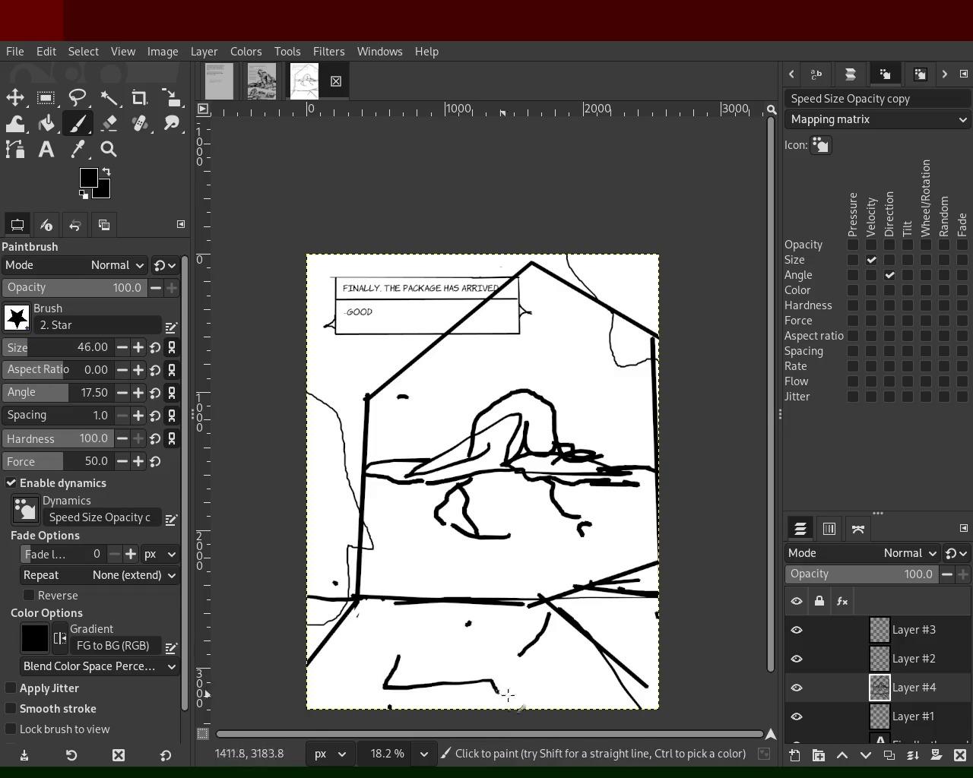
# - Start wavy package lines along the page bottom and thicken the floor line
pyautogui.click(354, 693)
pyautogui.moveTo(390, 685); pyautogui.dragTo(537, 697)
pyautogui.keyDown('ctrl'); pyautogui.click(441, 659); pyautogui.keyUp('ctrl')
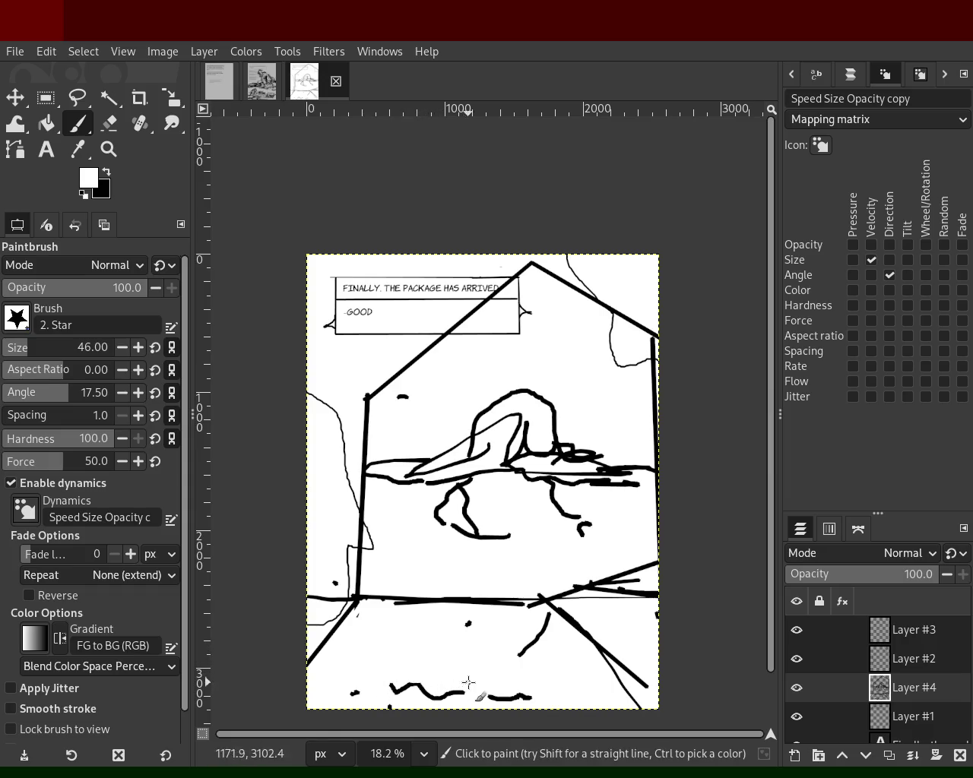
pyautogui.hotkey('ctrl', 'z')
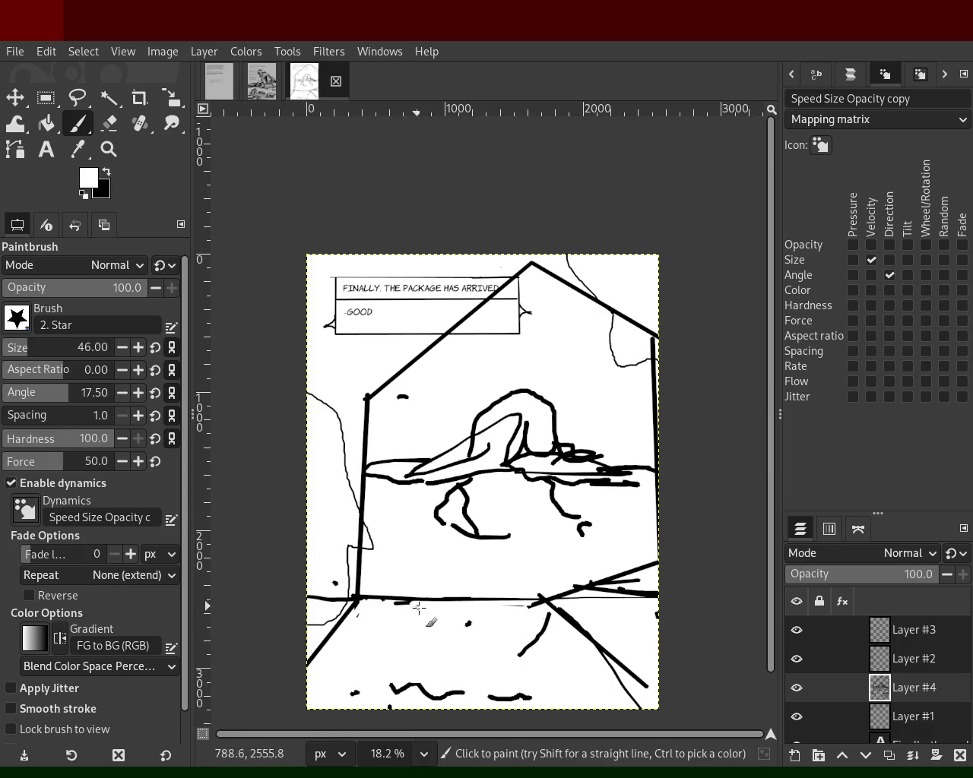
pyautogui.keyDown('ctrl'); pyautogui.click(363, 598); pyautogui.keyUp('ctrl')
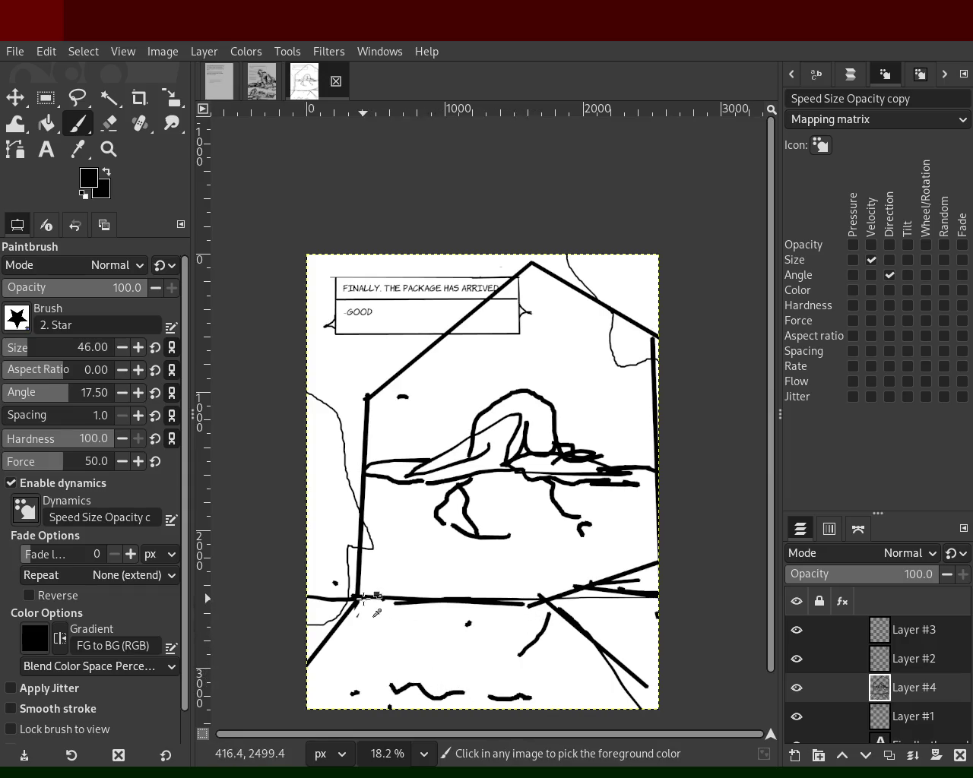
pyautogui.keyDown('shift'); pyautogui.click(544, 598); pyautogui.keyUp('shift')
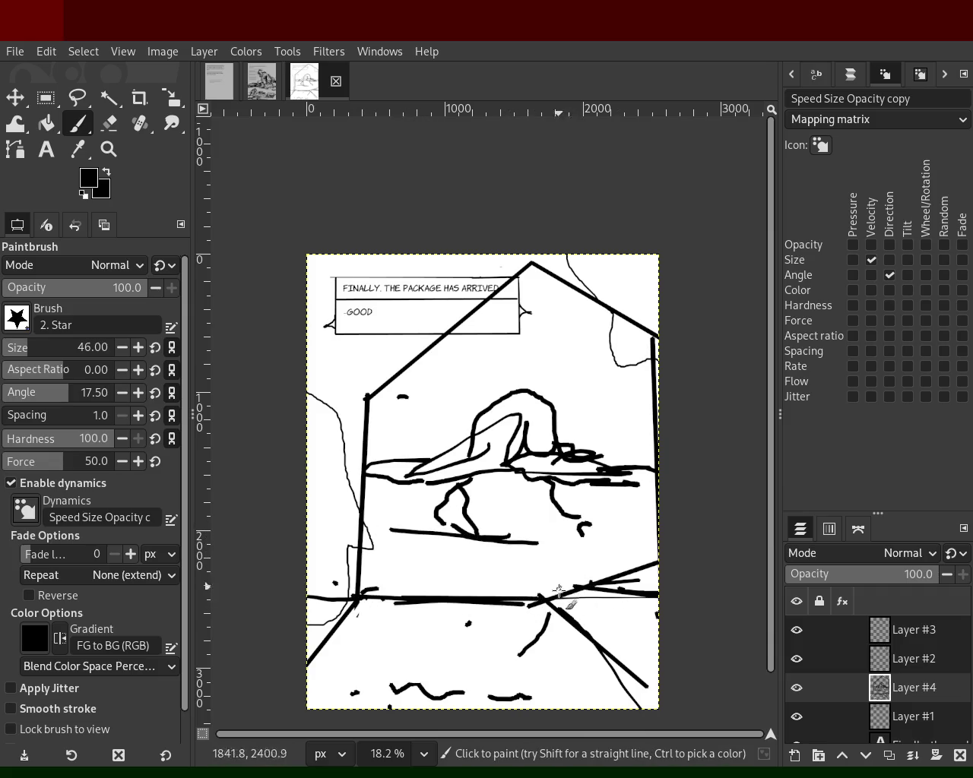
# - Outline the package shape and paint white over stray scribbles on it
pyautogui.click(375, 694)
pyautogui.keyDown('shift'); pyautogui.click(432, 635); pyautogui.keyUp('shift')
pyautogui.keyDown('shift'); pyautogui.click(556, 641); pyautogui.keyUp('shift')
pyautogui.moveTo(505, 650)
pyautogui.mouseDown()
pyautogui.moveTo(489, 676)
pyautogui.moveTo(510, 667)
pyautogui.moveTo(483, 638)
pyautogui.moveTo(451, 658)
pyautogui.mouseUp()
pyautogui.keyDown('ctrl'); pyautogui.click(511, 651); pyautogui.keyUp('ctrl')
pyautogui.moveTo(515, 648)
pyautogui.mouseDown()
pyautogui.moveTo(386, 652)
pyautogui.moveTo(463, 668)
pyautogui.mouseUp()
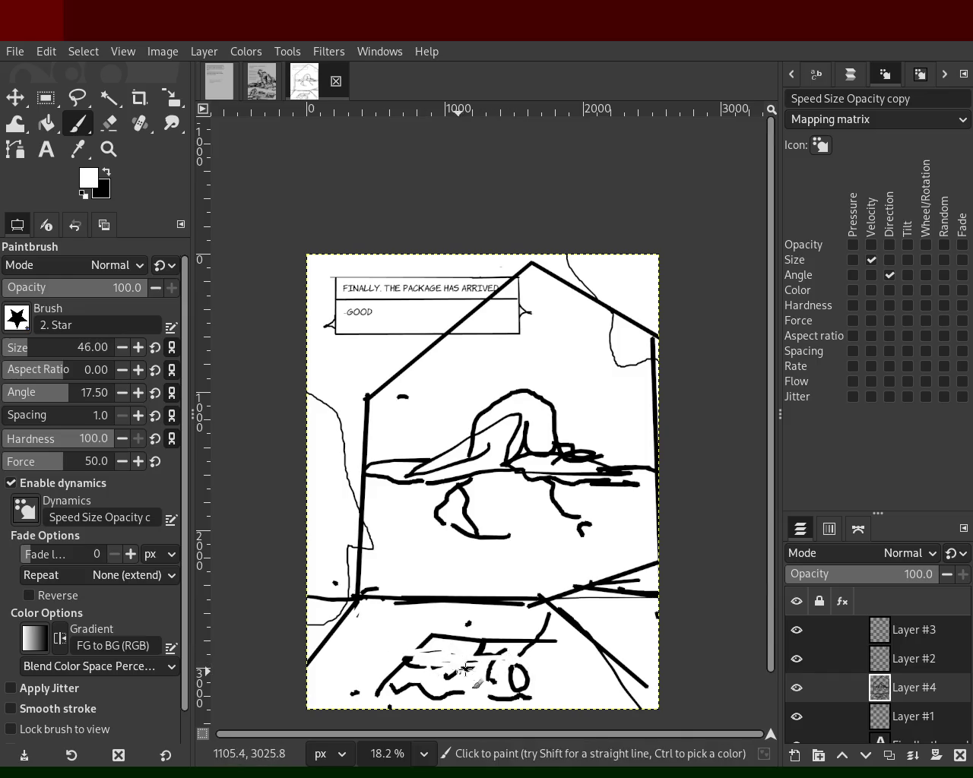
pyautogui.keyDown('ctrl'); pyautogui.click(536, 642); pyautogui.keyUp('ctrl')
pyautogui.keyDown('shift'); pyautogui.click(519, 688); pyautogui.keyUp('shift')
pyautogui.moveTo(519, 688)
pyautogui.mouseDown()
pyautogui.moveTo(456, 673)
pyautogui.moveTo(352, 681)
pyautogui.moveTo(414, 673)
pyautogui.moveTo(387, 674)
pyautogui.mouseUp()
pyautogui.hotkey('ctrl', 'z')
# - Cross the package with straight black lines and whiten stray marks around it
pyautogui.keyDown('ctrl'); pyautogui.click(420, 624); pyautogui.keyUp('ctrl')
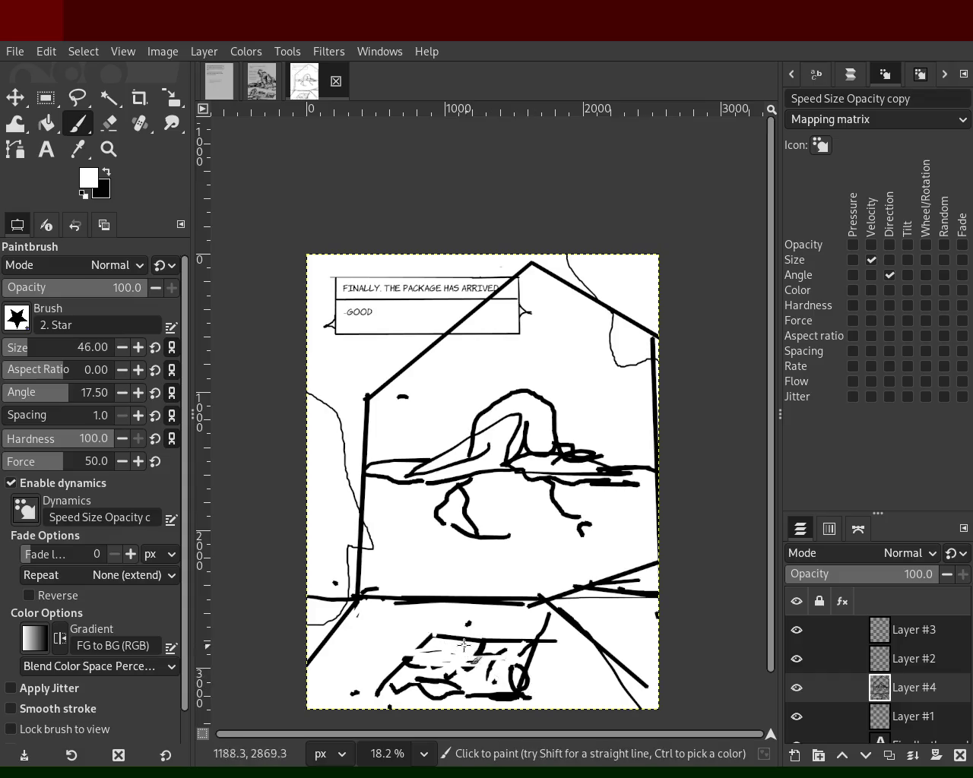
pyautogui.keyDown('ctrl'); pyautogui.click(395, 605); pyautogui.keyUp('ctrl')
pyautogui.keyDown('shift'); pyautogui.click(545, 700); pyautogui.keyUp('shift')
pyautogui.click(534, 608)
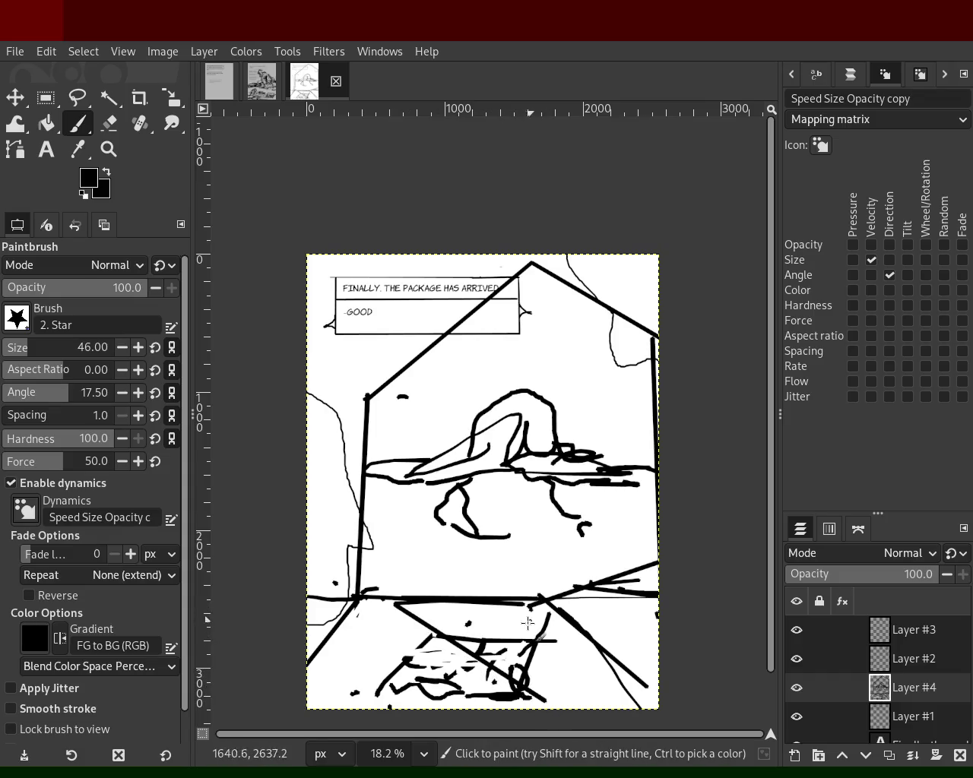
pyautogui.keyDown('shift'); pyautogui.click(351, 693); pyautogui.keyUp('shift')
pyautogui.keyDown('ctrl'); pyautogui.click(456, 632); pyautogui.keyUp('ctrl')
pyautogui.moveTo(457, 633); pyautogui.dragTo(453, 660)
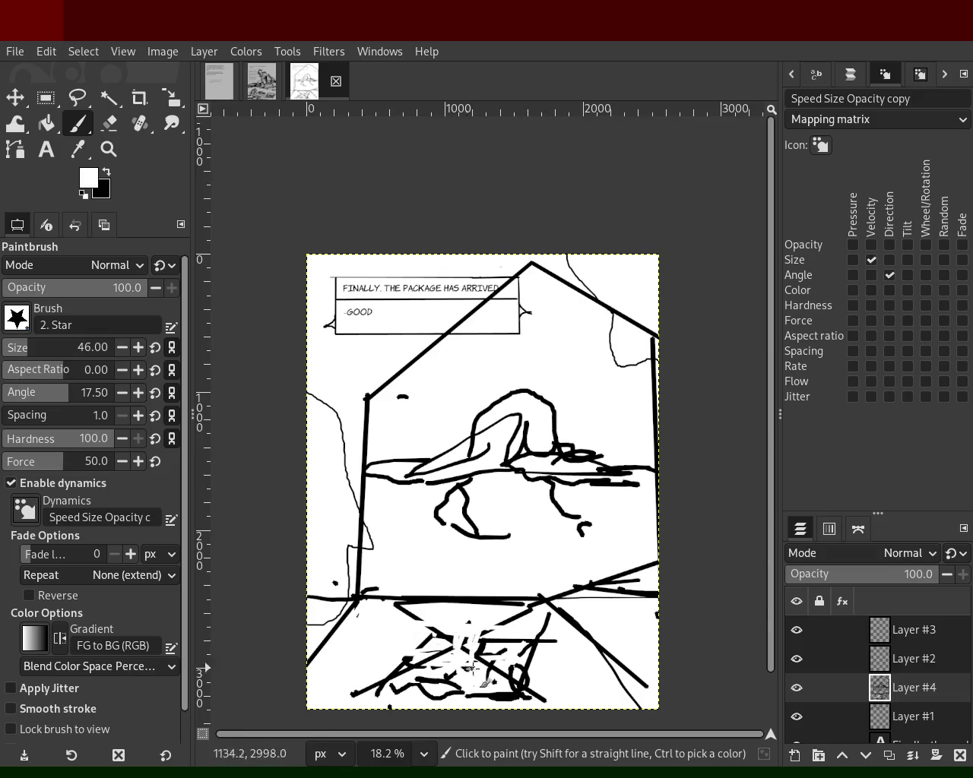
pyautogui.moveTo(470, 667); pyautogui.dragTo(524, 666)
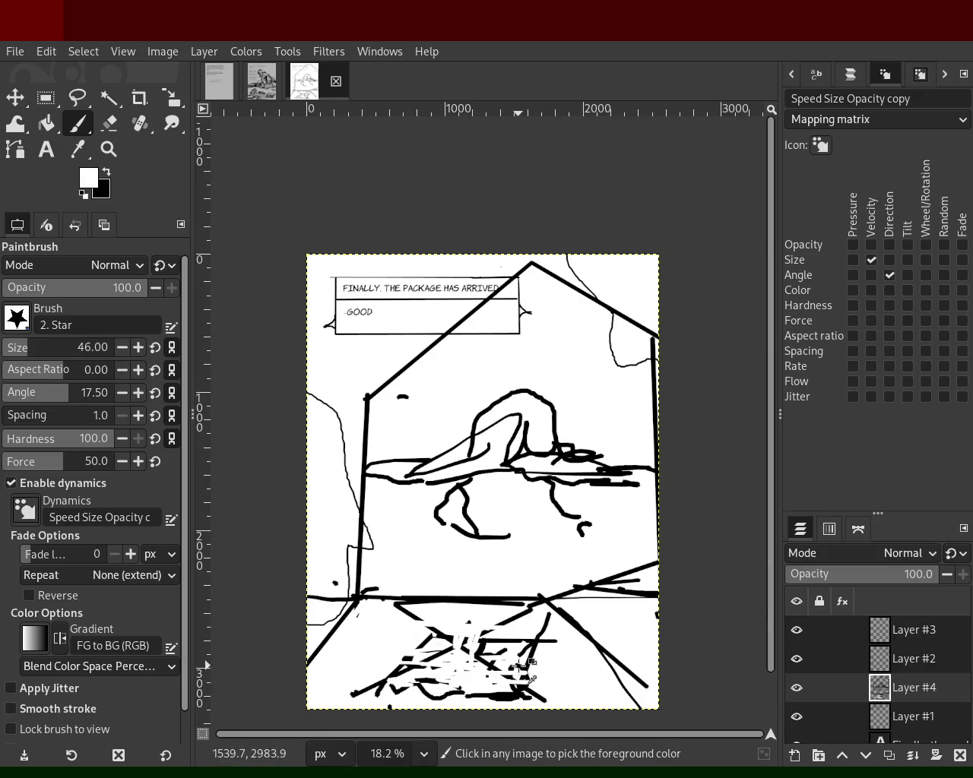
pyautogui.keyDown('ctrl'); pyautogui.click(541, 604); pyautogui.keyUp('ctrl')
pyautogui.keyDown('shift'); pyautogui.click(538, 708); pyautogui.keyUp('shift')
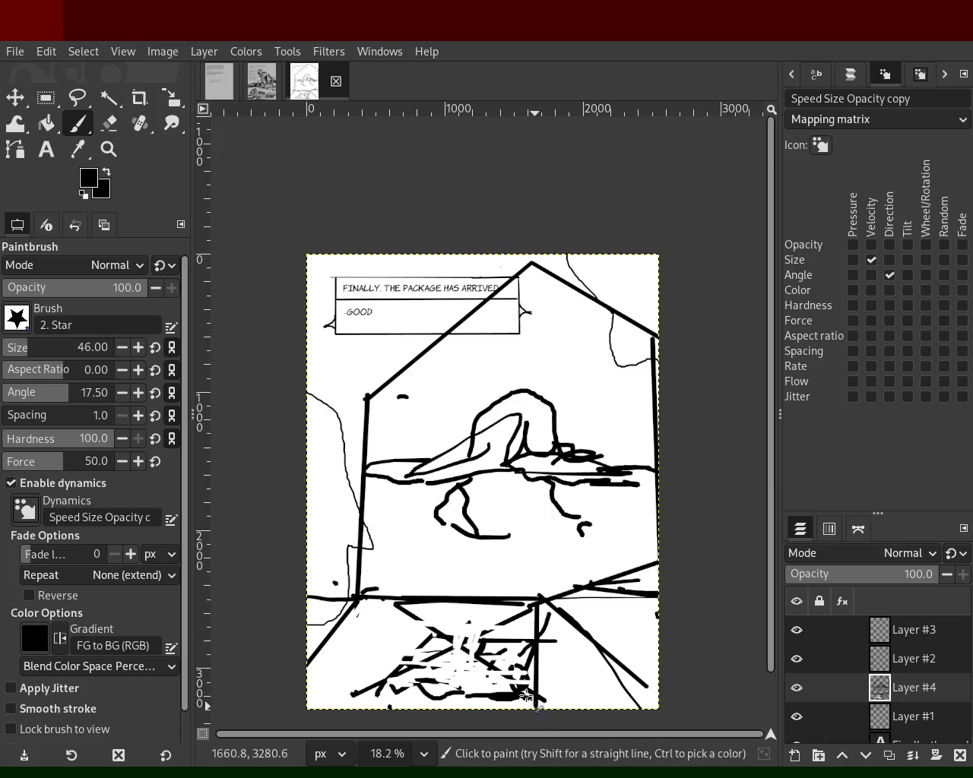
# - Add a lower-left V, thicken the floor, draw a lower-right vertical line, then view the landing scene
pyautogui.click(390, 566)
pyautogui.keyDown('shift'); pyautogui.click(348, 694); pyautogui.keyUp('shift')
pyautogui.keyDown('shift'); pyautogui.click(382, 600); pyautogui.keyUp('shift')
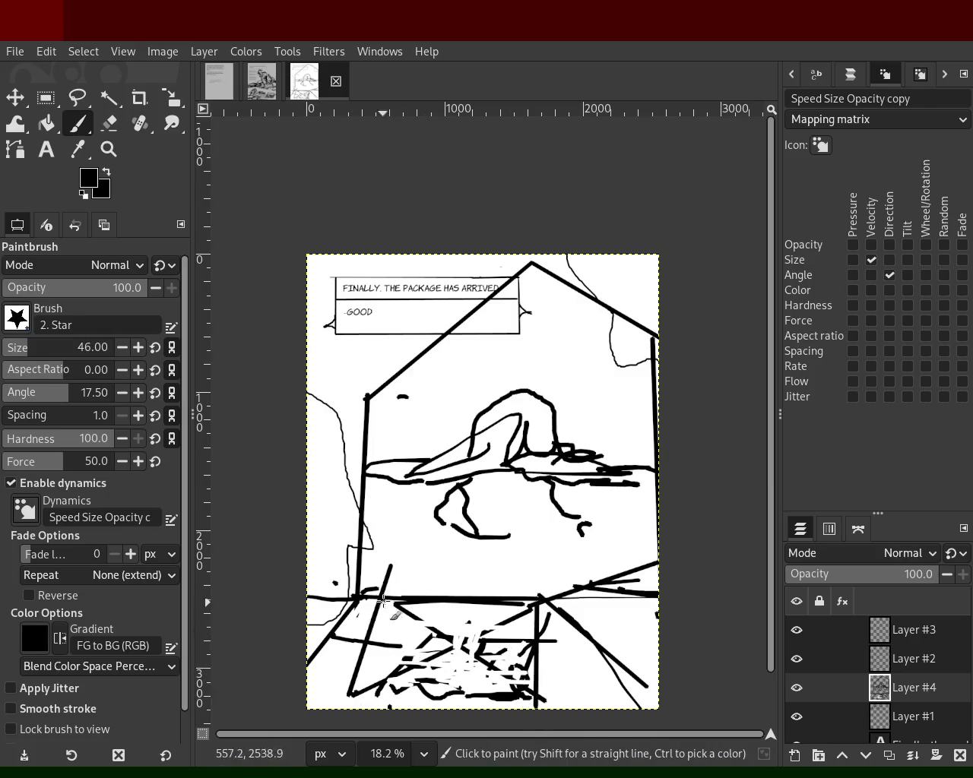
pyautogui.moveTo(378, 592); pyautogui.dragTo(487, 596)
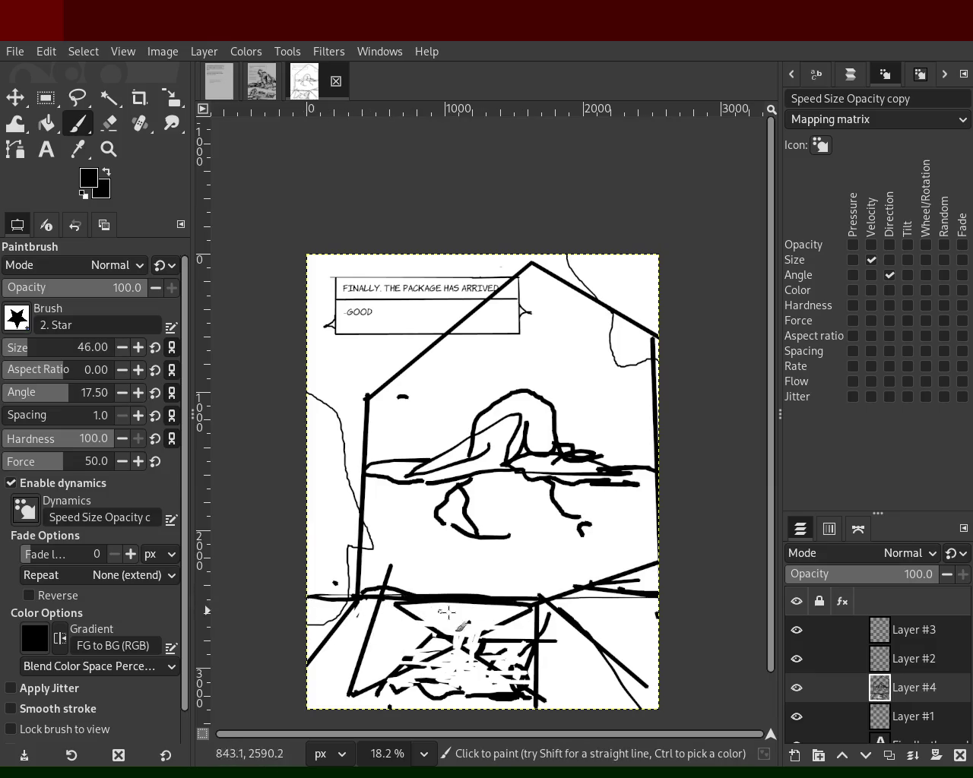
pyautogui.moveTo(543, 651); pyautogui.dragTo(591, 697)
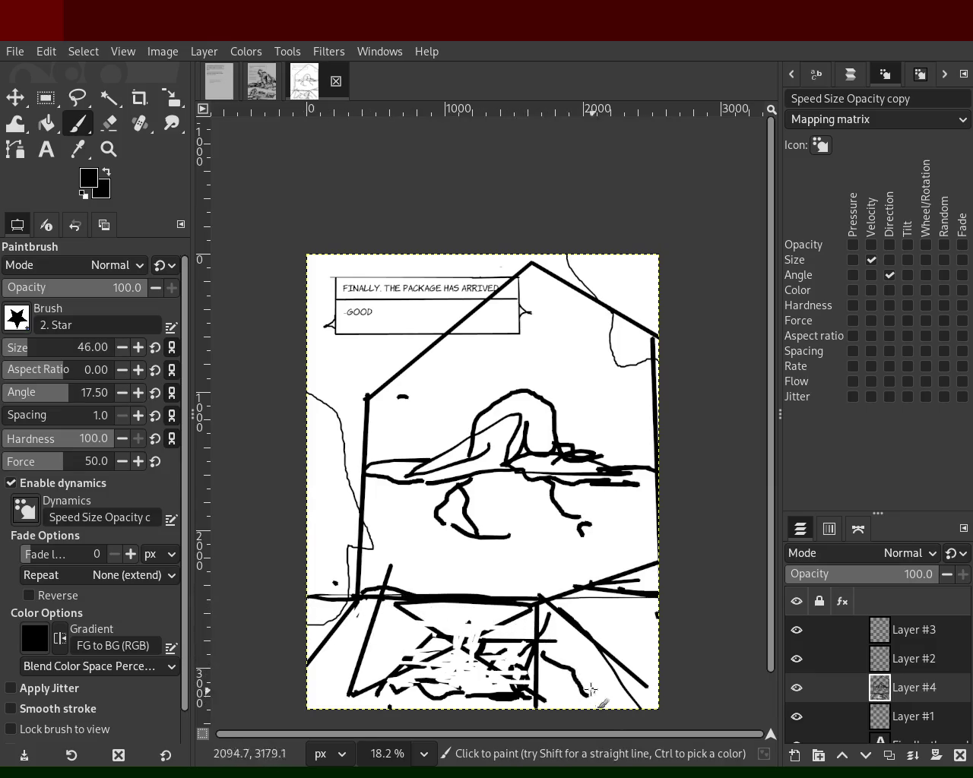
pyautogui.click(596, 639)
pyautogui.keyDown('shift'); pyautogui.click(597, 698); pyautogui.keyUp('shift')
pyautogui.keyDown('shift'); pyautogui.click(585, 648); pyautogui.keyUp('shift')
pyautogui.moveTo(592, 646); pyautogui.dragTo(582, 693)
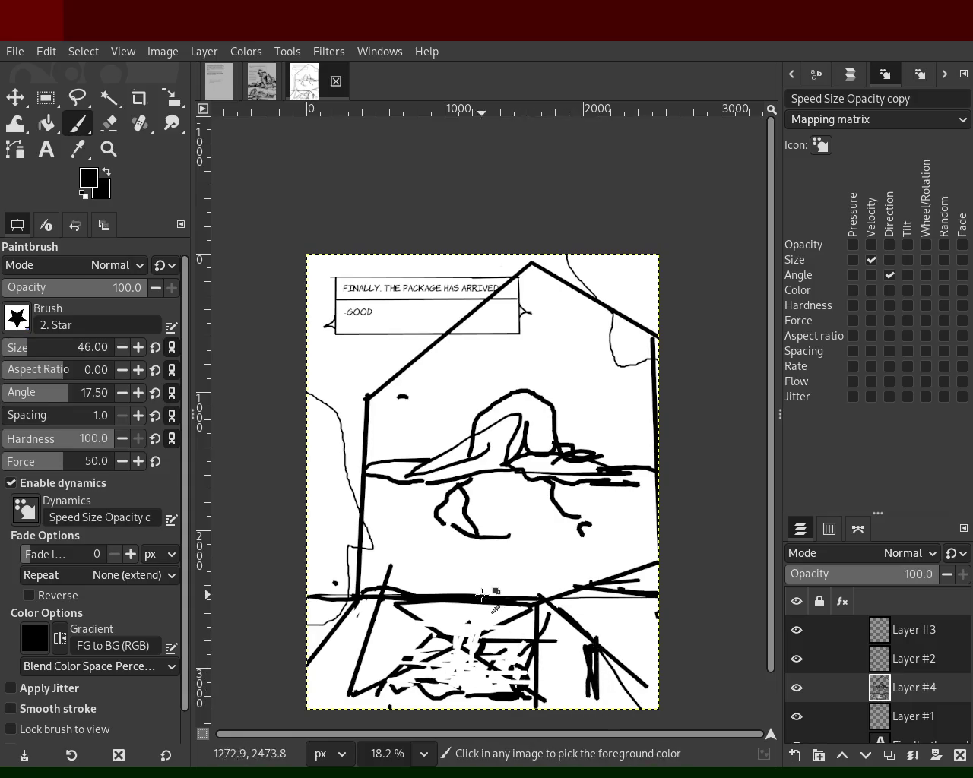
pyautogui.click(262, 81)
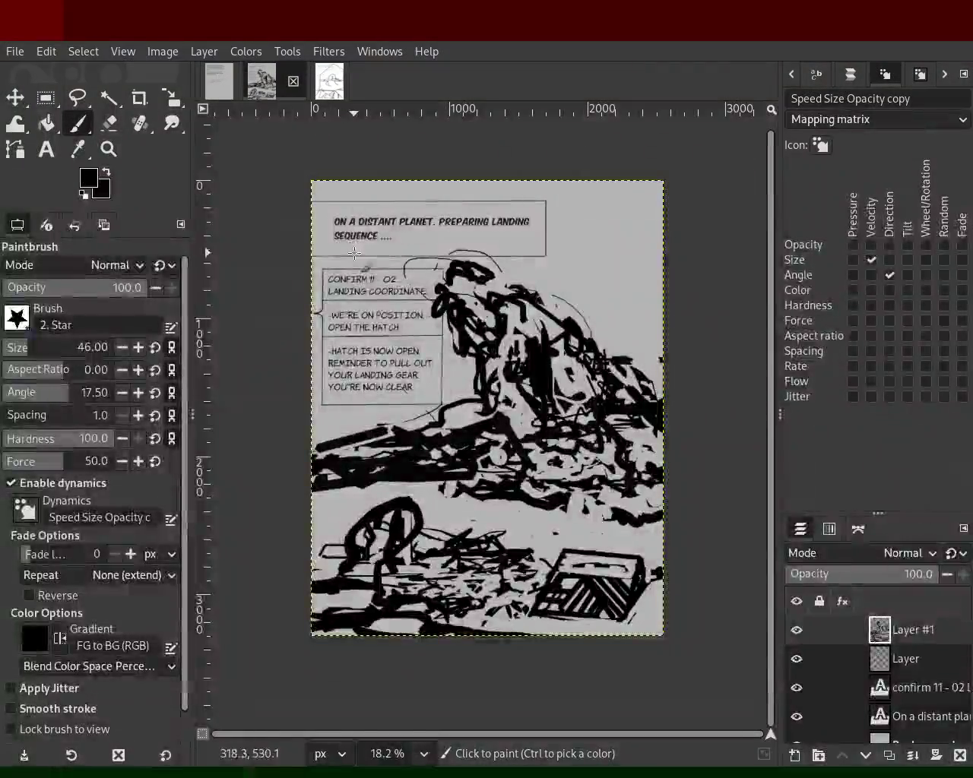
# - Pick a grey from the landing-scene page and inspect it with the Zoom tool
pyautogui.keyDown('ctrl'); pyautogui.click(392, 308); pyautogui.keyUp('ctrl')
pyautogui.press('z')
pyautogui.scroll(-1, 374, 352)
pyautogui.scroll(3, 403, 346)
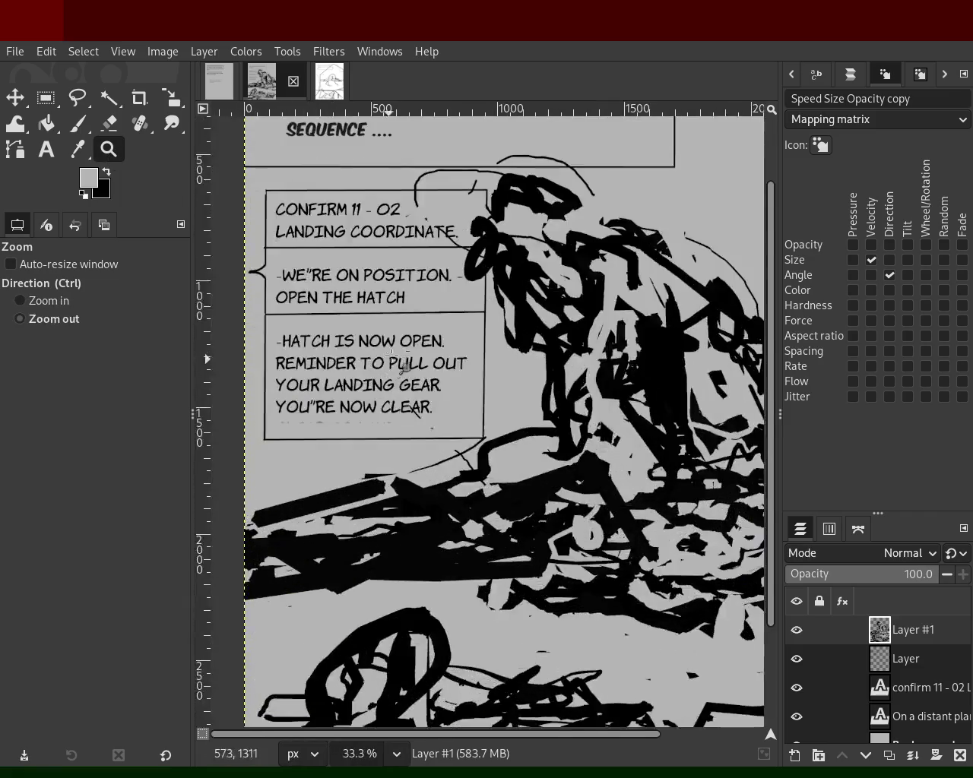
pyautogui.scroll(-1, 438, 342)
pyautogui.scroll(-1, 438, 342)
pyautogui.scroll(1, 407, 342)
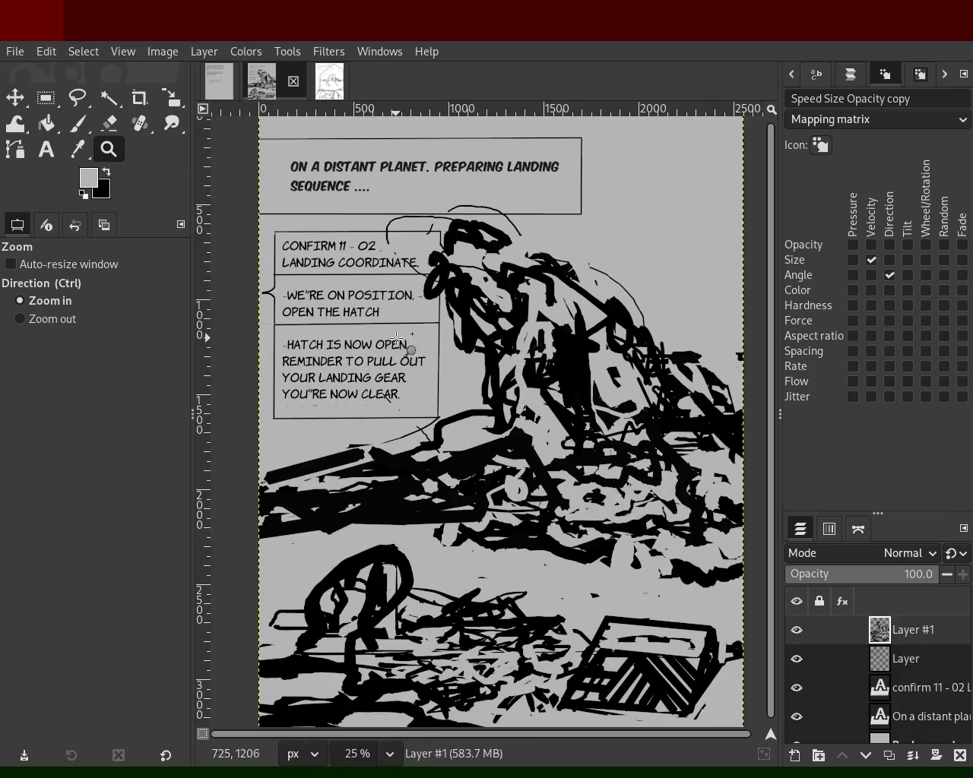
# - Return to the room sketch and close one of the open images with Ctrl+W
pyautogui.click(329, 83)
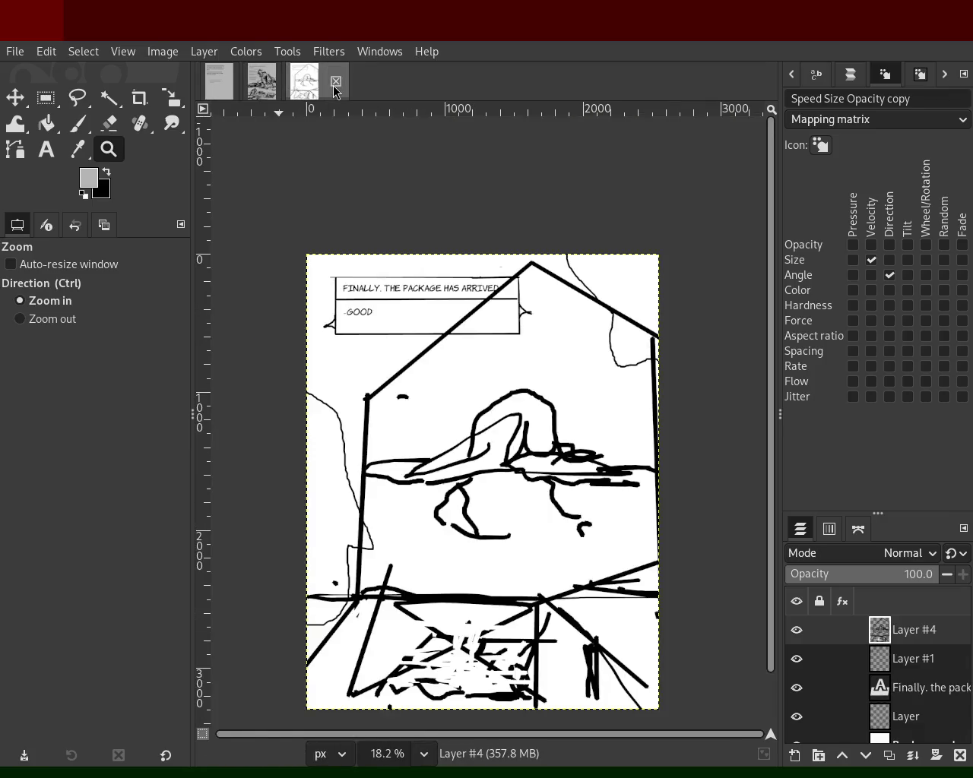
pyautogui.click(262, 82)
pyautogui.hotkey('ctrl', 'w')
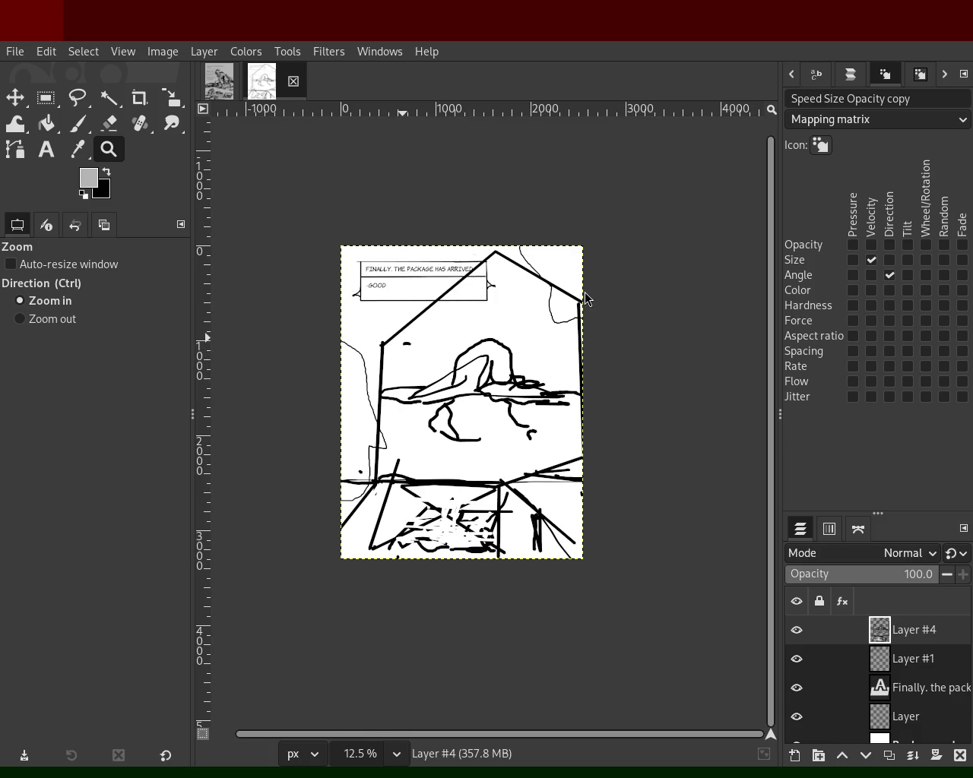
# - Zoom in on the first comic page, then zoom back out
pyautogui.click(220, 81)
pyautogui.keyDown('ctrl'); pyautogui.click(460, 419); pyautogui.keyUp('ctrl')
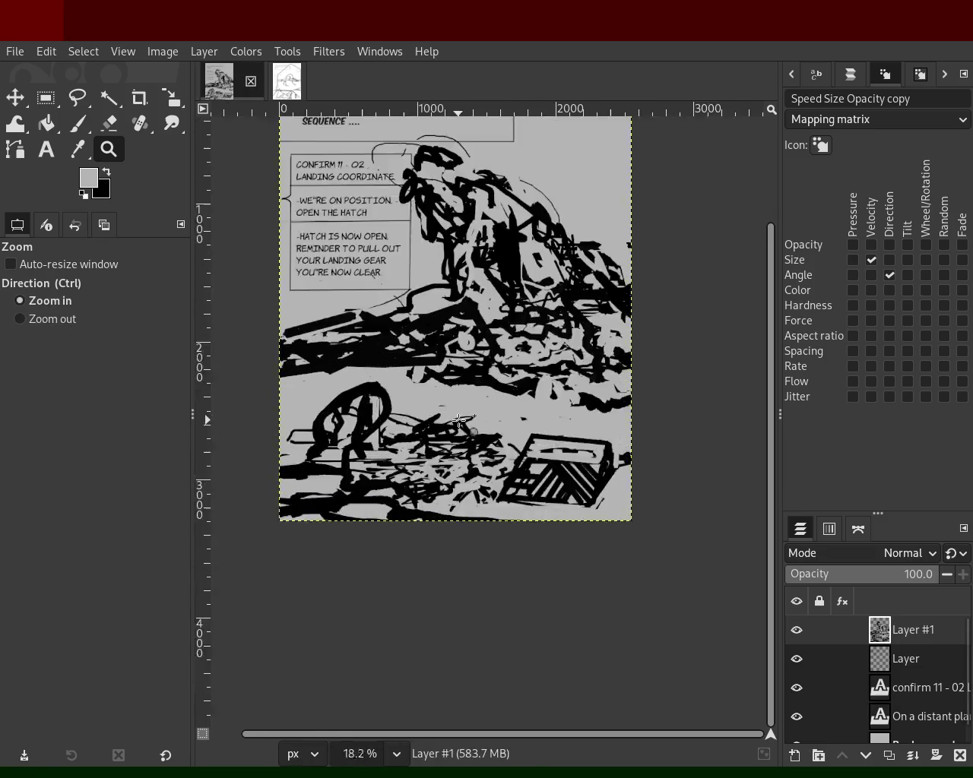
pyautogui.click(459, 420)
pyautogui.keyDown('ctrl'); pyautogui.click(486, 396); pyautogui.keyUp('ctrl')
pyautogui.click(547, 344)
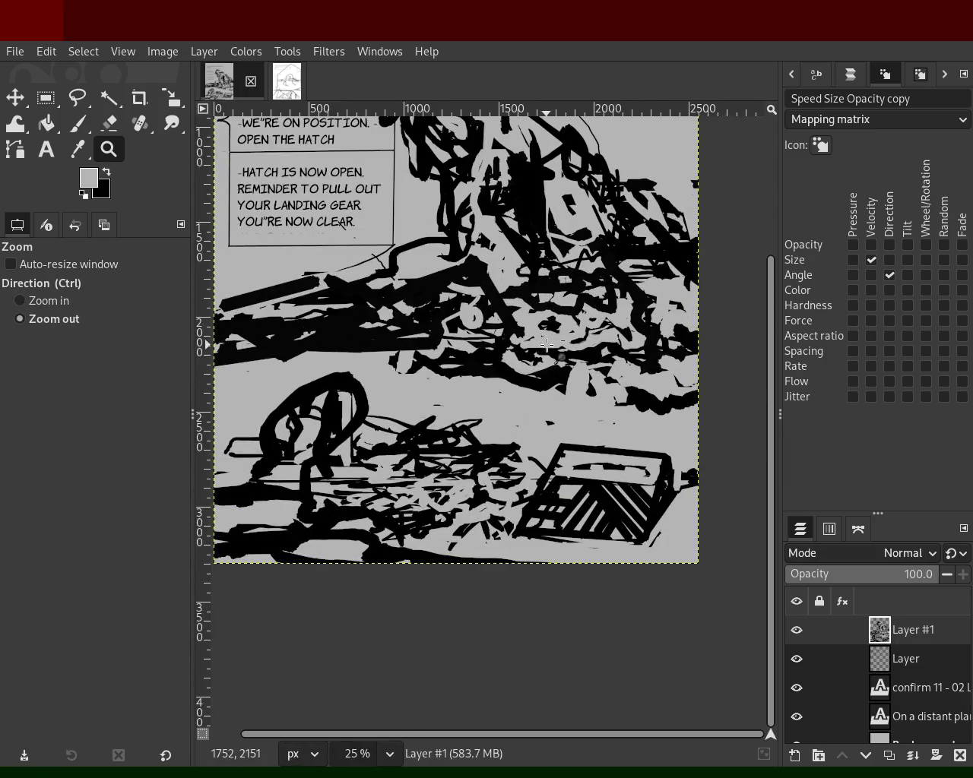
pyautogui.click(547, 345)
pyautogui.keyDown('ctrl'); pyautogui.click(531, 205); pyautogui.keyUp('ctrl')
pyautogui.click(540, 283)
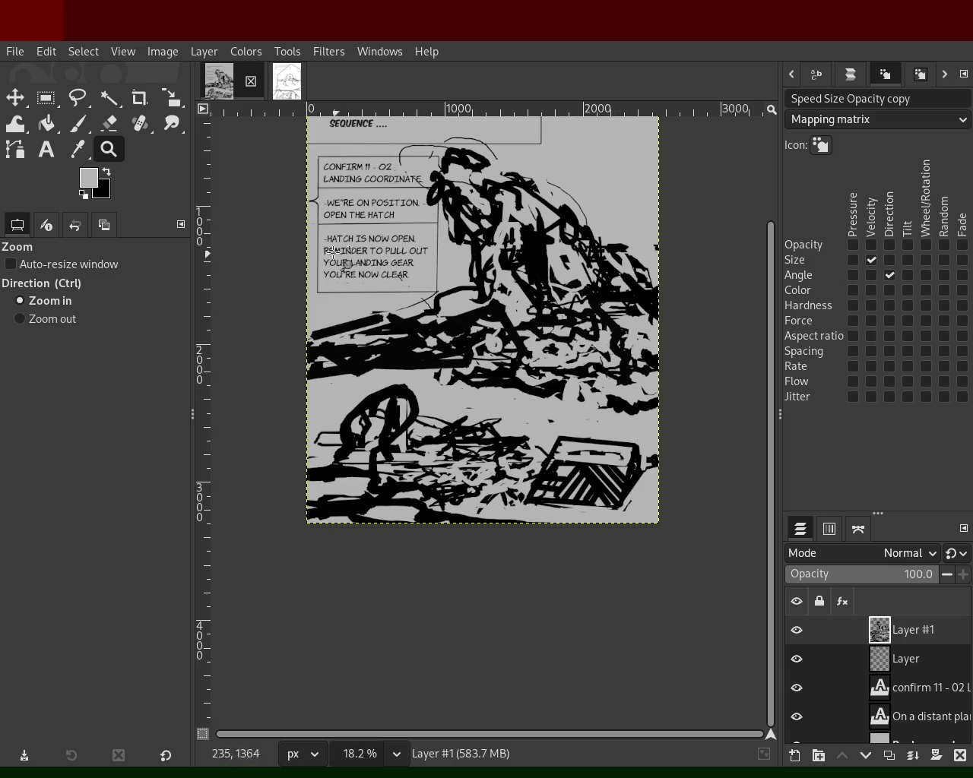
# - Make the house page's Background layer active, then return to the first page with the Color Picker
pyautogui.click(287, 81)
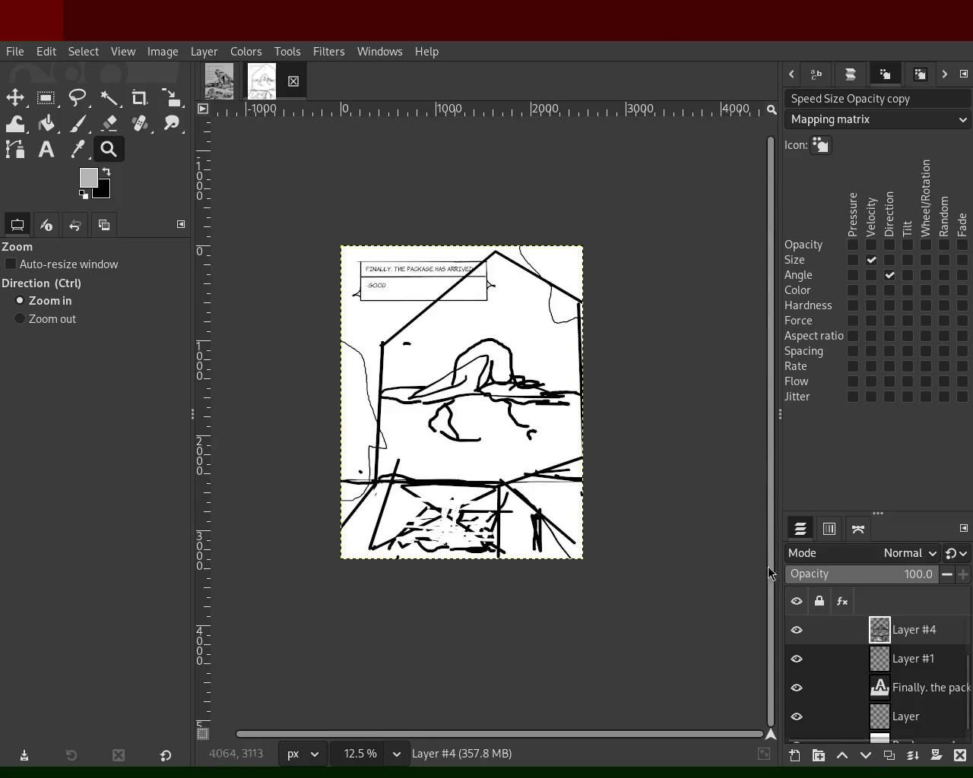
pyautogui.scroll(-1, 969, 684)
pyautogui.click(923, 728)
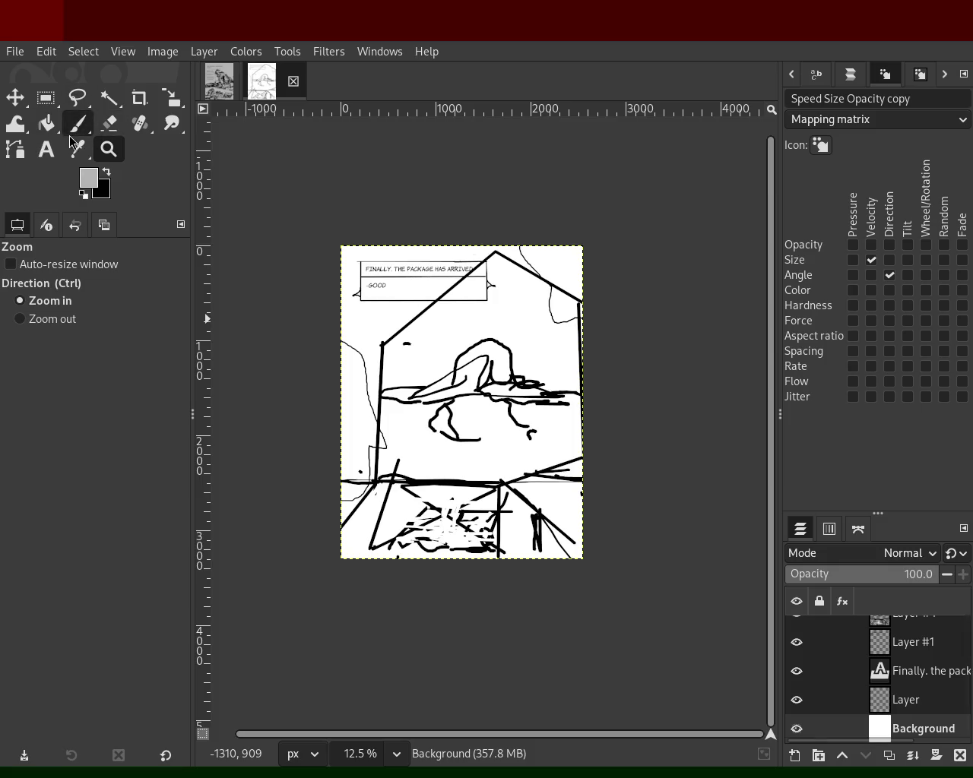
pyautogui.click(219, 82)
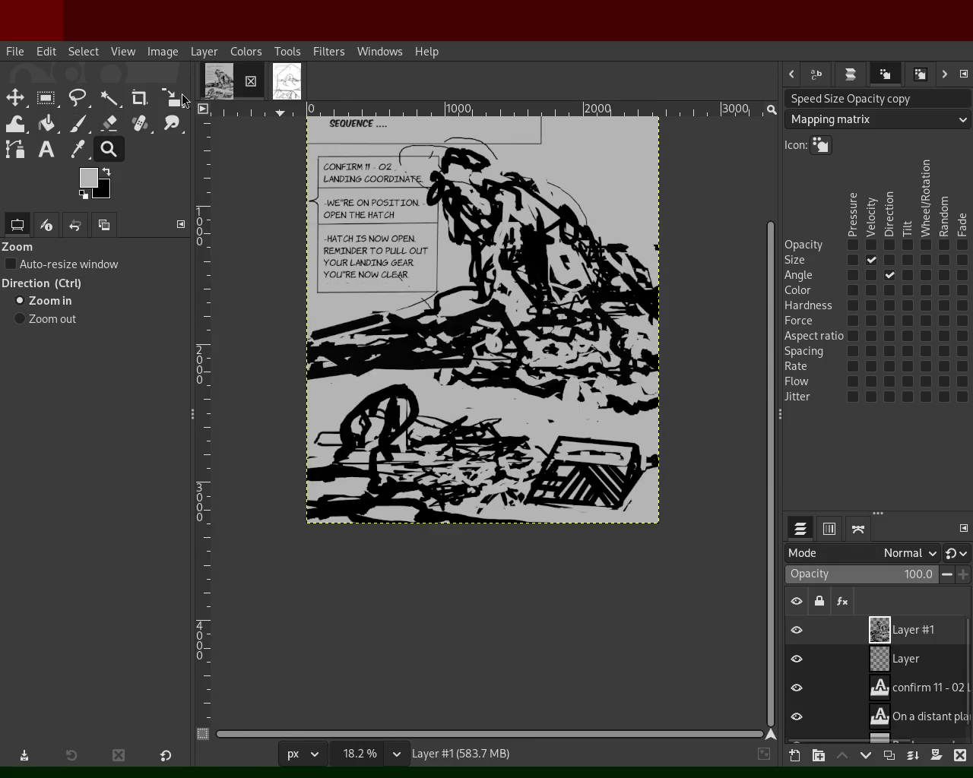
pyautogui.click(78, 149)
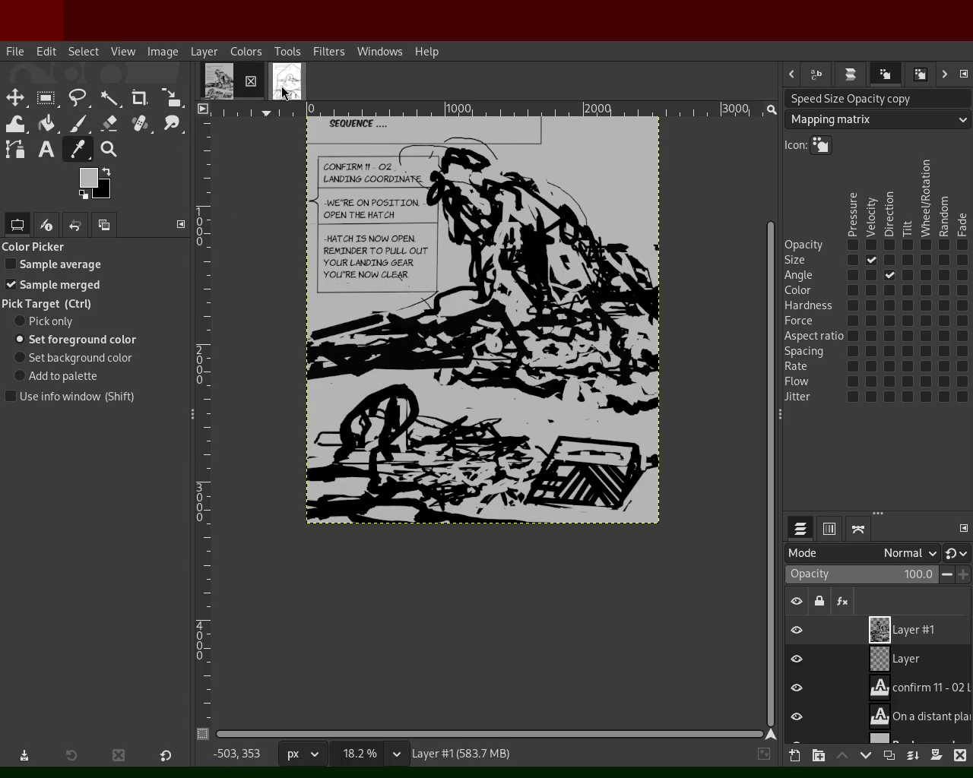
# - Try a Bucket Fill on the house page, undoing the accidental erase it caused
pyautogui.click(287, 81)
pyautogui.click(54, 125)
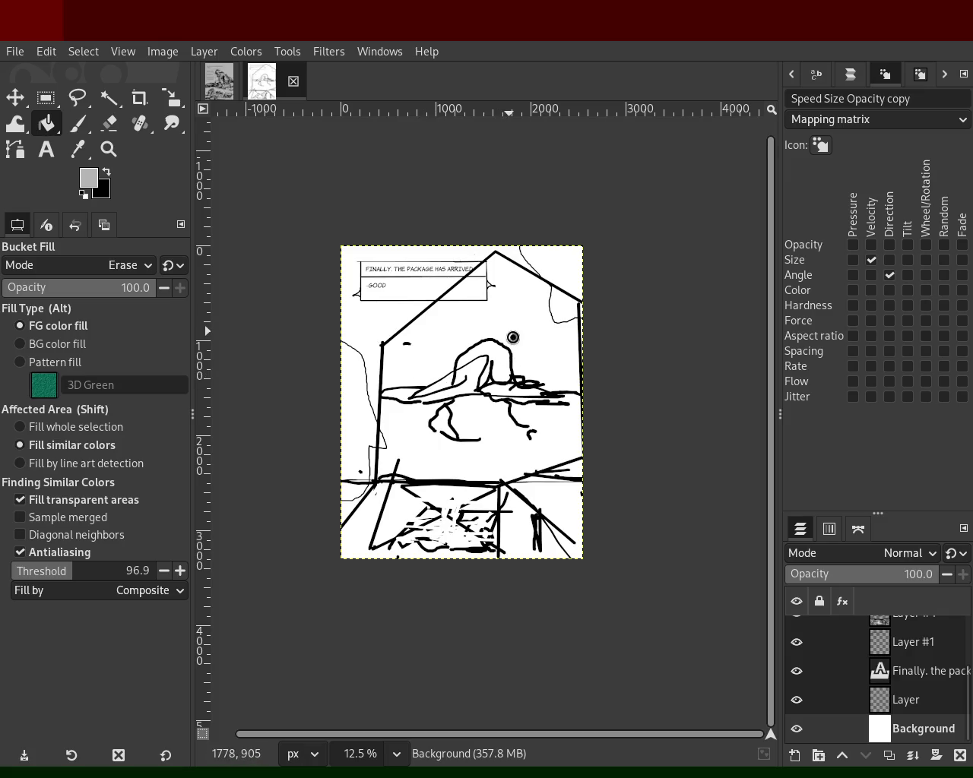
pyautogui.click(601, 480)
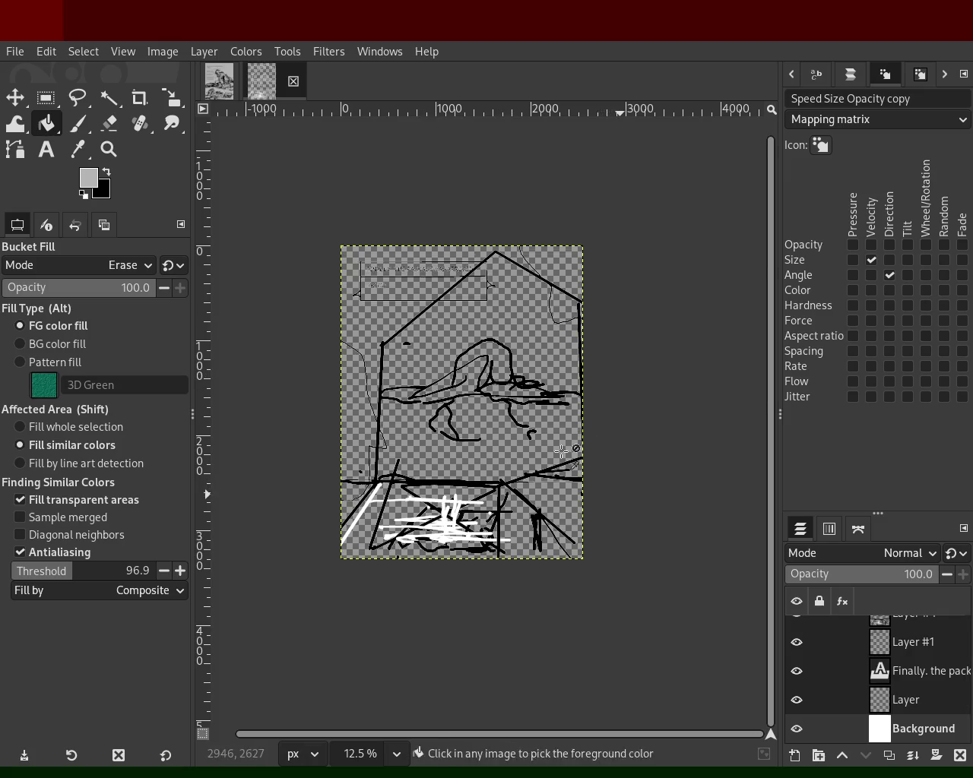
pyautogui.hotkey('ctrl', 'z')
# - Set the Bucket Fill mode to Normal and fill the white background light grey
pyautogui.click(91, 259)
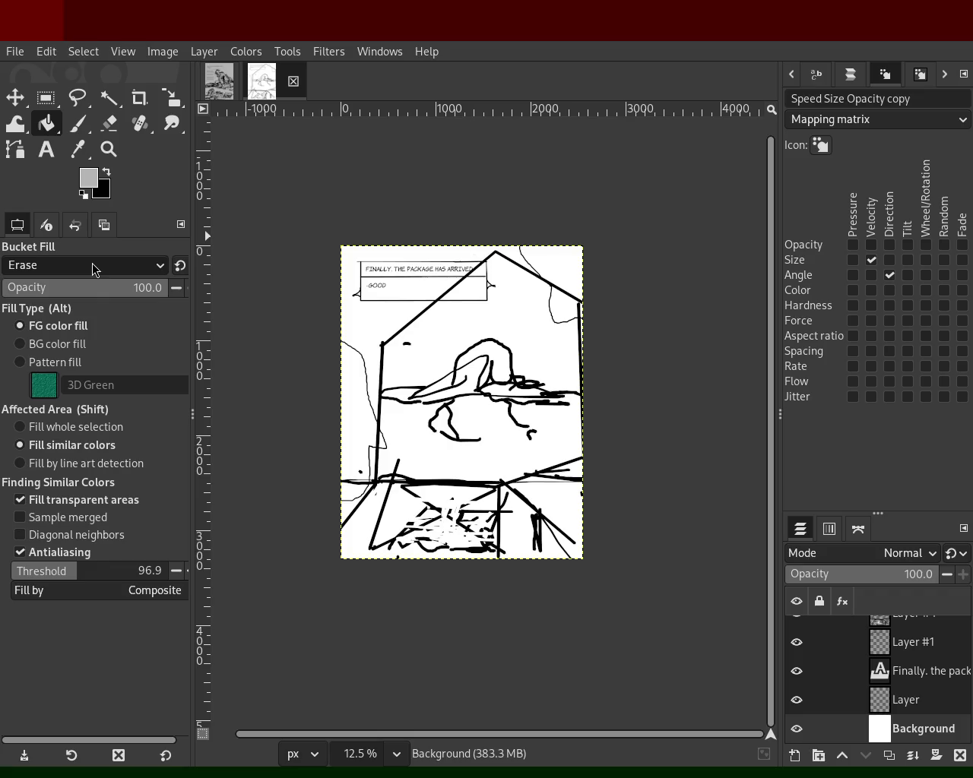
pyautogui.click(68, 186)
pyautogui.click(622, 423)
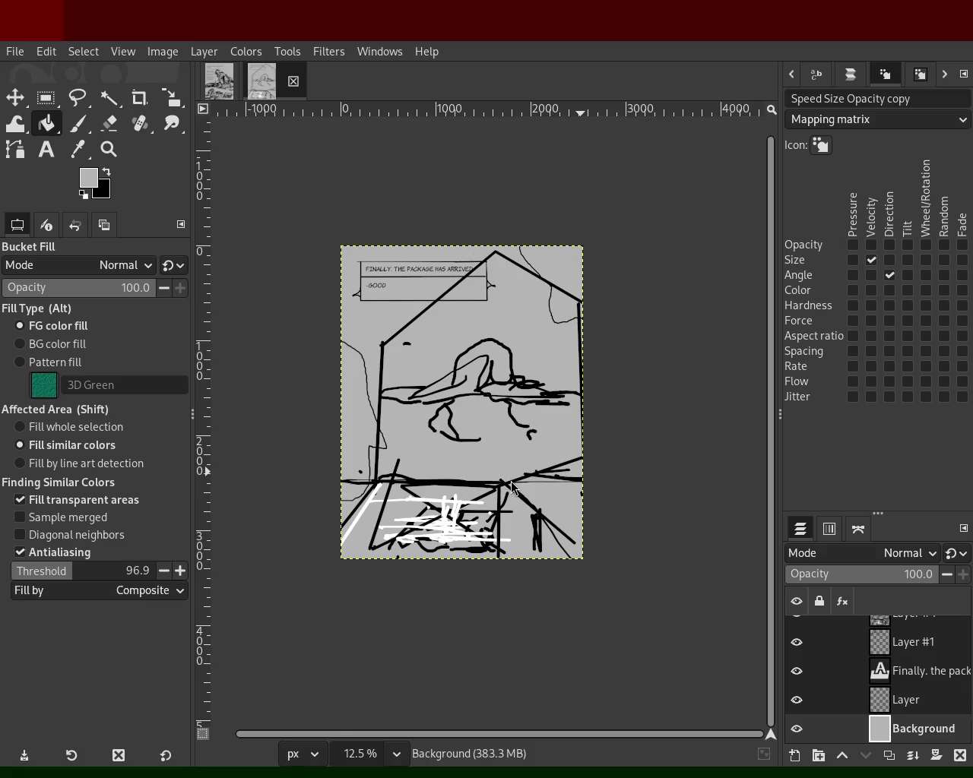
# - Zoom in and out to check the grey-filled house page up close
pyautogui.press('z')
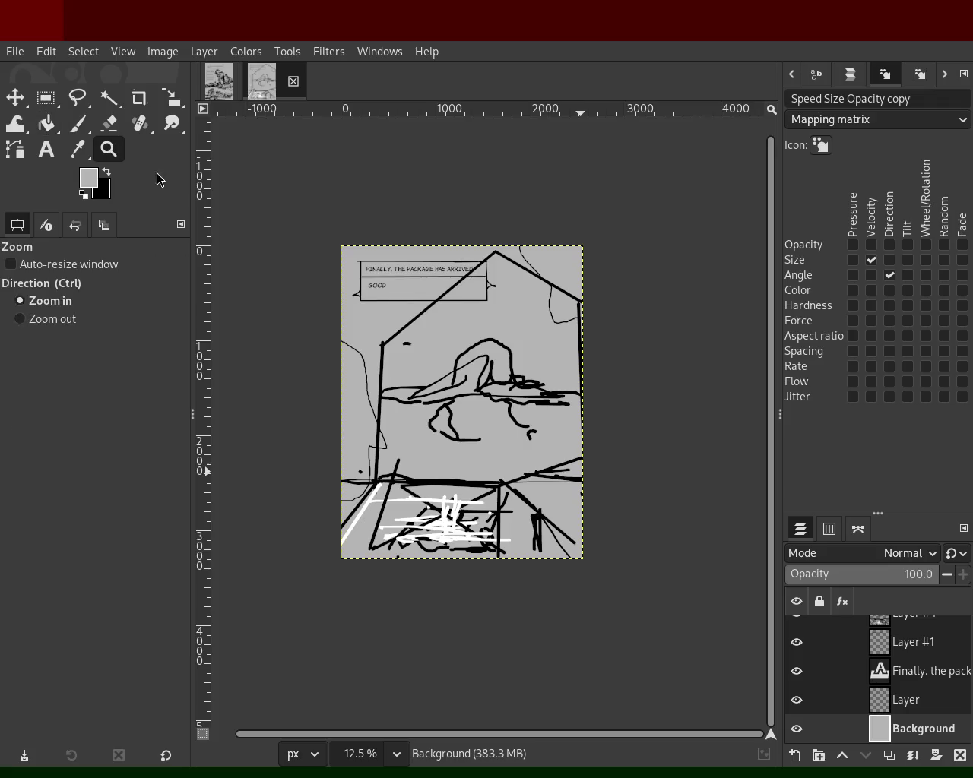
pyautogui.keyDown('ctrl'); pyautogui.scroll(-1, 460, 365); pyautogui.keyUp('ctrl')
pyautogui.keyDown('ctrl'); pyautogui.scroll(2, 459, 365); pyautogui.keyUp('ctrl')
pyautogui.keyDown('ctrl'); pyautogui.scroll(1, 460, 365); pyautogui.keyUp('ctrl')
pyautogui.keyDown('ctrl'); pyautogui.scroll(-2, 504, 569); pyautogui.keyUp('ctrl')
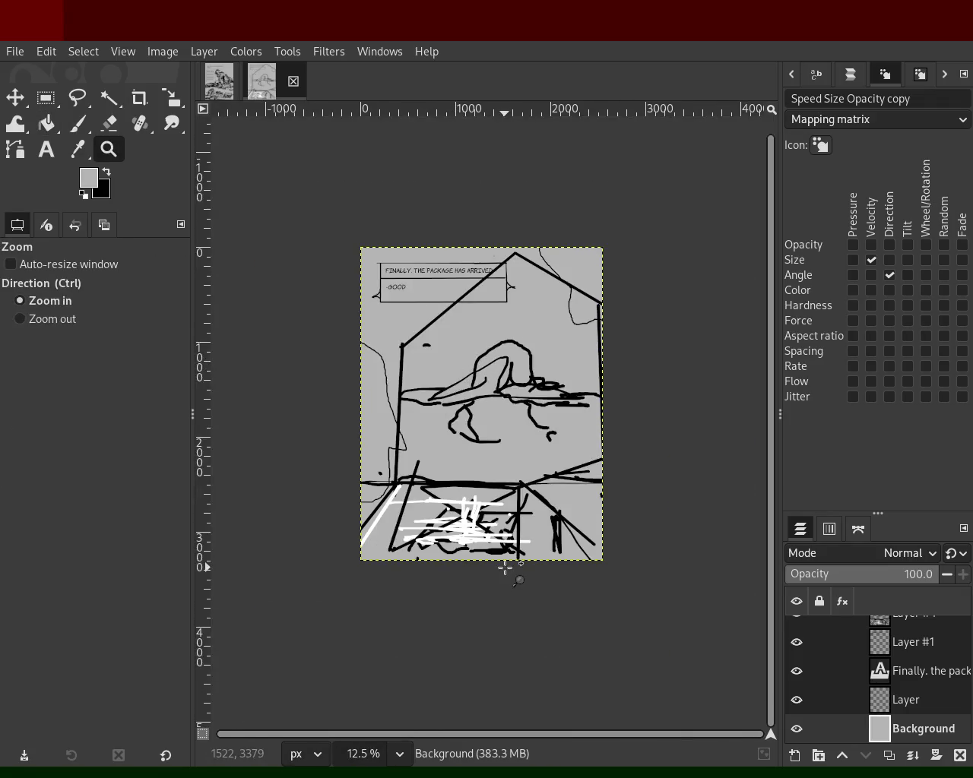
pyautogui.keyDown('ctrl'); pyautogui.scroll(3, 503, 570); pyautogui.keyUp('ctrl')
# - Choose the Paintbrush and make Layer #3 the active layer
pyautogui.click(77, 123)
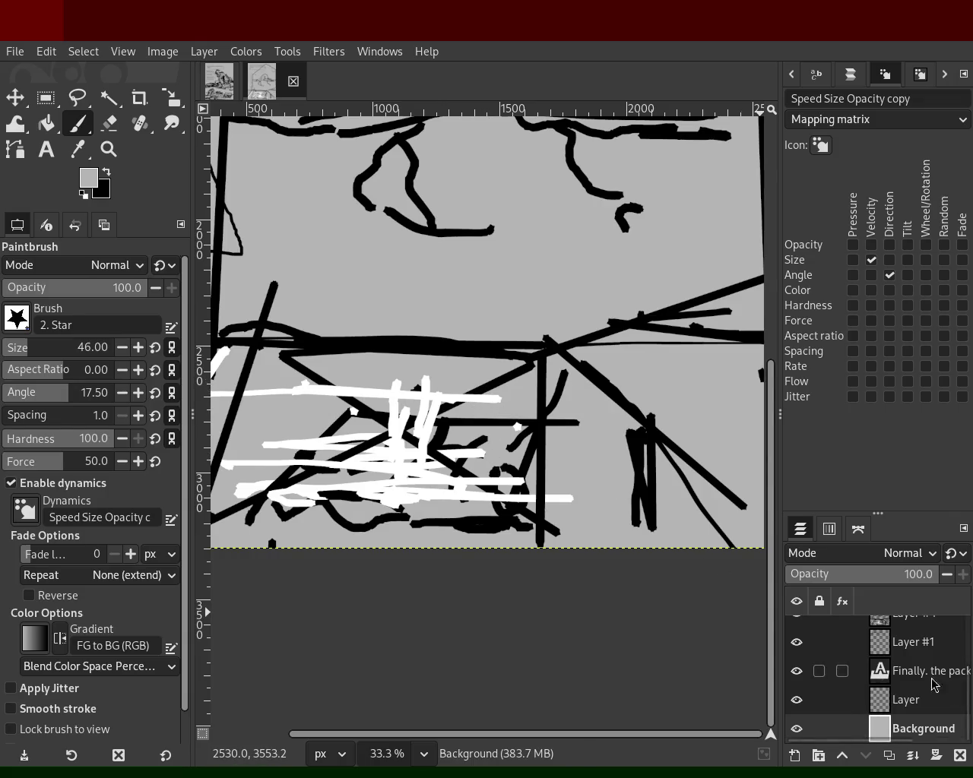
pyautogui.scroll(3, 970, 715)
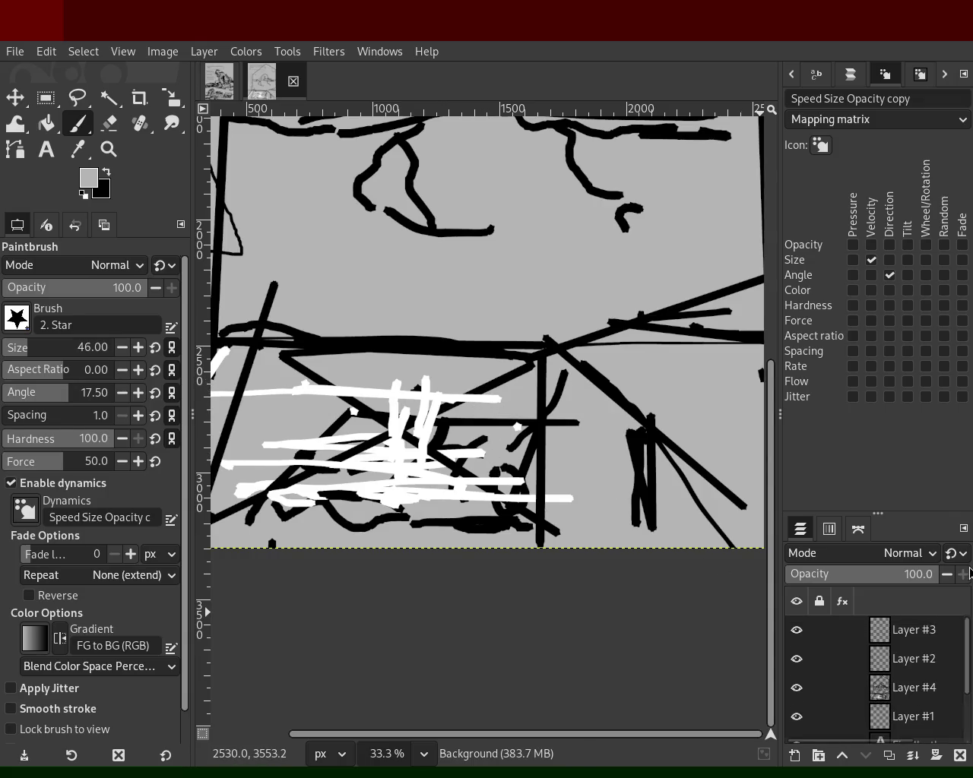
pyautogui.click(900, 631)
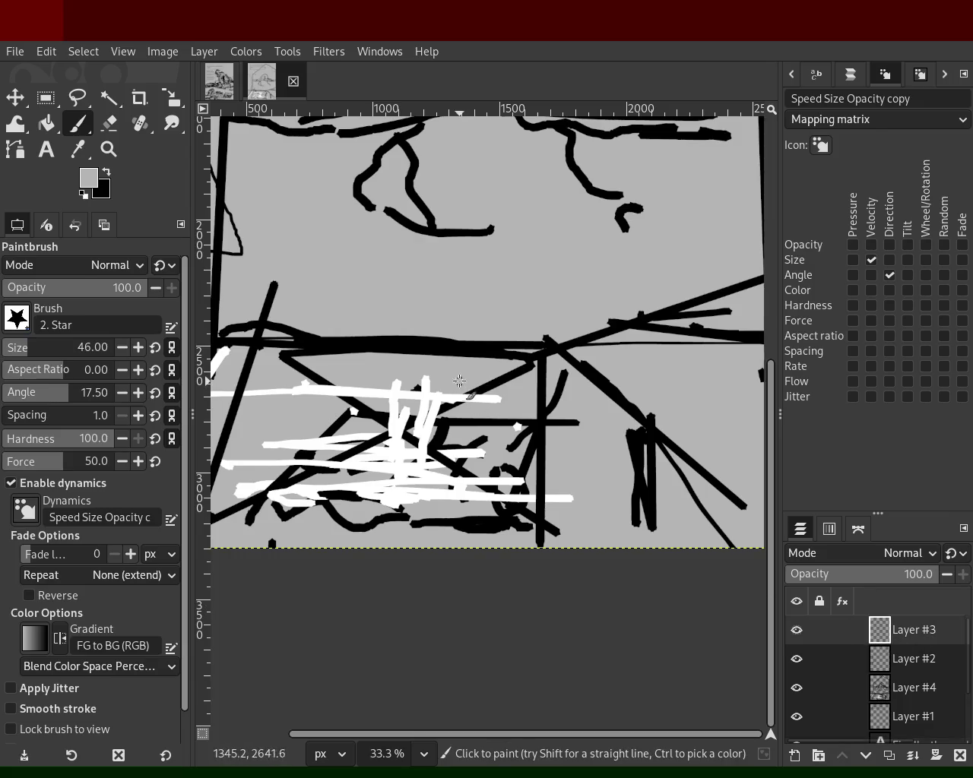
# - Zoom the house page view again, then go back to the first comic page
pyautogui.click(109, 149)
pyautogui.keyDown('ctrl'); pyautogui.scroll(-3, 504, 453); pyautogui.keyUp('ctrl')
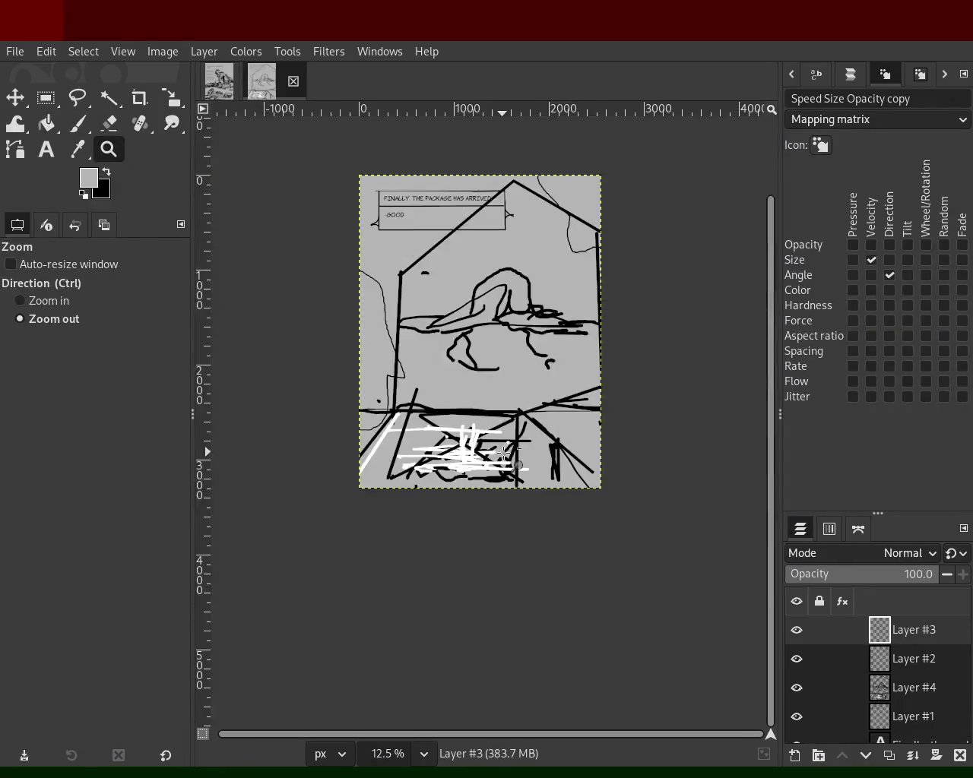
pyautogui.keyDown('ctrl'); pyautogui.scroll(-1, 503, 418); pyautogui.keyUp('ctrl')
pyautogui.keyDown('ctrl'); pyautogui.scroll(2, 503, 380); pyautogui.keyUp('ctrl')
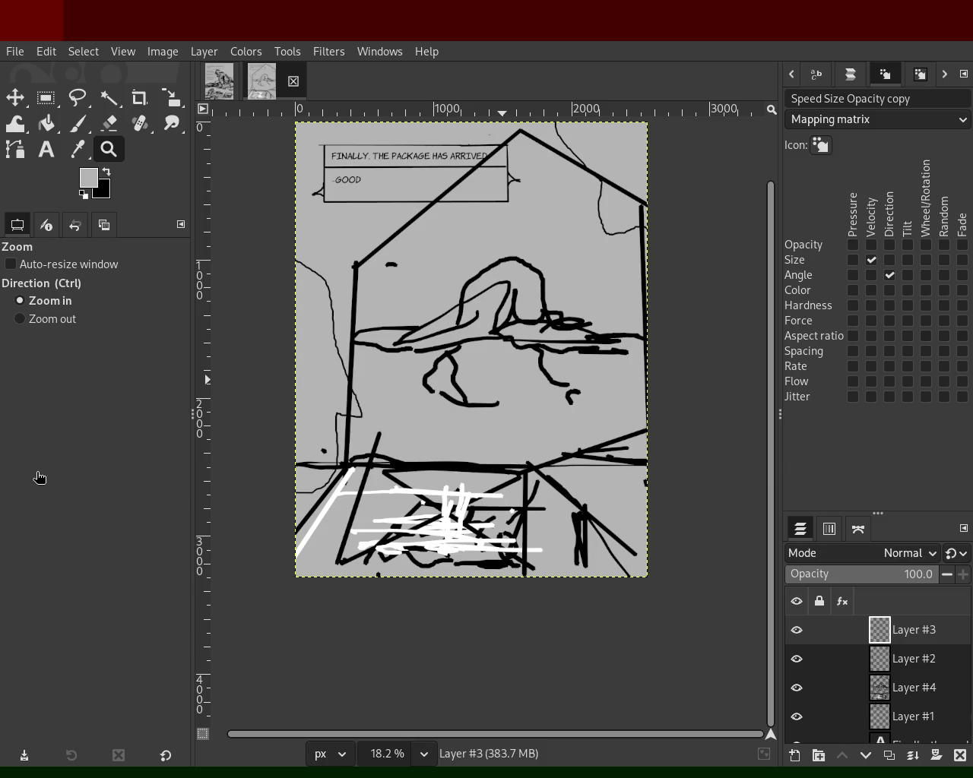
pyautogui.click(220, 83)
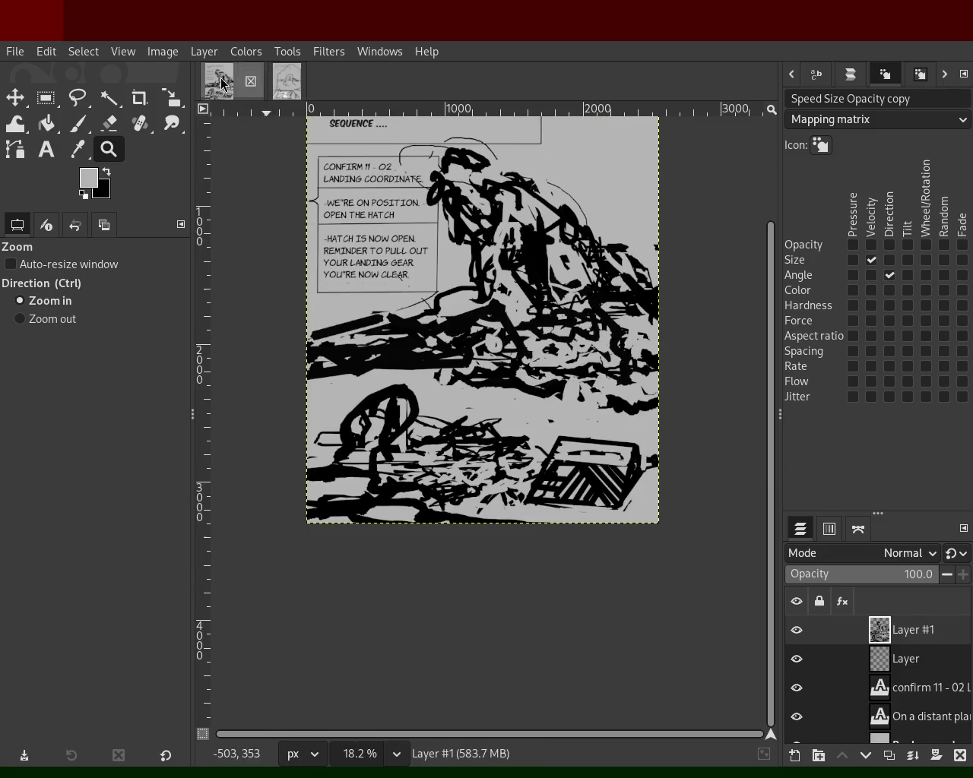
pyautogui.keyDown('ctrl'); pyautogui.click(456, 464); pyautogui.keyUp('ctrl')
pyautogui.doubleClick(532, 410)
pyautogui.keyDown('ctrl'); pyautogui.click(530, 403); pyautogui.keyUp('ctrl')
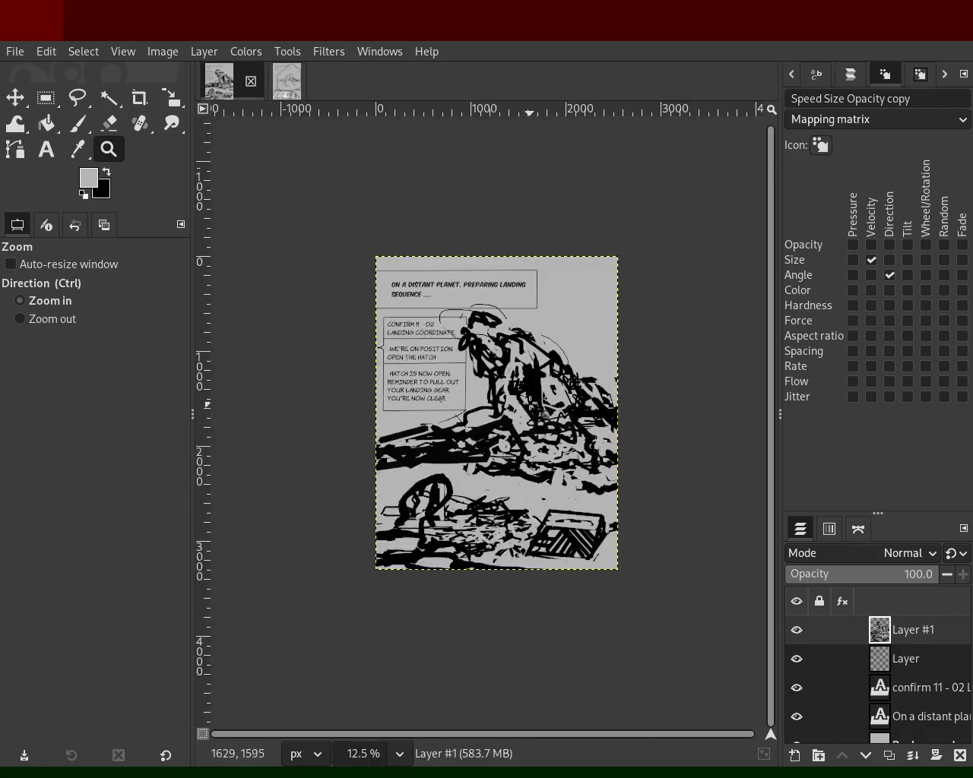
pyautogui.click(531, 403)
pyautogui.keyDown('ctrl'); pyautogui.click(543, 405); pyautogui.keyUp('ctrl')
pyautogui.click(562, 408)
pyautogui.keyDown('ctrl'); pyautogui.click(580, 410); pyautogui.keyUp('ctrl')
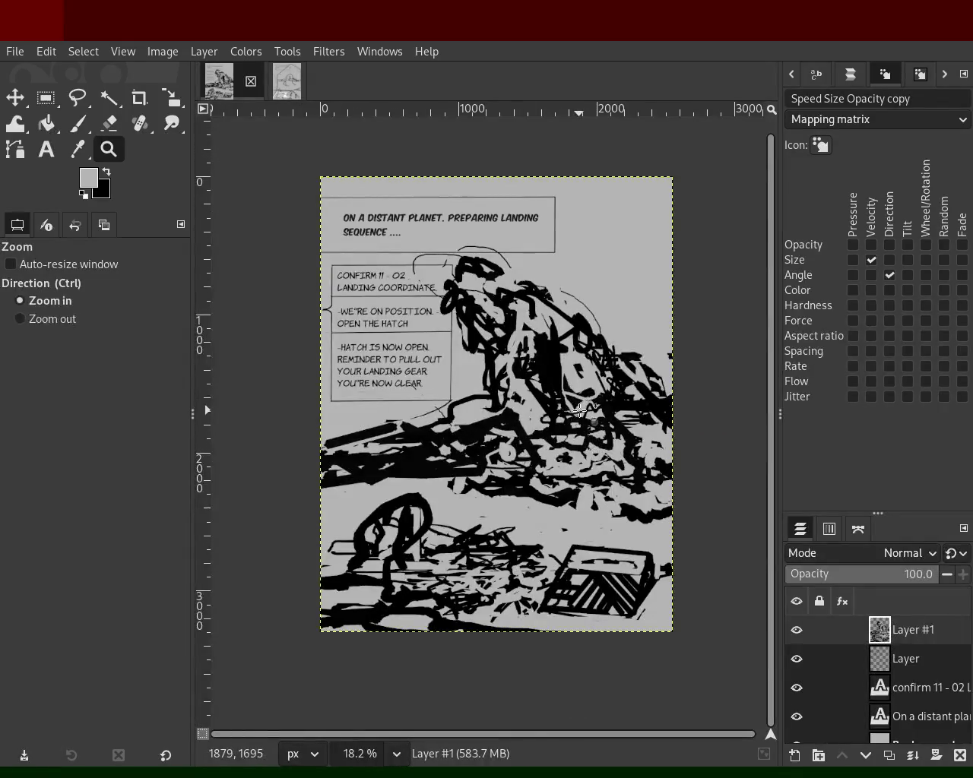
pyautogui.click(580, 411)
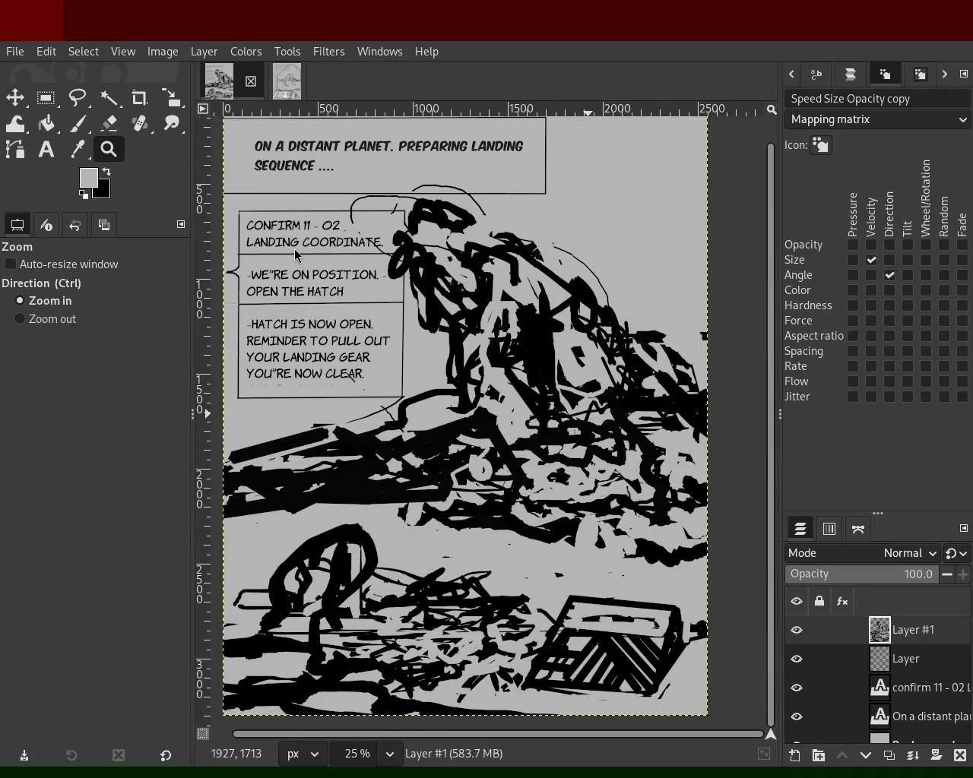